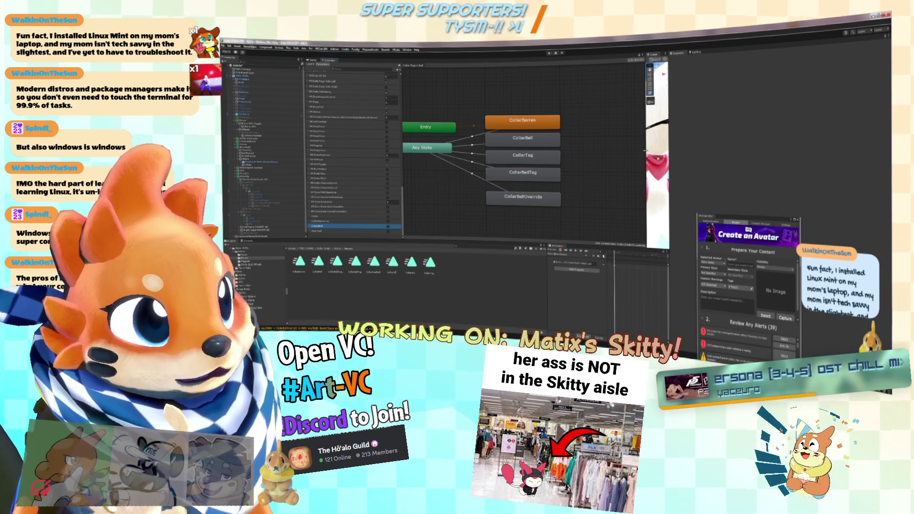
# Step: Widen the Scene view to zoom in on the collar bell, then restore the Animator's width
pyautogui.click(595, 151)
pyautogui.moveTo(646, 147); pyautogui.dragTo(525, 148)
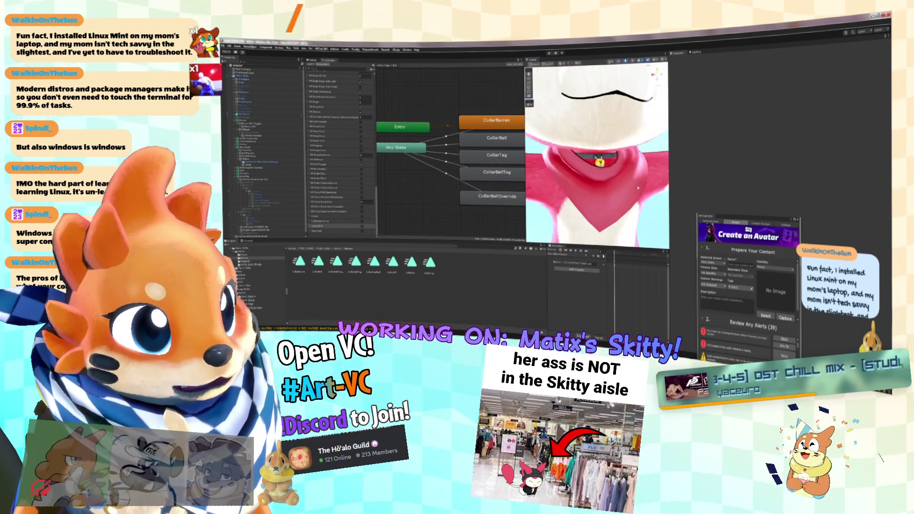
pyautogui.scroll(-10, 642, 179)
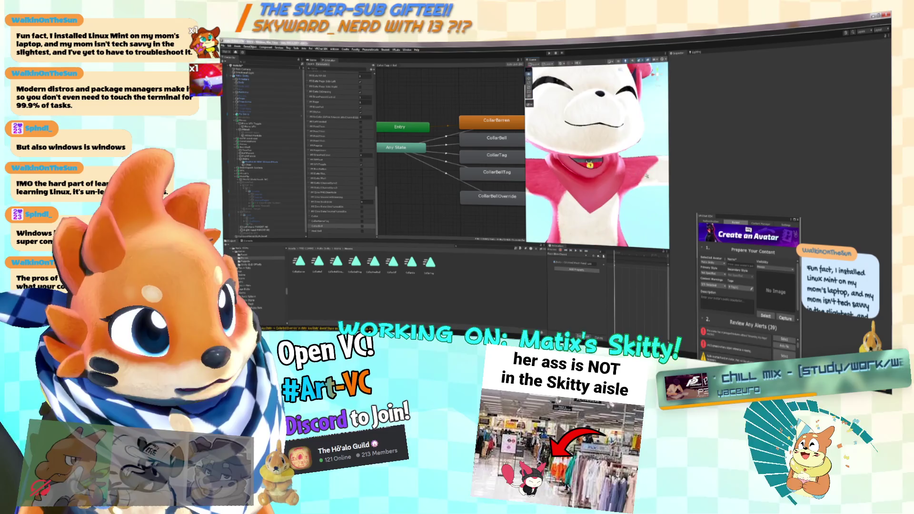
pyautogui.scroll(5, 648, 177)
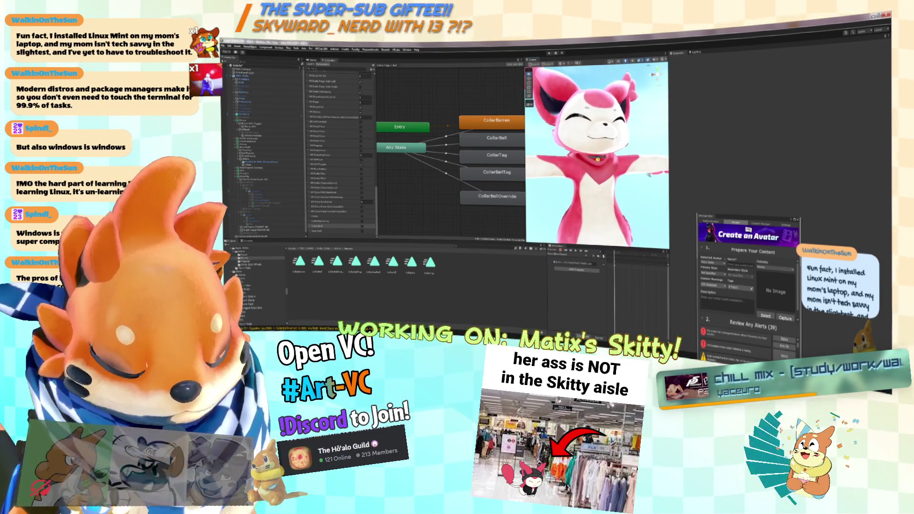
pyautogui.scroll(3, 651, 174)
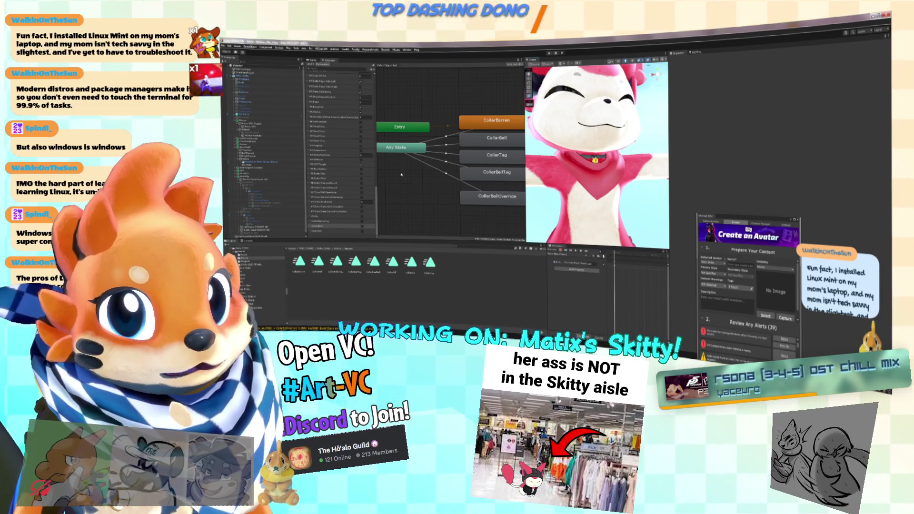
pyautogui.moveTo(526, 136); pyautogui.dragTo(584, 136)
# Step: Inspect the CollarBell, CollarBellOverride and CollarBellTag states and the Any State transition
pyautogui.click(507, 144)
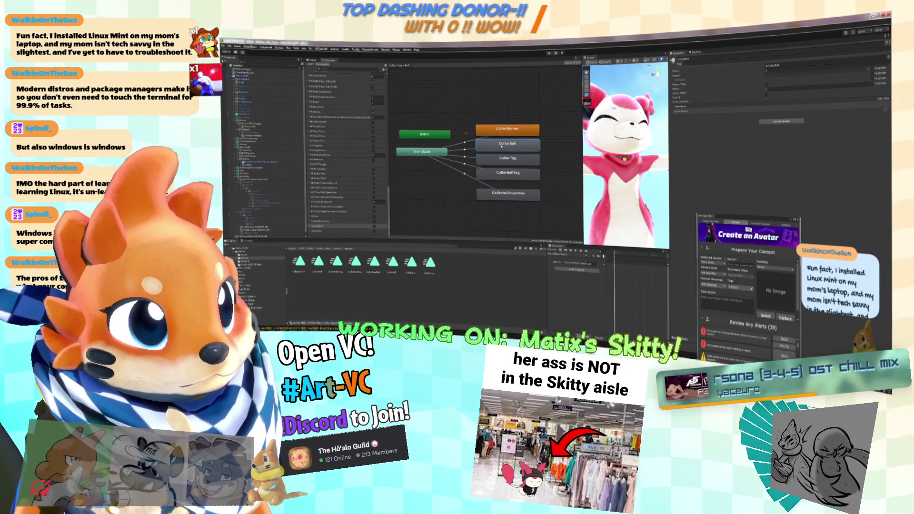
pyautogui.click(508, 194)
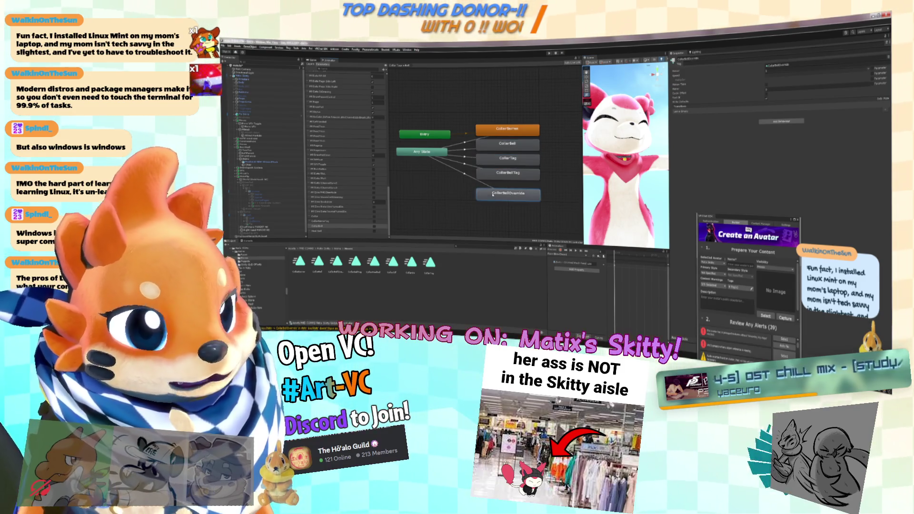
pyautogui.click(475, 174)
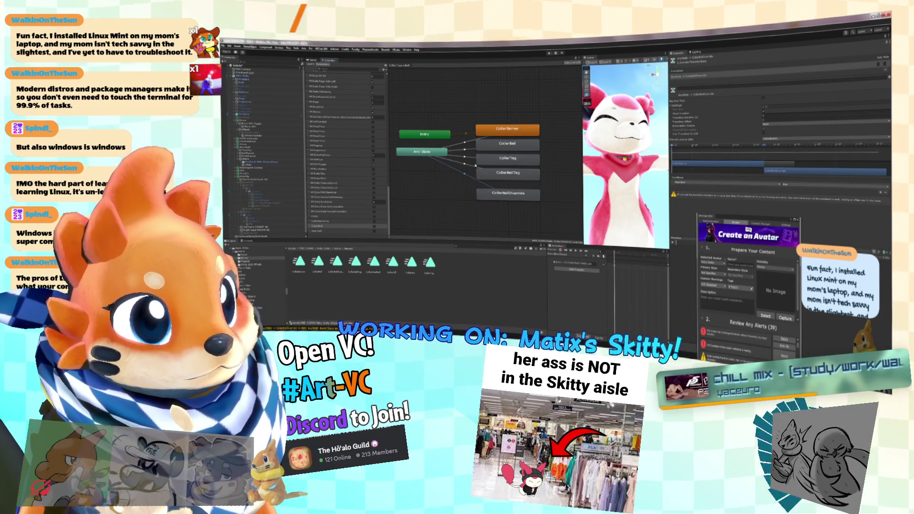
pyautogui.click(519, 191)
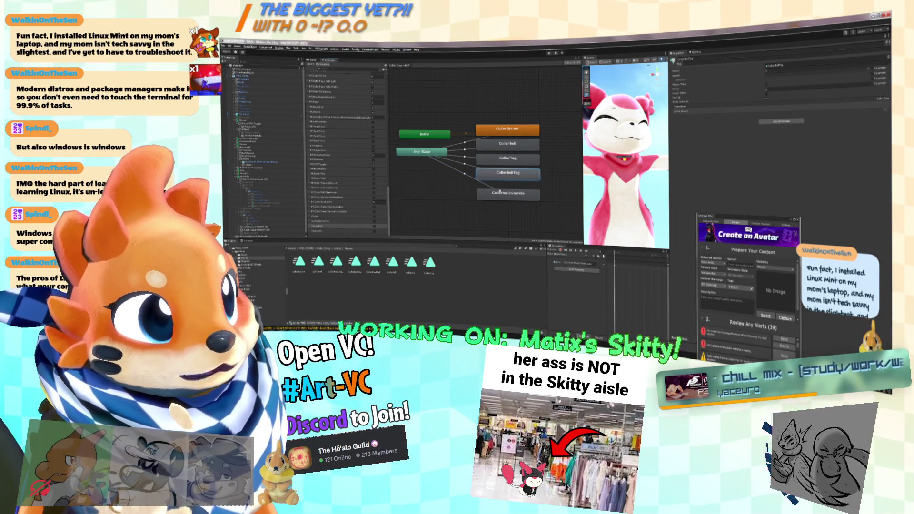
pyautogui.click(514, 176)
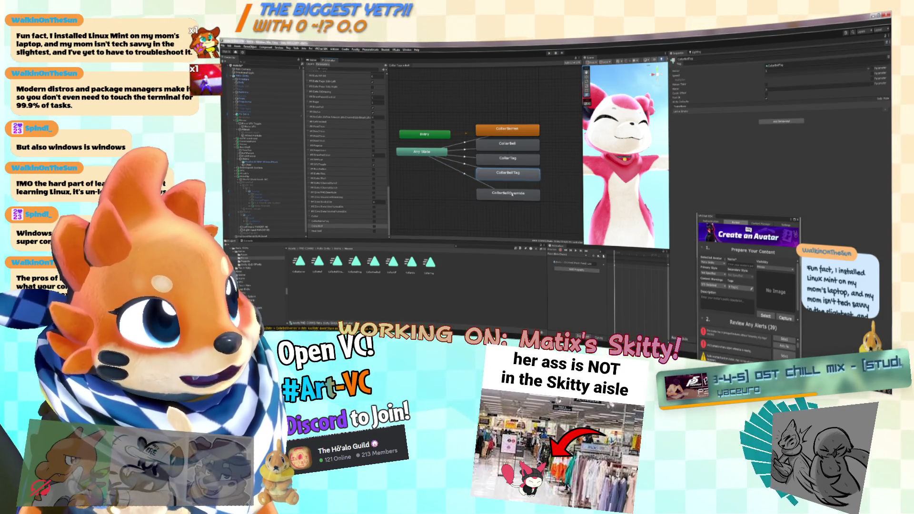
pyautogui.click(511, 194)
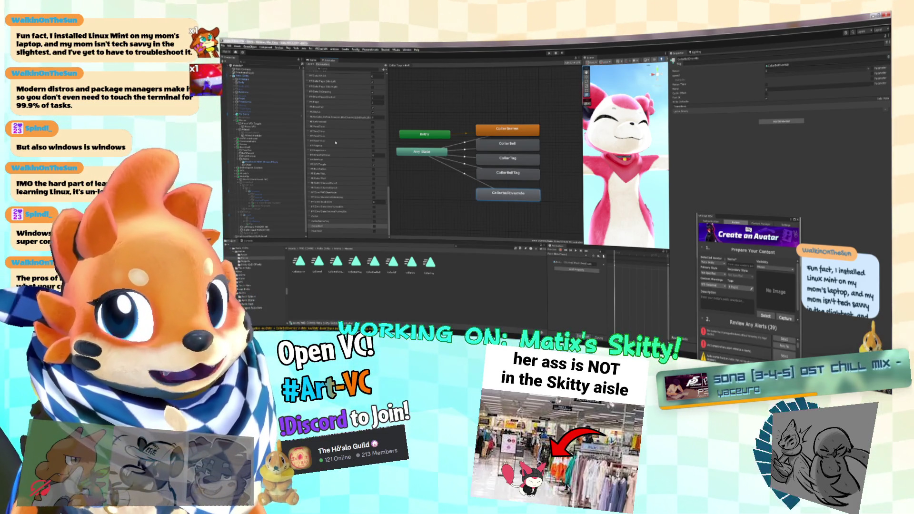
pyautogui.click(314, 64)
# Step: In the Collar + Headbell layer, spread the CollarOff, CollarOn and CollarHeadBell states apart
pyautogui.scroll(-5, 347, 166)
pyautogui.click(348, 224)
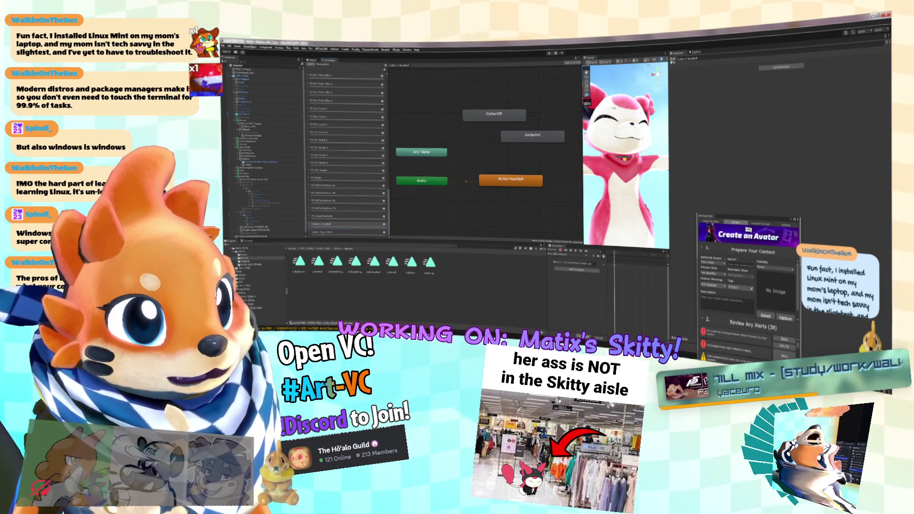
pyautogui.click(524, 144)
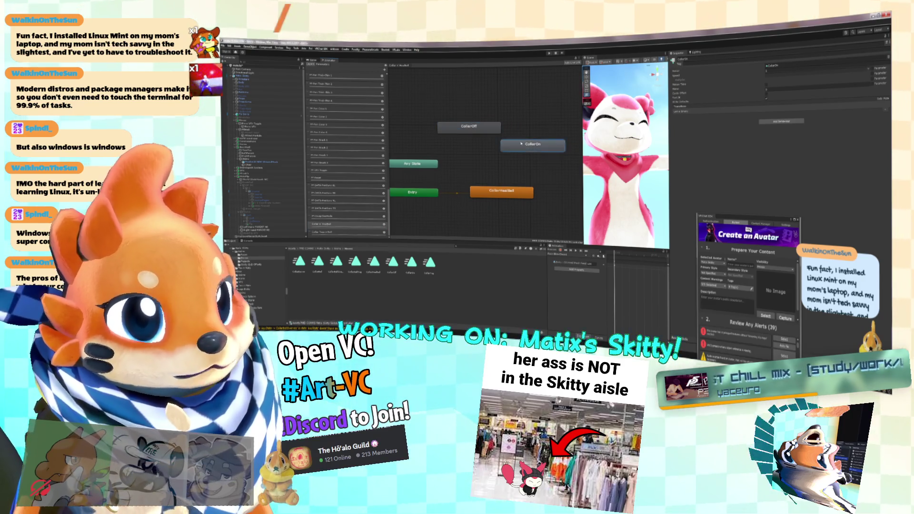
pyautogui.moveTo(522, 143); pyautogui.dragTo(530, 125)
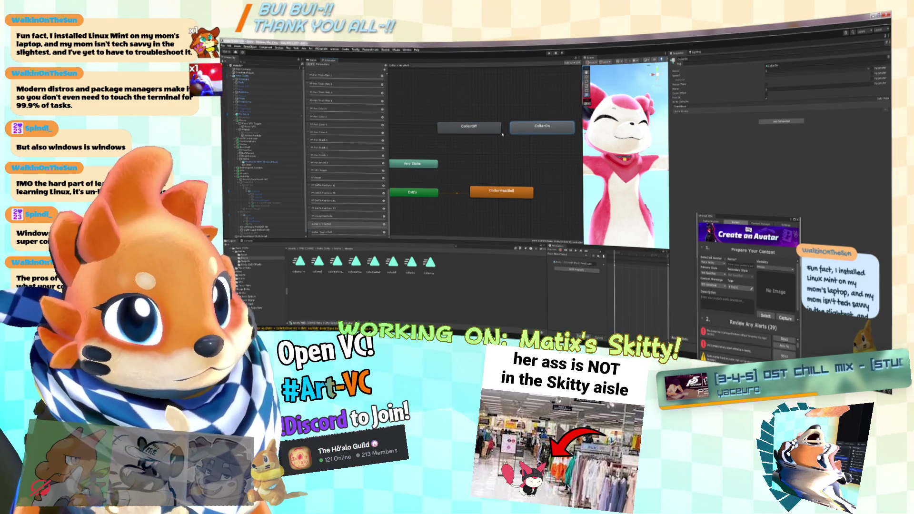
pyautogui.moveTo(504, 187)
pyautogui.mouseDown()
pyautogui.moveTo(506, 108)
pyautogui.moveTo(522, 111)
pyautogui.moveTo(504, 127)
pyautogui.moveTo(454, 114)
pyautogui.mouseUp()
pyautogui.moveTo(507, 157)
pyautogui.mouseDown()
pyautogui.moveTo(434, 129)
pyautogui.moveTo(551, 133)
pyautogui.mouseUp()
pyautogui.moveTo(443, 130); pyautogui.dragTo(462, 140)
pyautogui.moveTo(454, 106); pyautogui.dragTo(505, 112)
pyautogui.rightClick(512, 115)
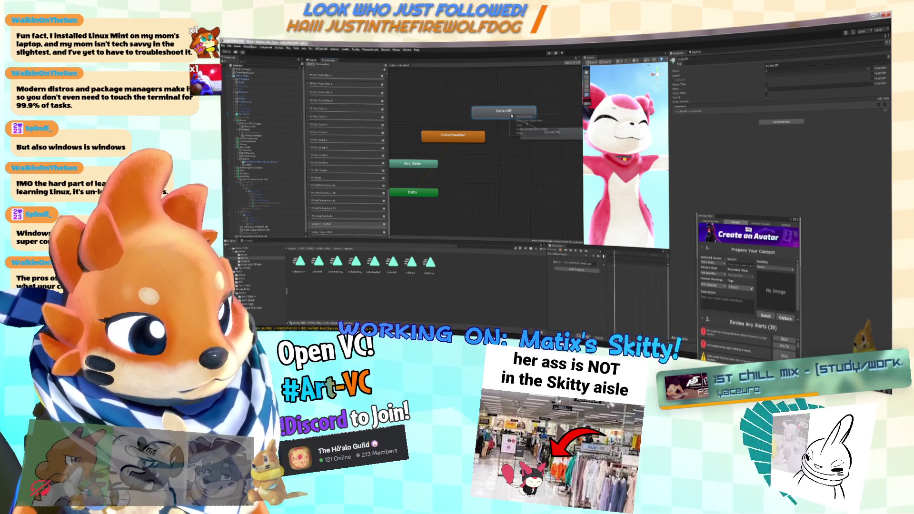
# Step: Make transitions from CollarOff to CollarHeadBell and from CollarOff to CollarOn
pyautogui.click(522, 117)
pyautogui.click(466, 133)
pyautogui.click(466, 132)
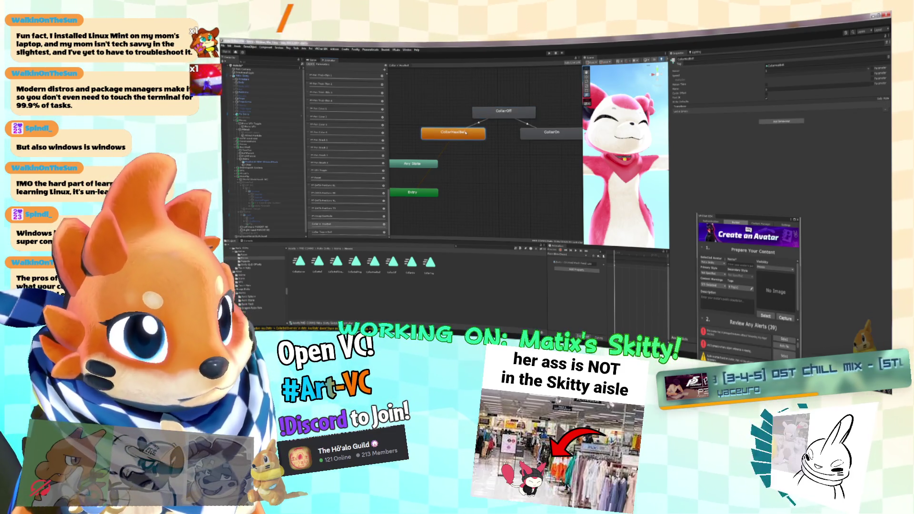
pyautogui.click(504, 111)
pyautogui.rightClick(495, 113)
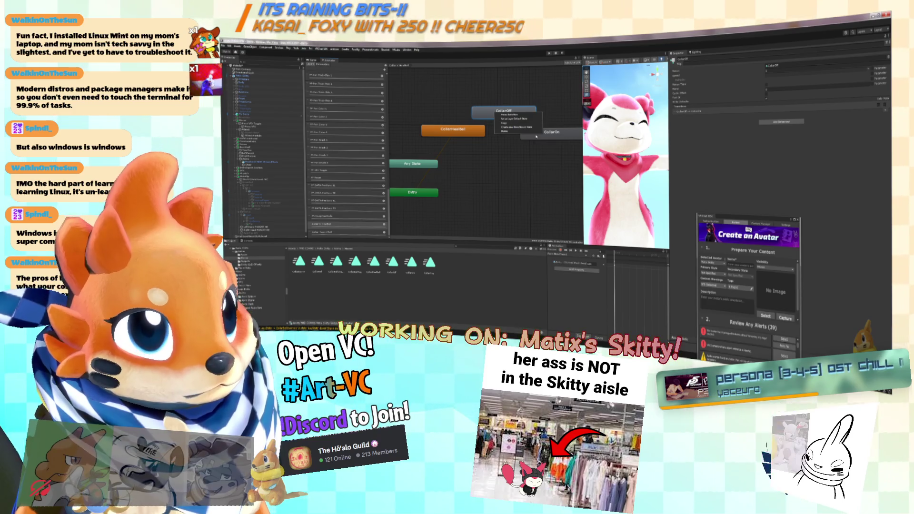
pyautogui.click(511, 121)
pyautogui.rightClick(510, 120)
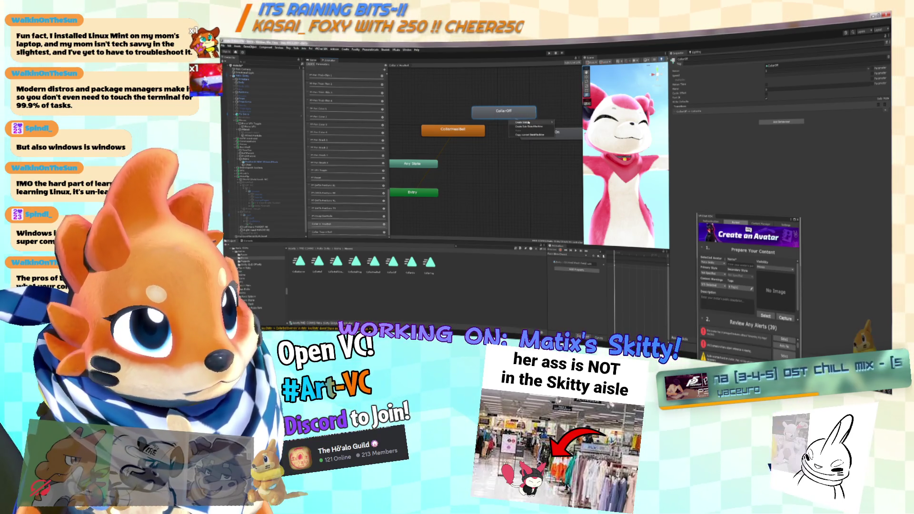
pyautogui.click(529, 122)
pyautogui.click(533, 128)
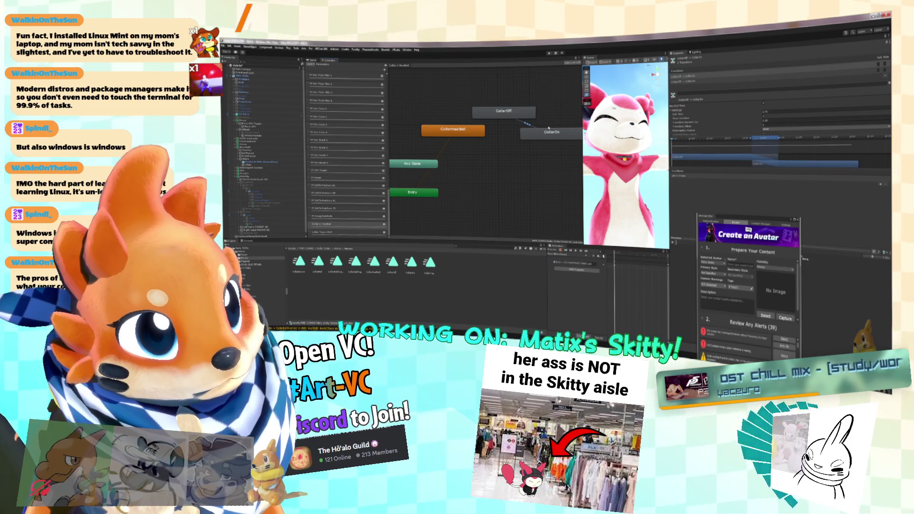
# Step: On the CollarOff to CollarOn transition, turn off Has Exit Time and set a single parameter condition
pyautogui.click(763, 103)
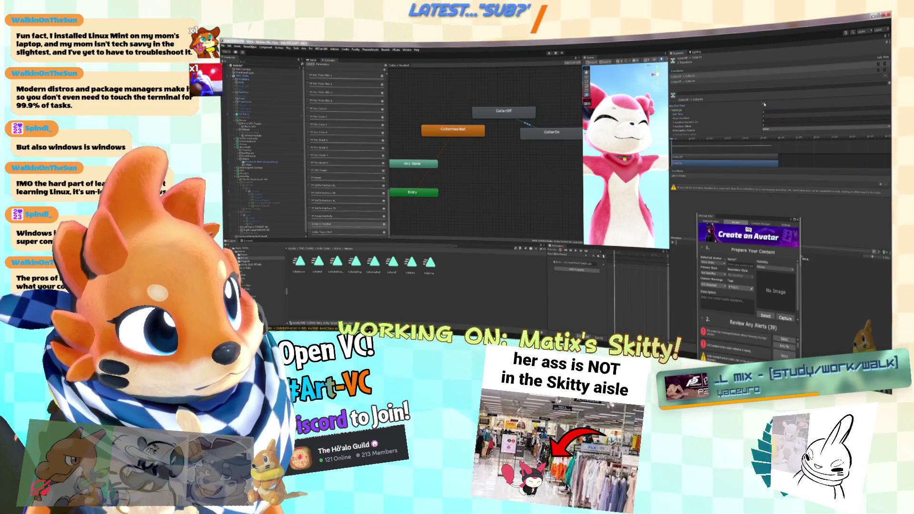
pyautogui.click(704, 176)
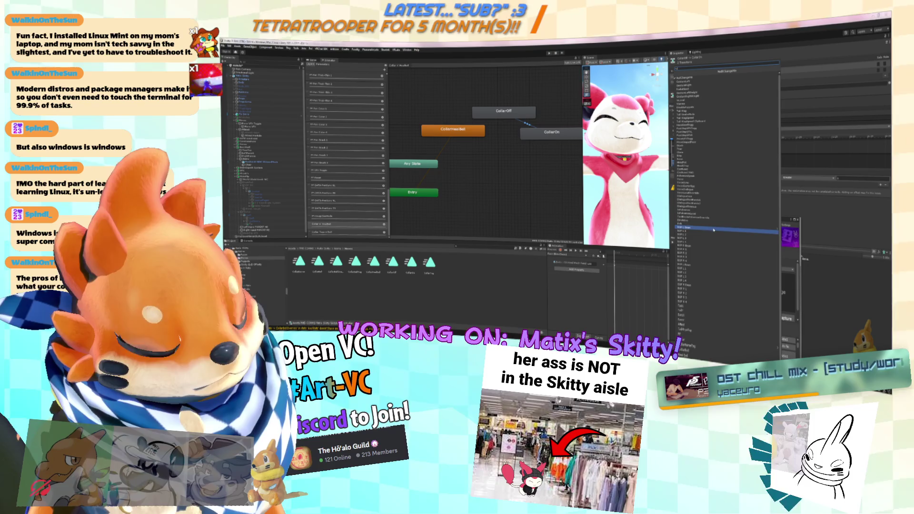
pyautogui.click(683, 354)
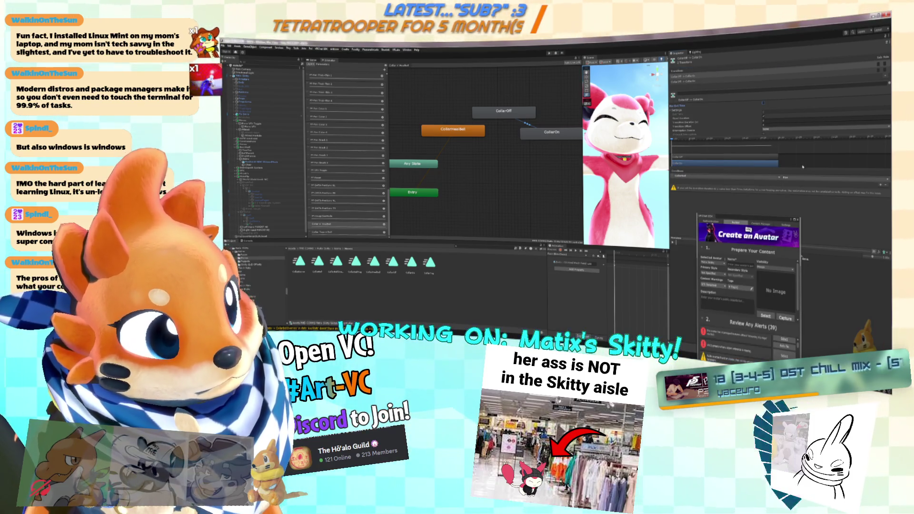
pyautogui.click(762, 176)
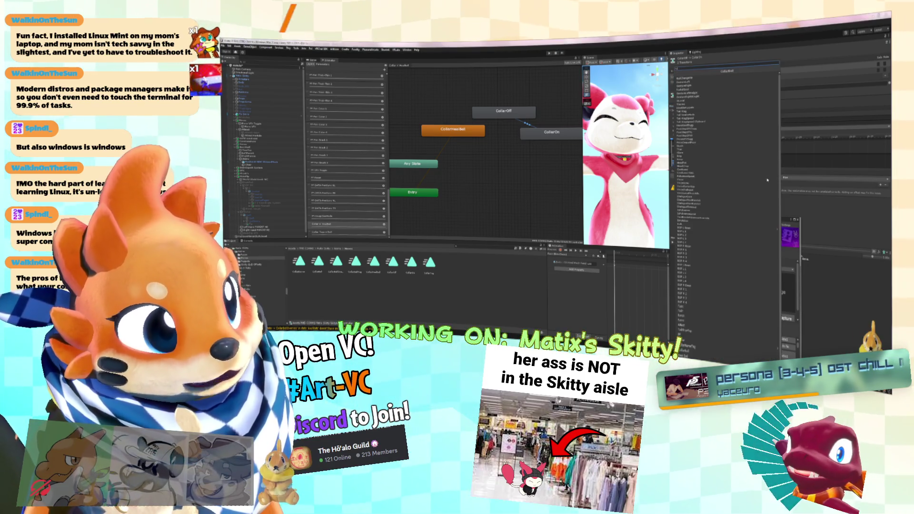
pyautogui.click(752, 328)
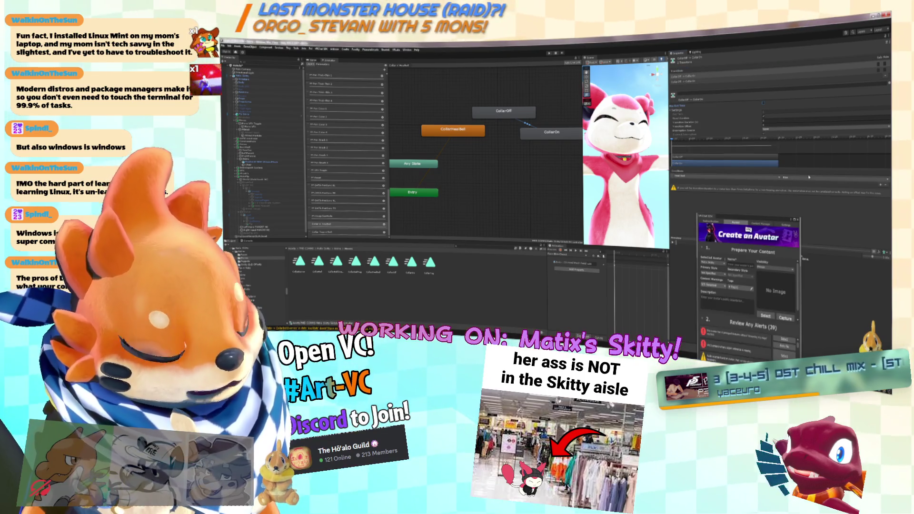
pyautogui.click(704, 176)
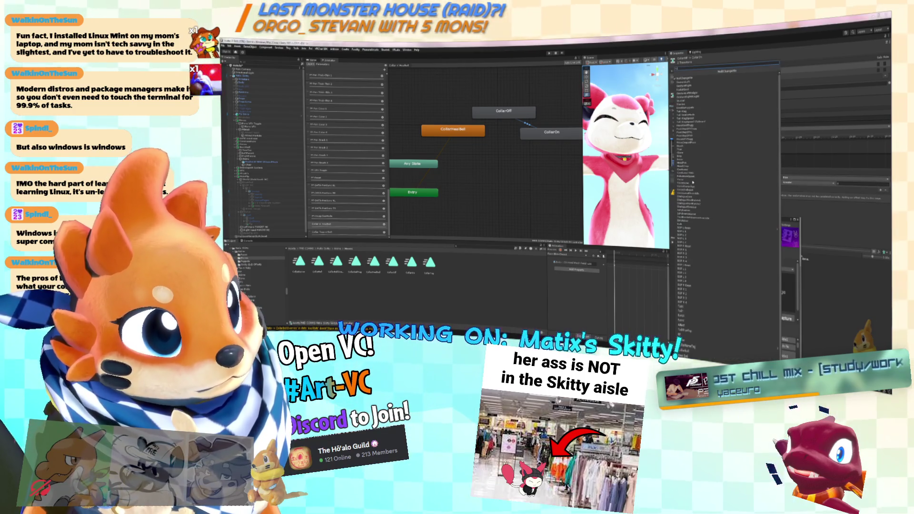
pyautogui.click(702, 290)
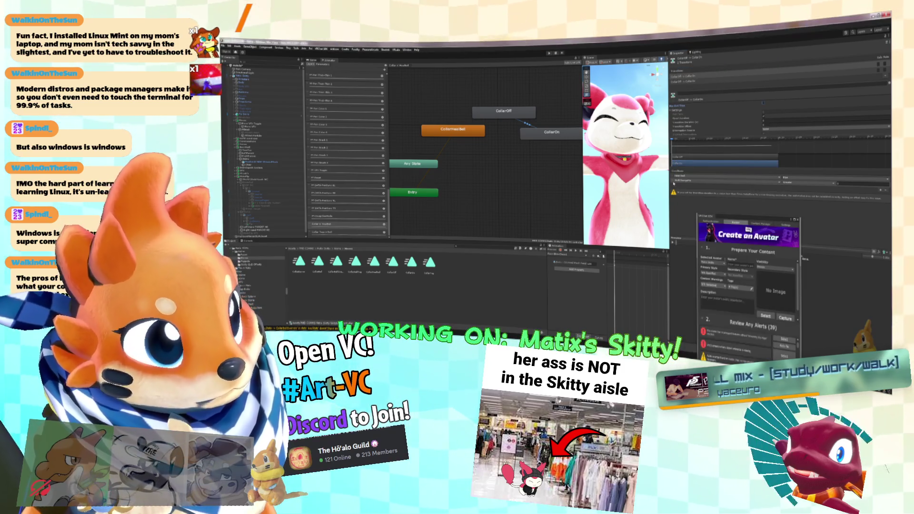
pyautogui.click(881, 186)
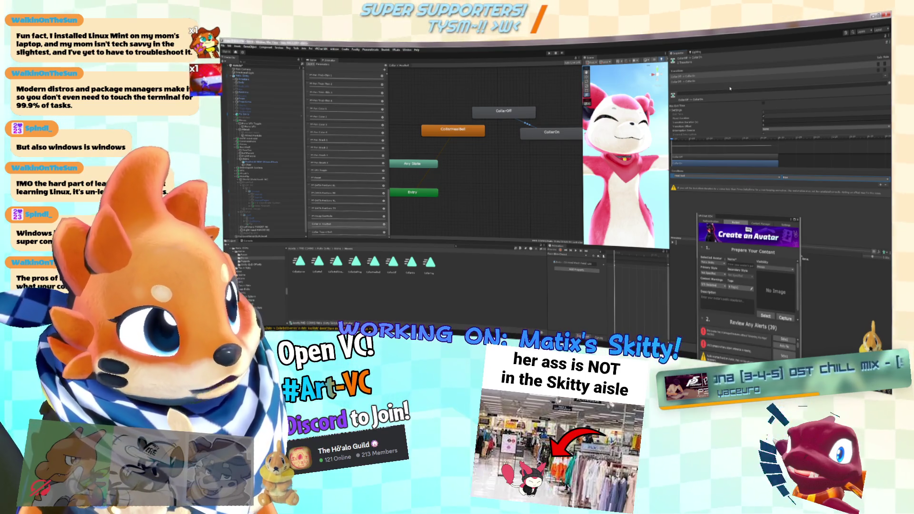
# Step: Give the CollarOff to CollarHeadBell transition a parameter condition
pyautogui.click(730, 82)
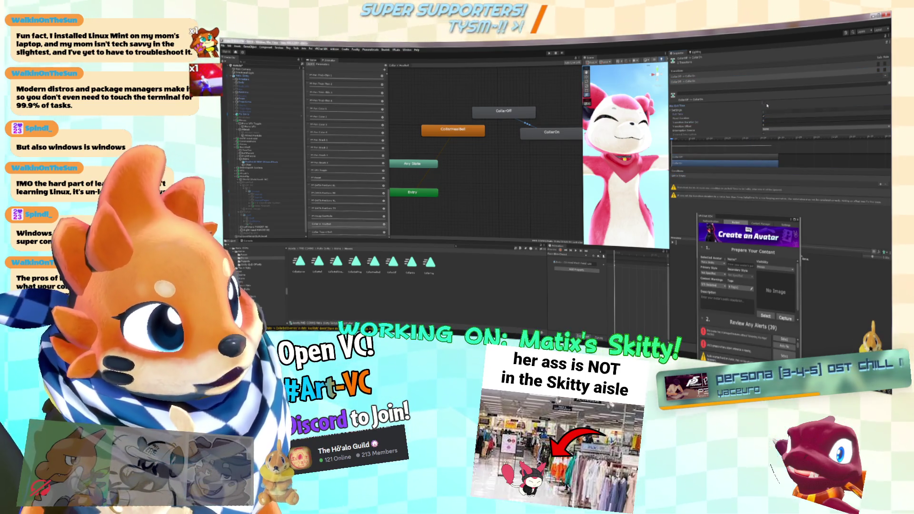
pyautogui.click(881, 185)
pyautogui.click(714, 177)
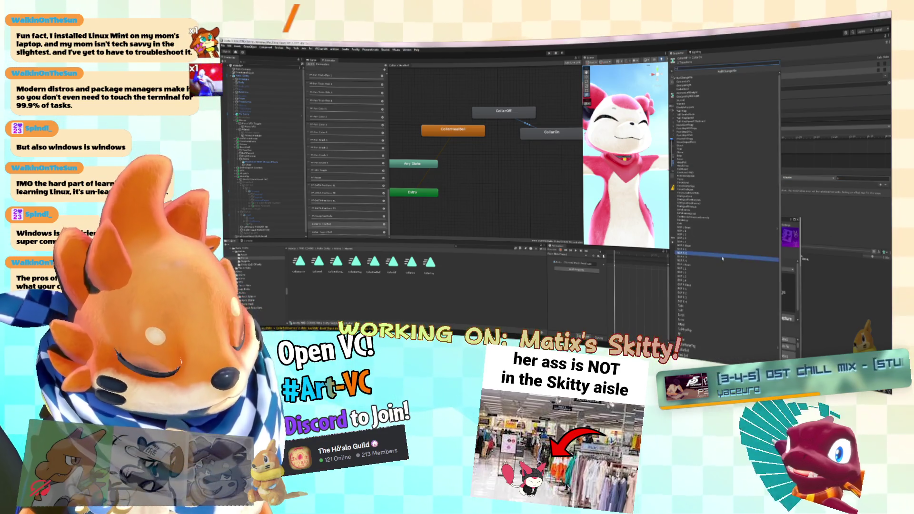
pyautogui.click(700, 344)
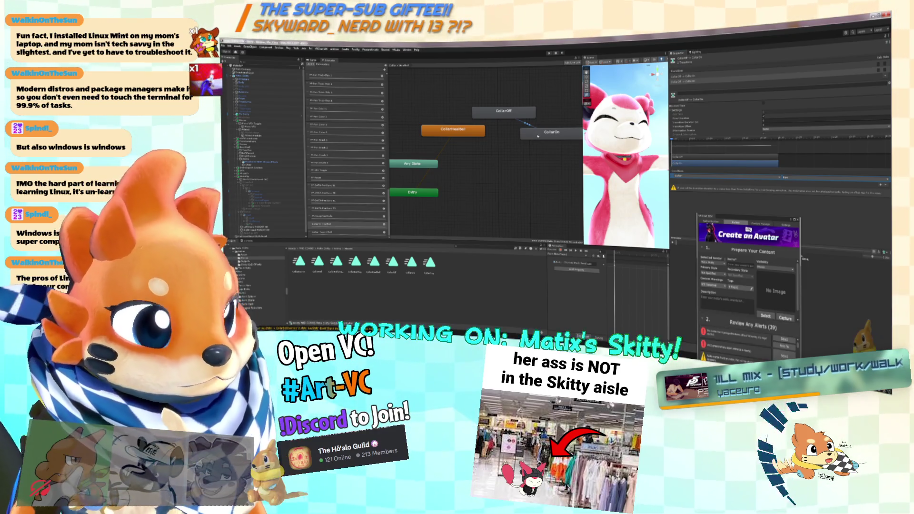
# Step: Make a transition from CollarOn to CollarHeadBell and nudge CollarHeadBell into place
pyautogui.rightClick(538, 137)
pyautogui.click(553, 139)
pyautogui.click(478, 133)
pyautogui.moveTo(483, 135); pyautogui.dragTo(495, 143)
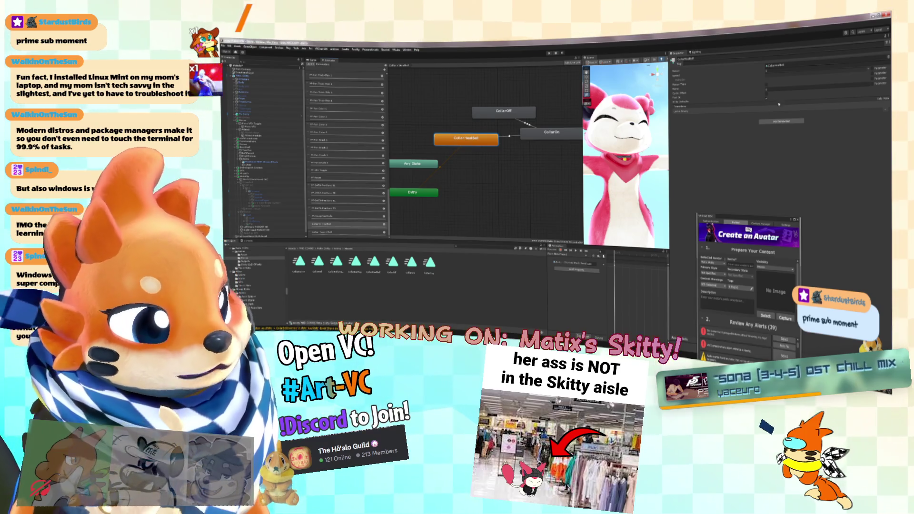
# Step: Set the Exit Time of the CollarOn–CollarHealBell transition to 0
pyautogui.click(510, 137)
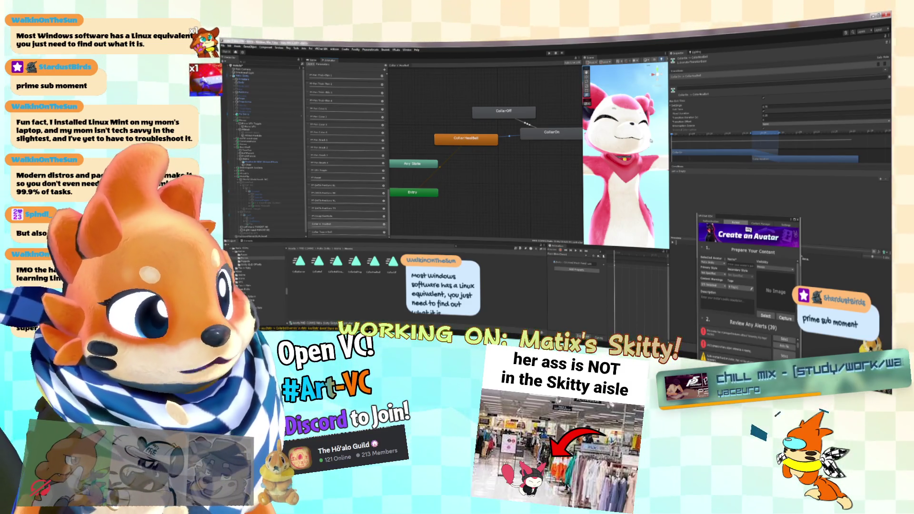
pyautogui.moveTo(481, 157)
pyautogui.mouseDown()
pyautogui.moveTo(474, 159)
pyautogui.moveTo(481, 139)
pyautogui.mouseUp()
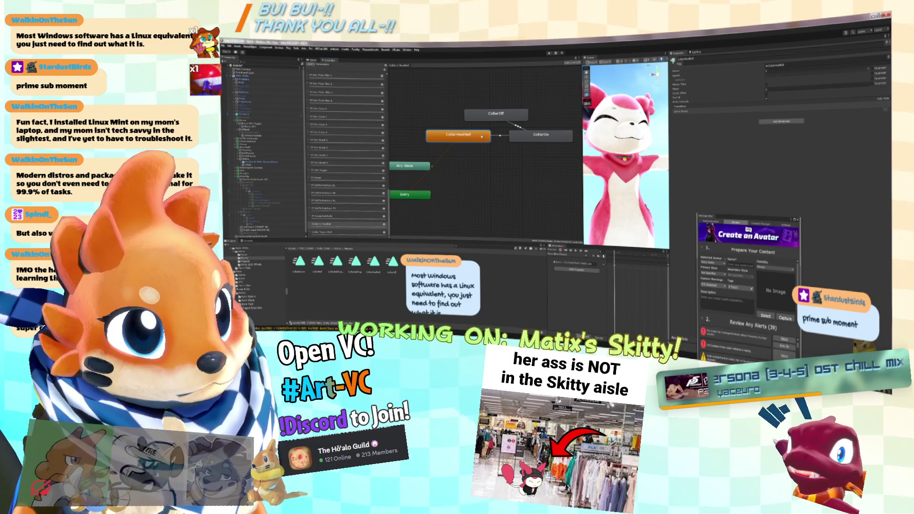
pyautogui.click(502, 137)
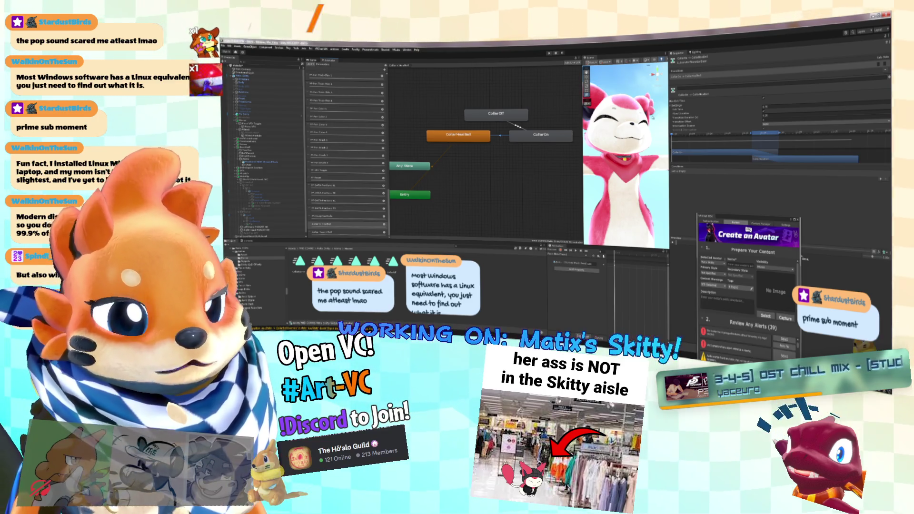
pyautogui.click(775, 106)
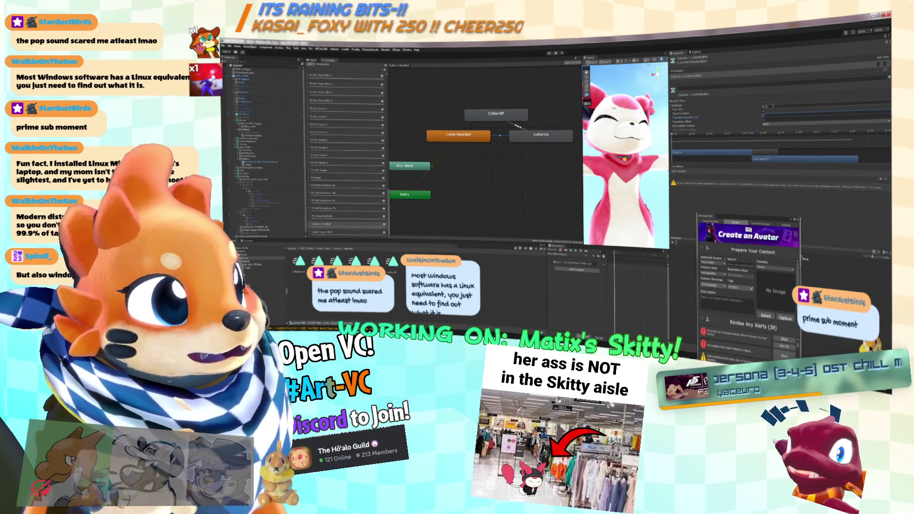
pyautogui.write('0')
pyautogui.press('Return')
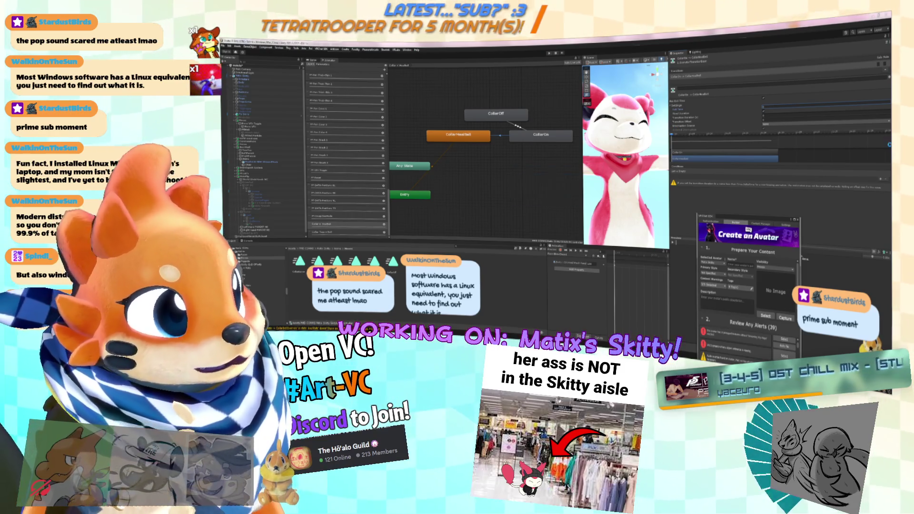
pyautogui.moveTo(641, 132); pyautogui.dragTo(650, 113)
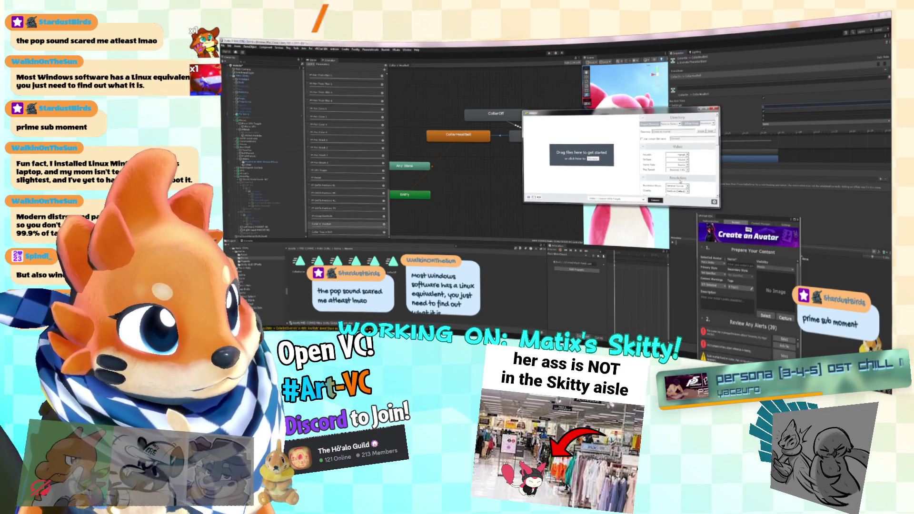
# Step: Change the converter's output format from Waveform Audio to a video format
pyautogui.click(635, 199)
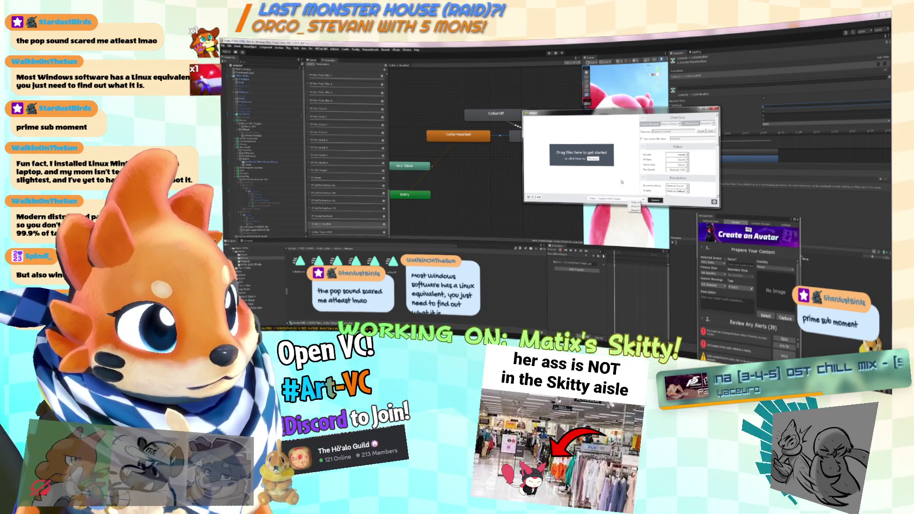
pyautogui.moveTo(636, 210)
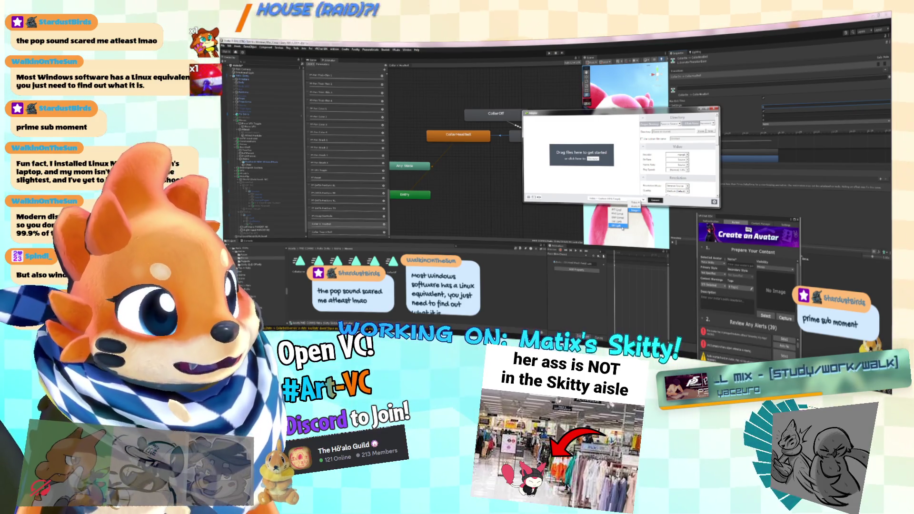
pyautogui.click(622, 226)
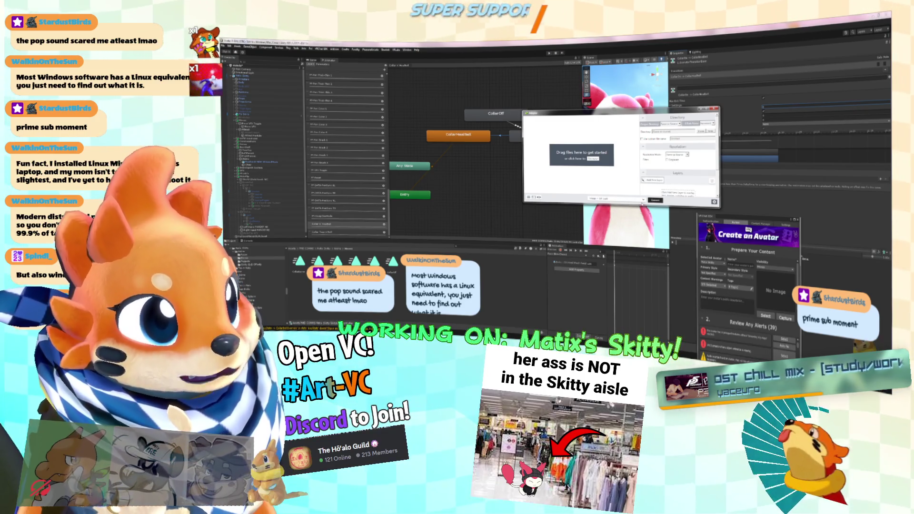
pyautogui.moveTo(636, 207)
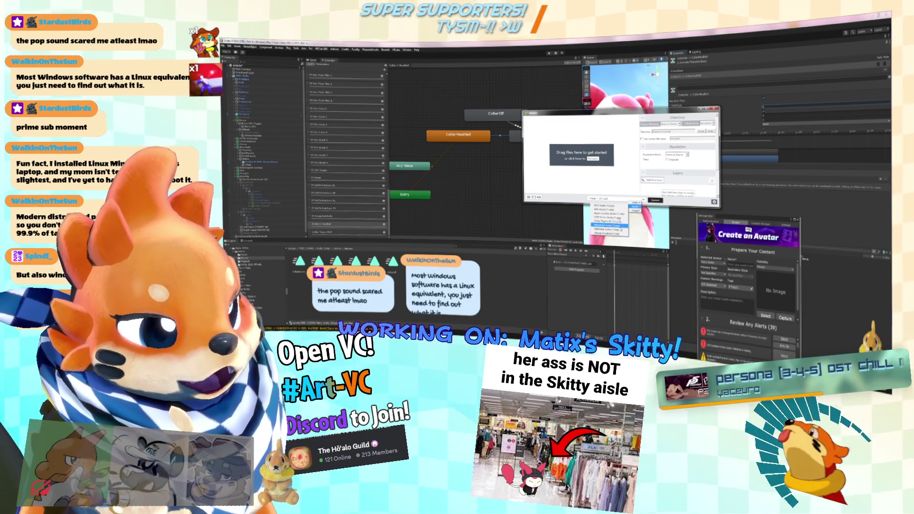
pyautogui.click(621, 229)
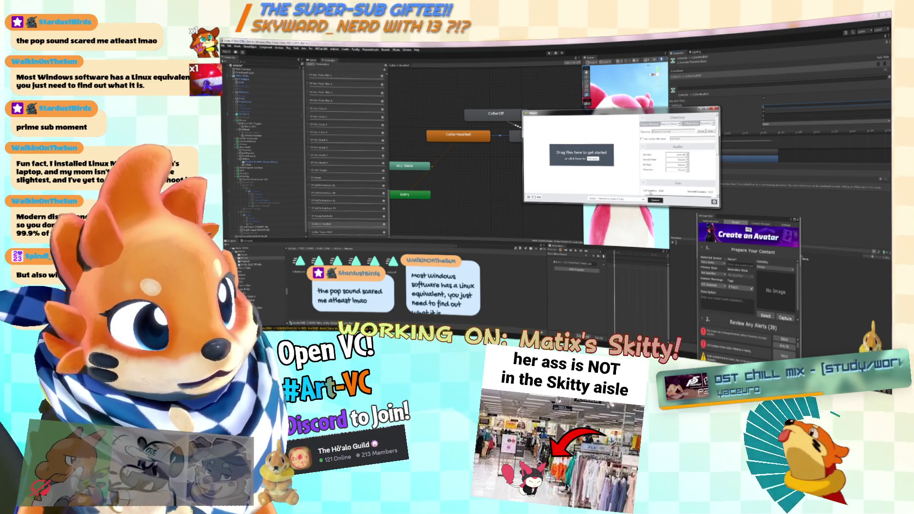
pyautogui.click(614, 199)
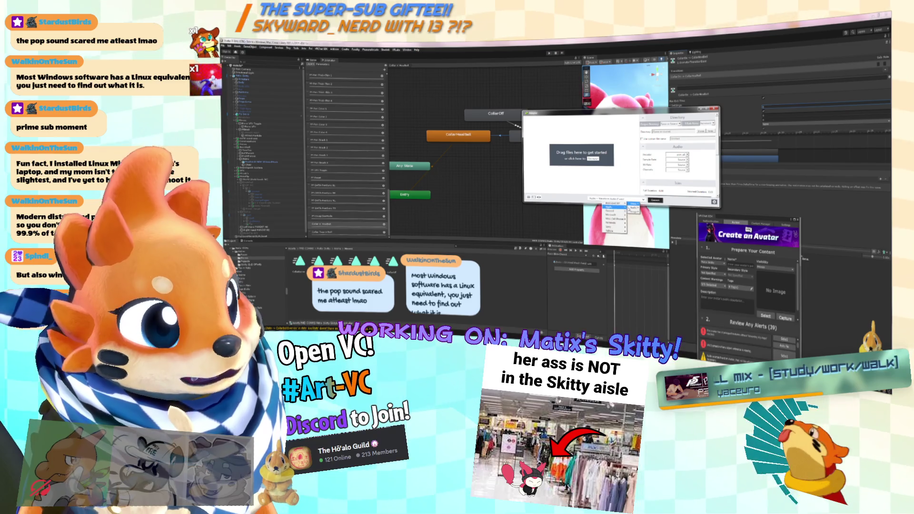
pyautogui.click(634, 204)
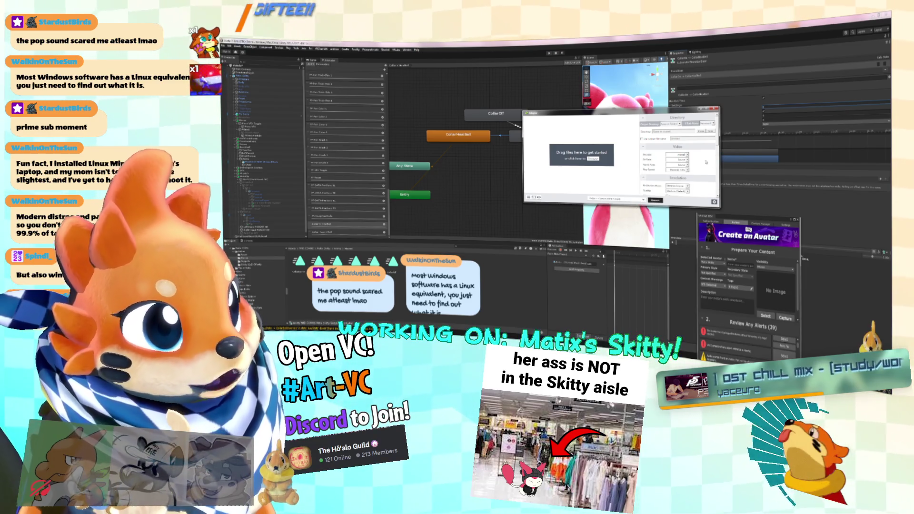
# Step: Set the video frame rate and one other video setting, then close the converter
pyautogui.click(682, 164)
pyautogui.click(685, 168)
pyautogui.click(684, 164)
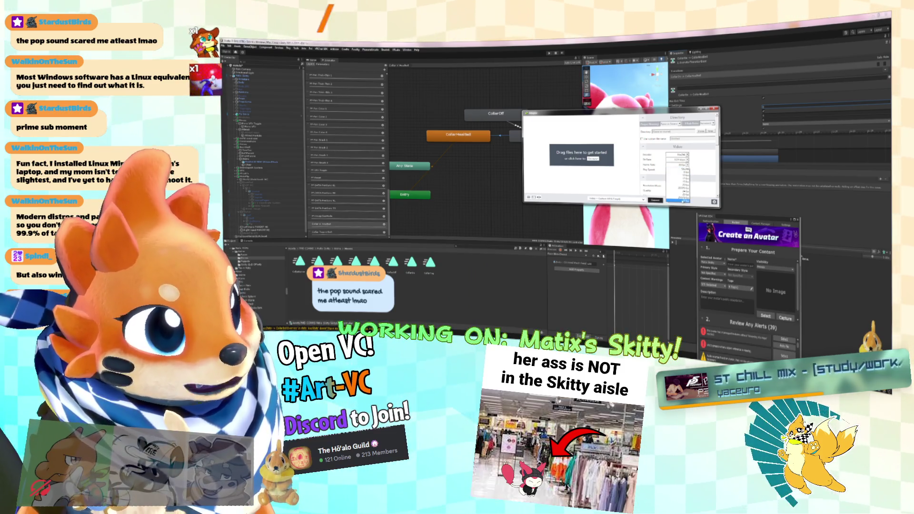
pyautogui.click(679, 170)
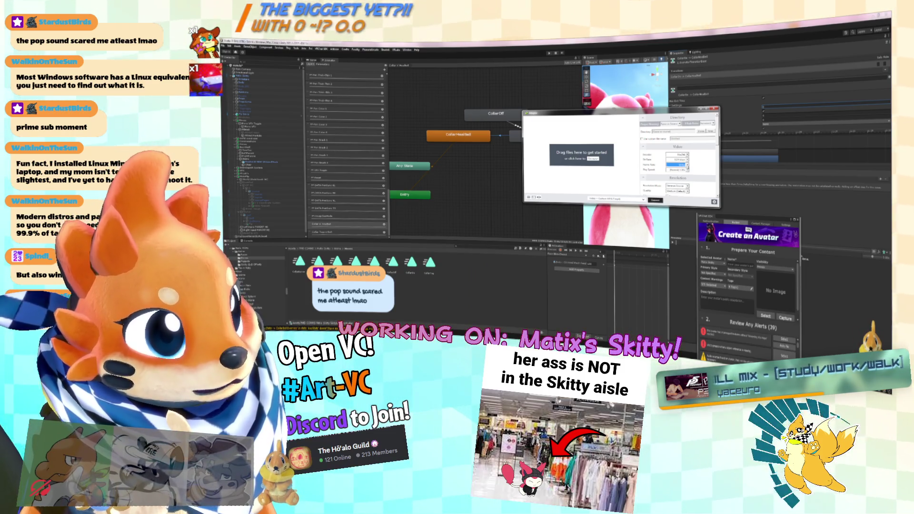
pyautogui.click(678, 170)
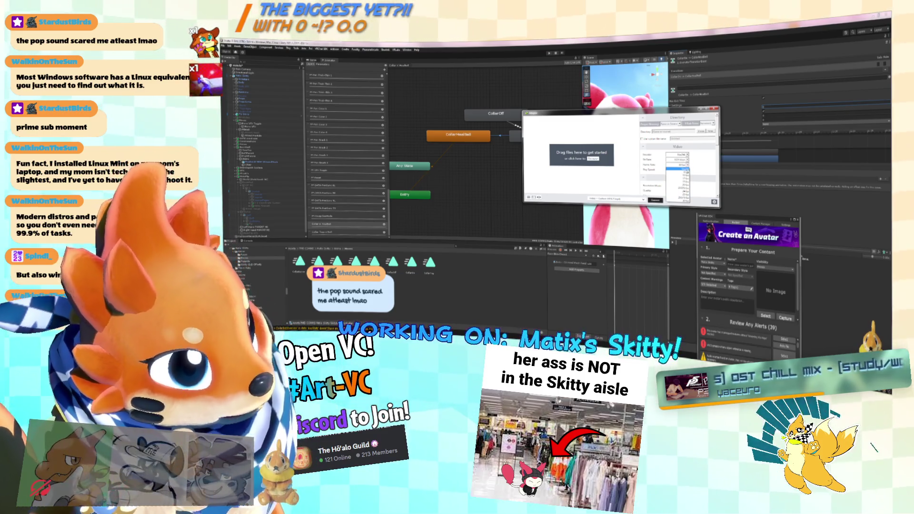
pyautogui.click(696, 157)
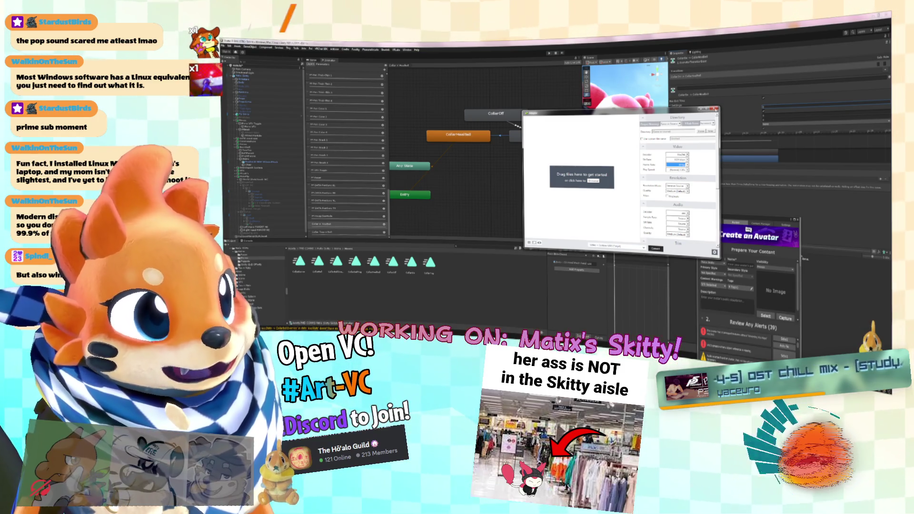
pyautogui.click(600, 46)
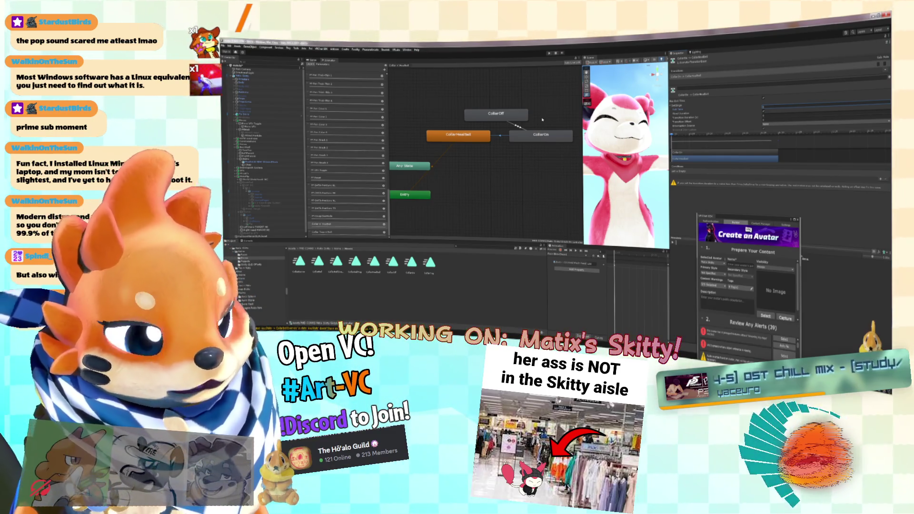
pyautogui.scroll(1, 492, 165)
pyautogui.click(488, 152)
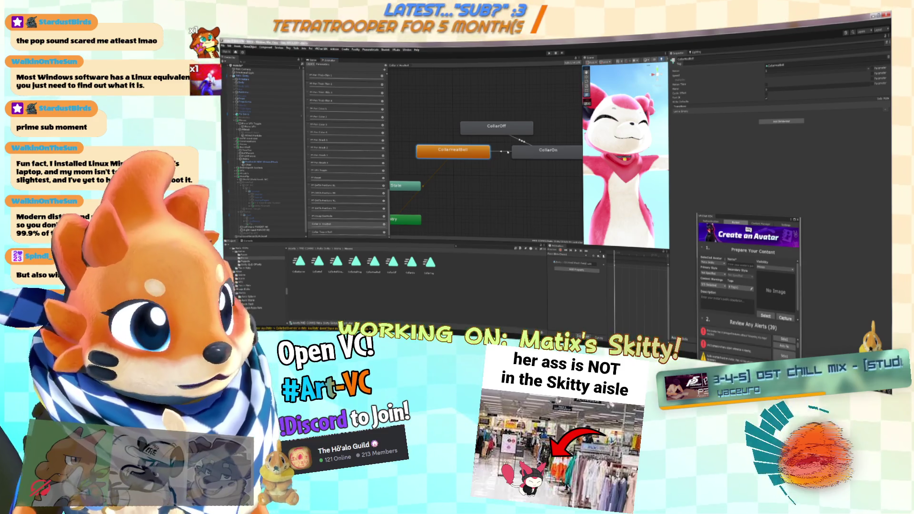
pyautogui.click(502, 151)
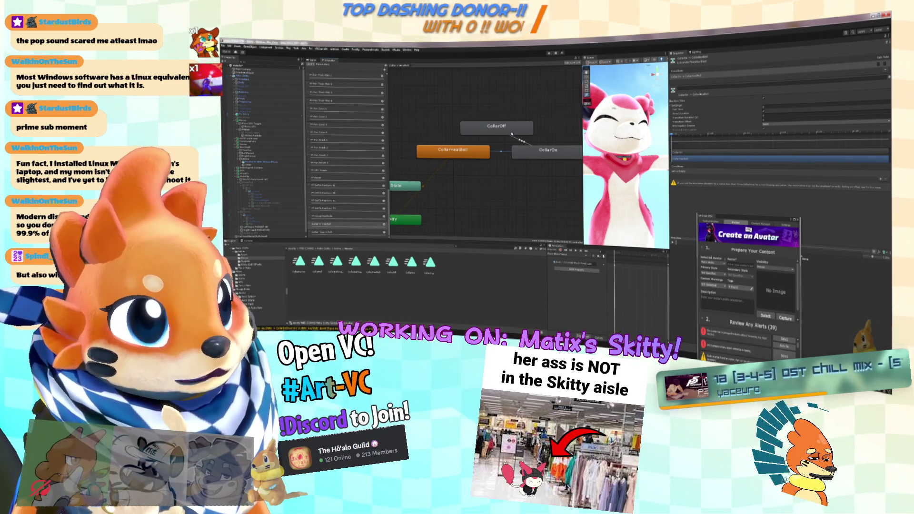
pyautogui.click(517, 131)
pyautogui.click(508, 151)
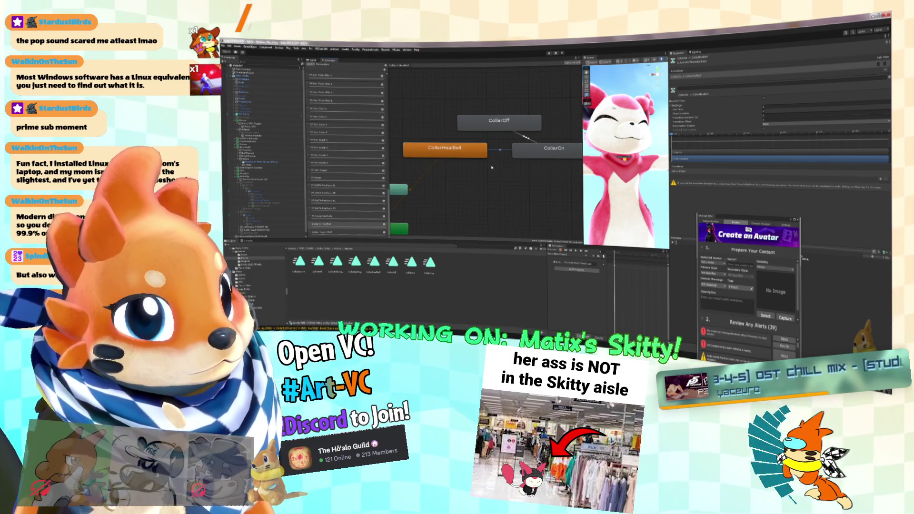
pyautogui.moveTo(492, 162); pyautogui.dragTo(484, 167)
# Step: Clear the selection and reposition the Animator graph around CollarHealBell
pyautogui.click(472, 170)
pyautogui.rightClick(509, 186)
pyautogui.moveTo(552, 189)
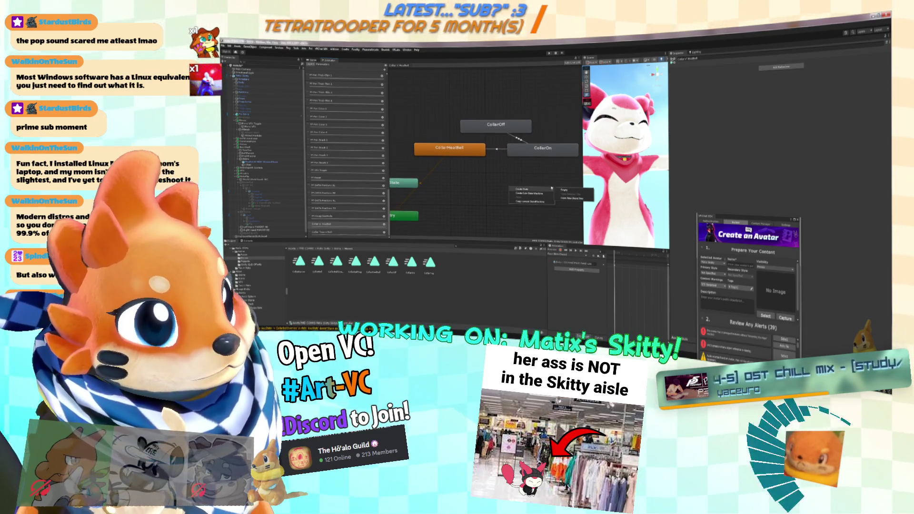
pyautogui.rightClick(467, 166)
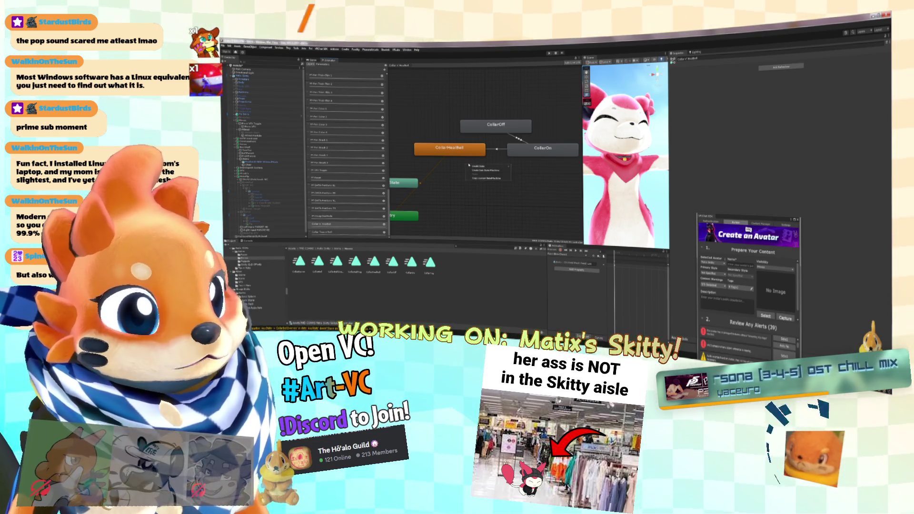
pyautogui.click(457, 149)
pyautogui.moveTo(500, 177)
pyautogui.mouseDown()
pyautogui.moveTo(535, 170)
pyautogui.moveTo(515, 180)
pyautogui.moveTo(489, 162)
pyautogui.mouseUp()
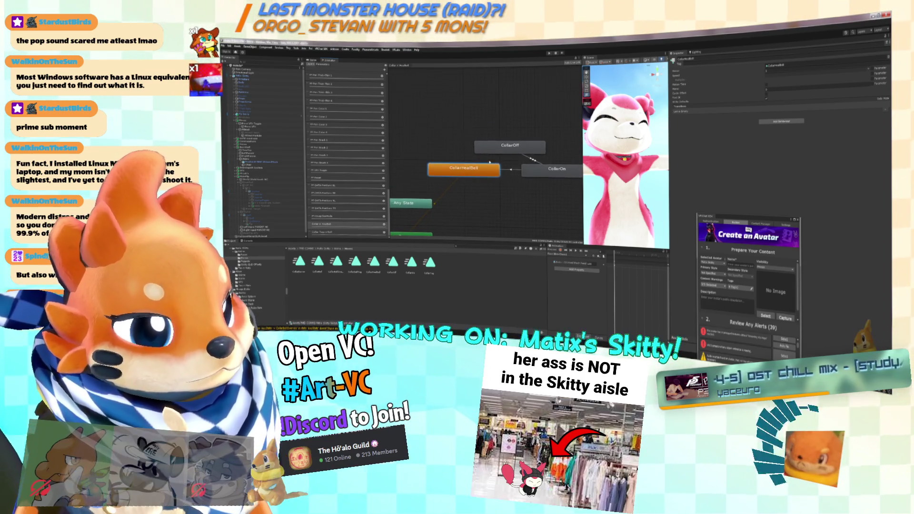
pyautogui.scroll(2, 495, 166)
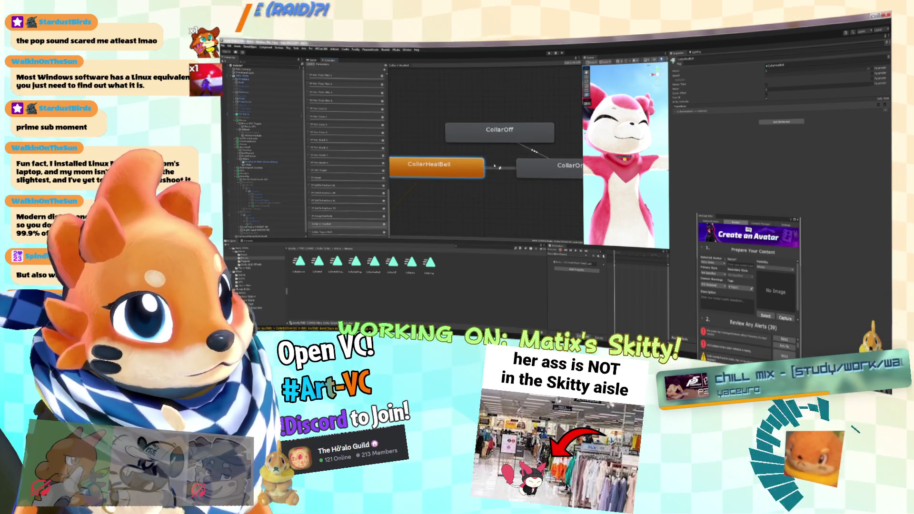
# Step: Add a parameter condition to the CollarHealBell to CollarOff transition
pyautogui.click(464, 151)
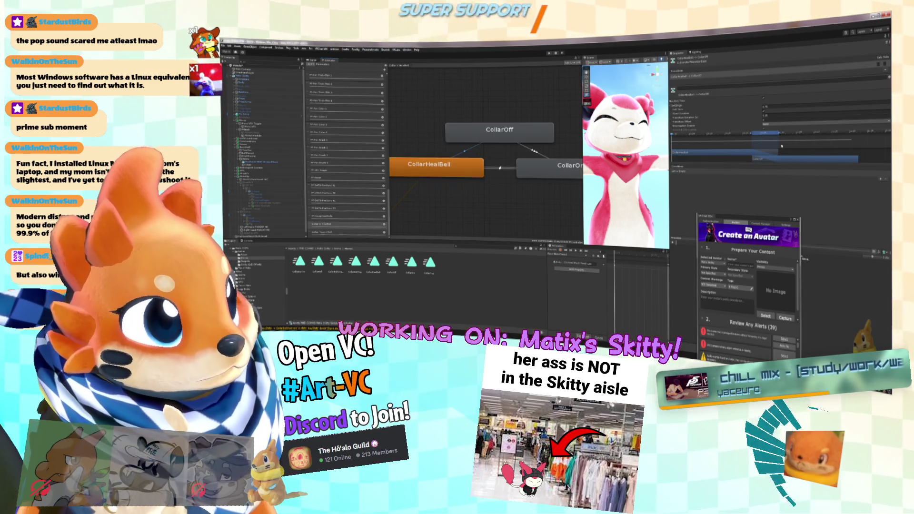
pyautogui.click(880, 180)
pyautogui.click(805, 172)
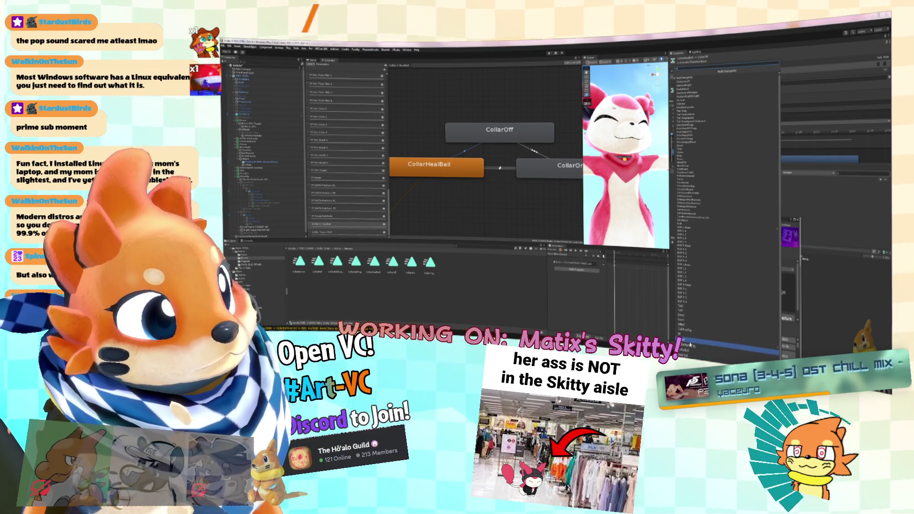
pyautogui.click(691, 343)
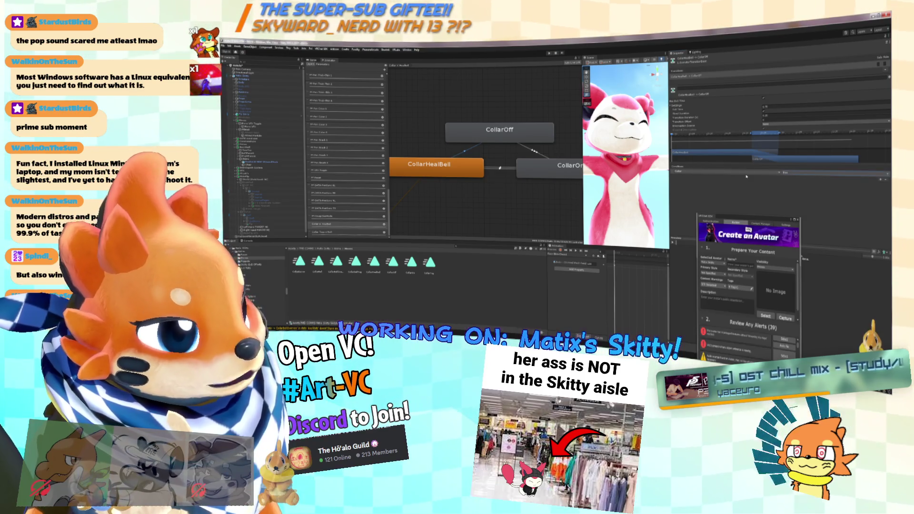
pyautogui.click(685, 172)
pyautogui.click(721, 255)
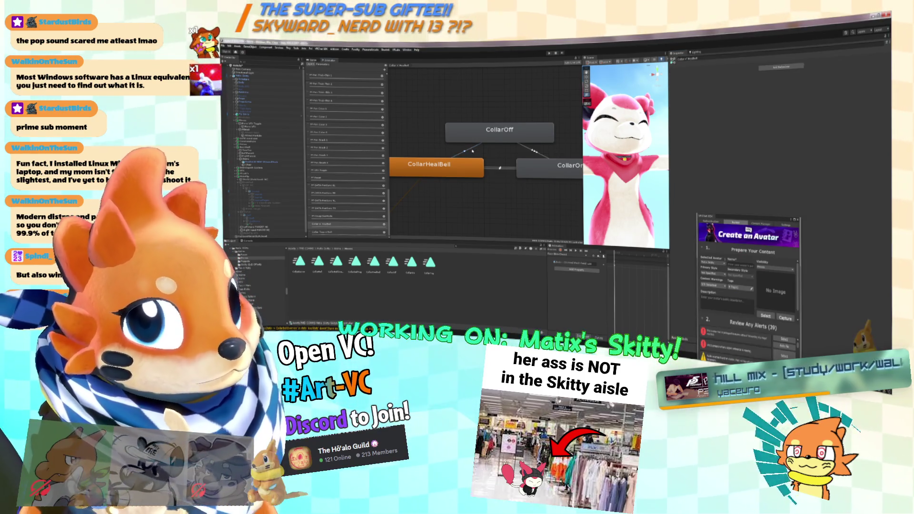
# Step: Add a VRC Avatar Parameter Driver to CollarHealBell with one parameter entry
pyautogui.click(463, 167)
pyautogui.click(782, 119)
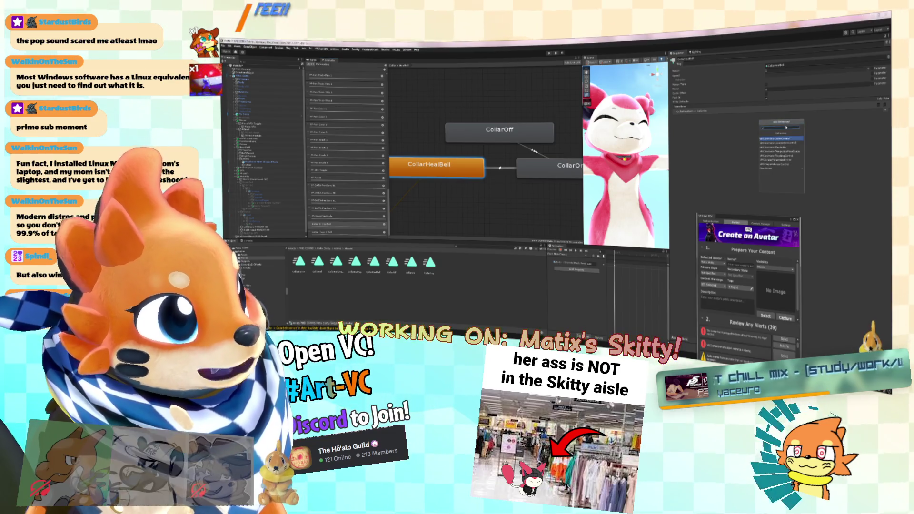
pyautogui.click(781, 160)
pyautogui.click(699, 145)
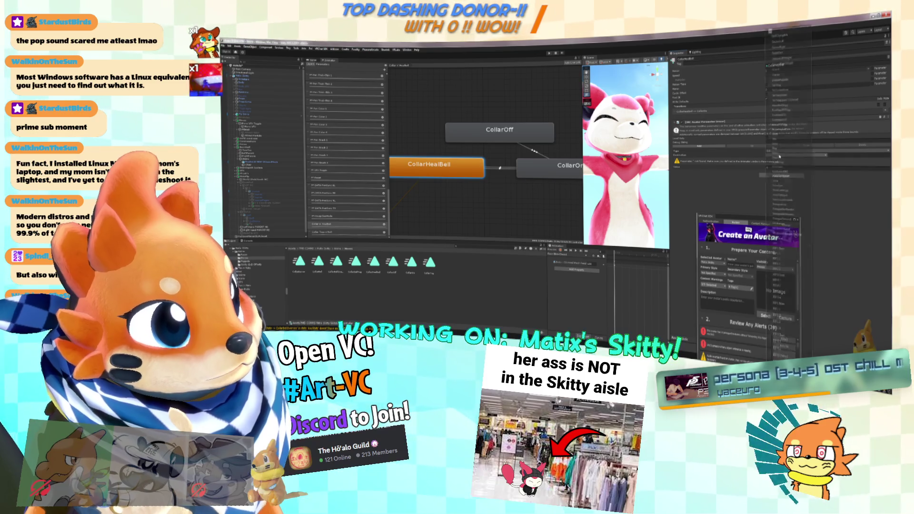
pyautogui.click(785, 152)
pyautogui.click(804, 251)
pyautogui.click(524, 212)
pyautogui.scroll(-2, 526, 211)
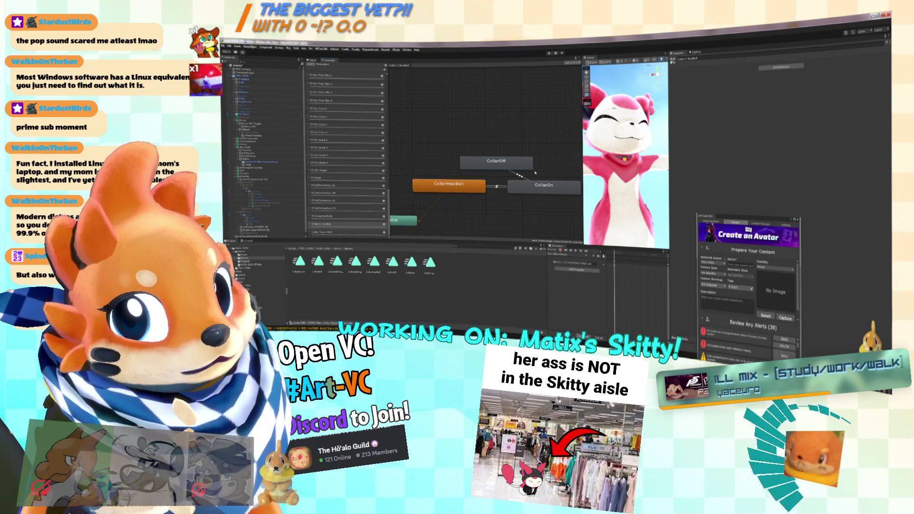
# Step: Make the CollarHealBell to CollarOn transition start immediately and add parameter conditions
pyautogui.click(496, 186)
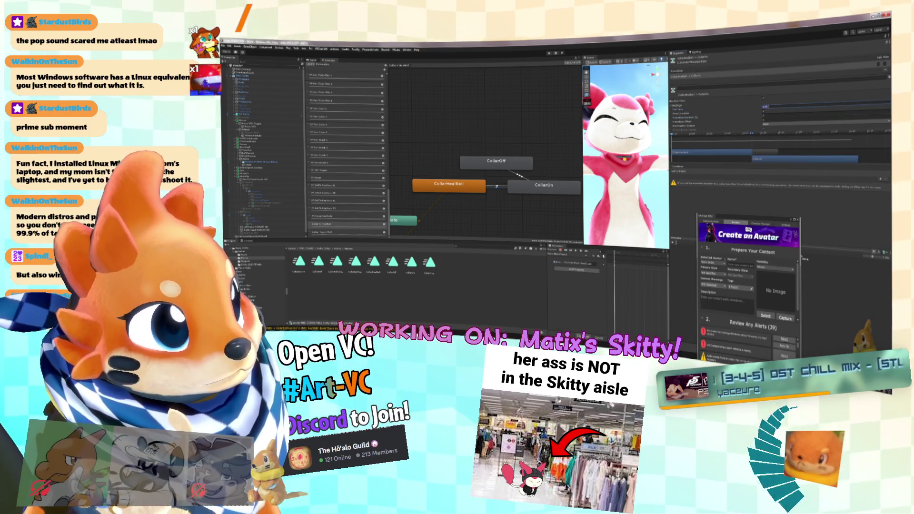
pyautogui.moveTo(843, 157); pyautogui.dragTo(762, 157)
pyautogui.click(880, 180)
pyautogui.click(724, 173)
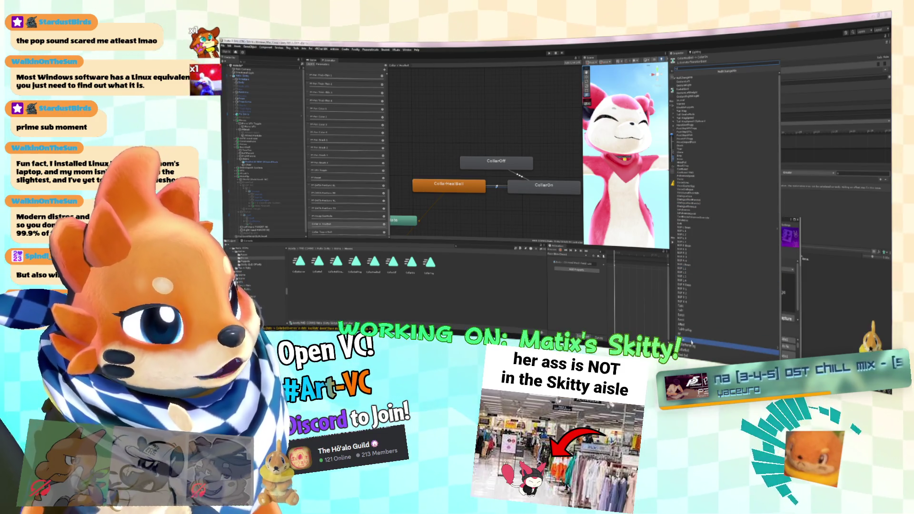
pyautogui.click(691, 355)
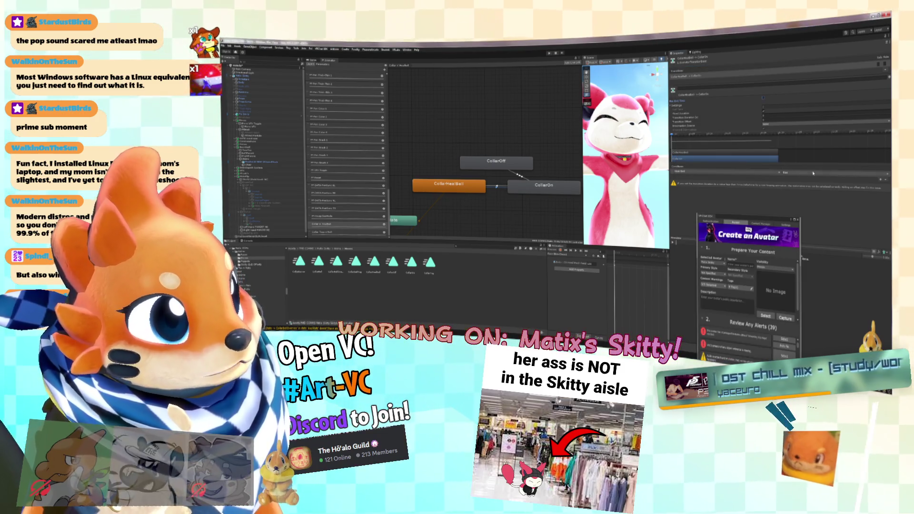
pyautogui.click(496, 187)
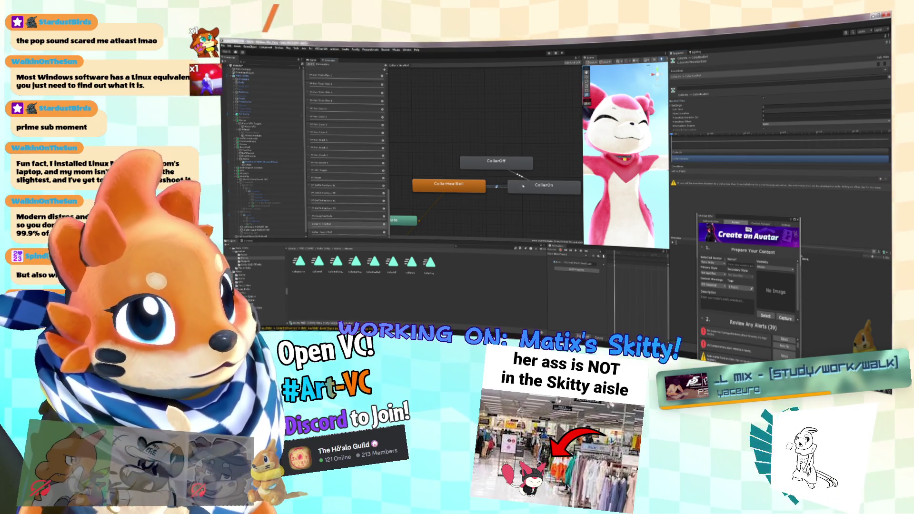
pyautogui.click(881, 180)
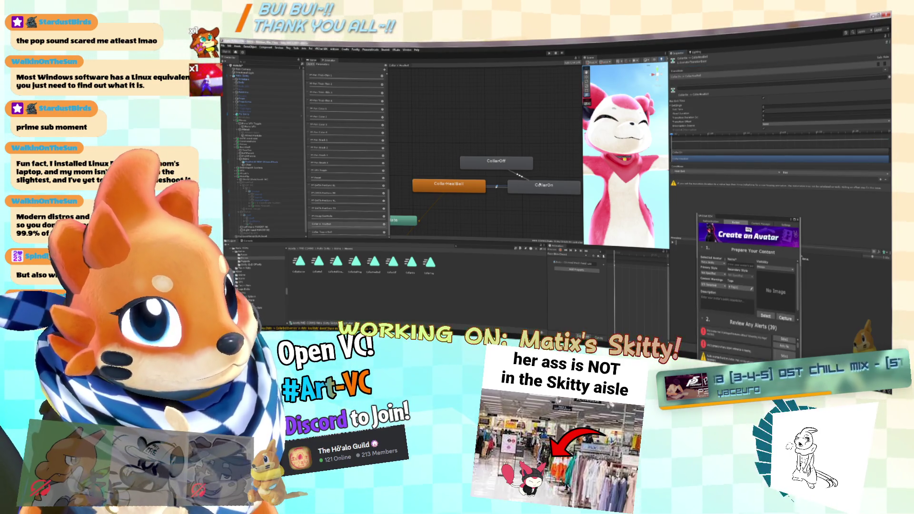
# Step: Add a parameter condition with its true/false value to the CollarOn to CollarOff transition
pyautogui.click(520, 175)
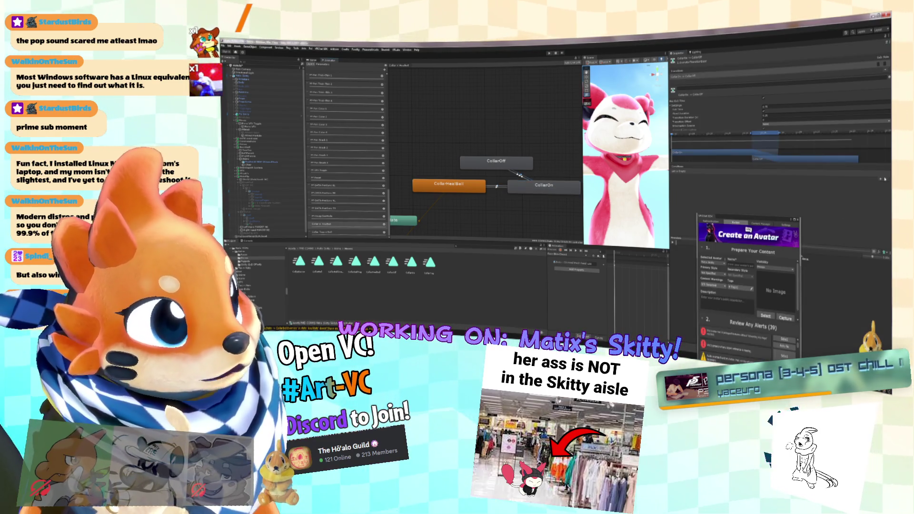
pyautogui.click(881, 180)
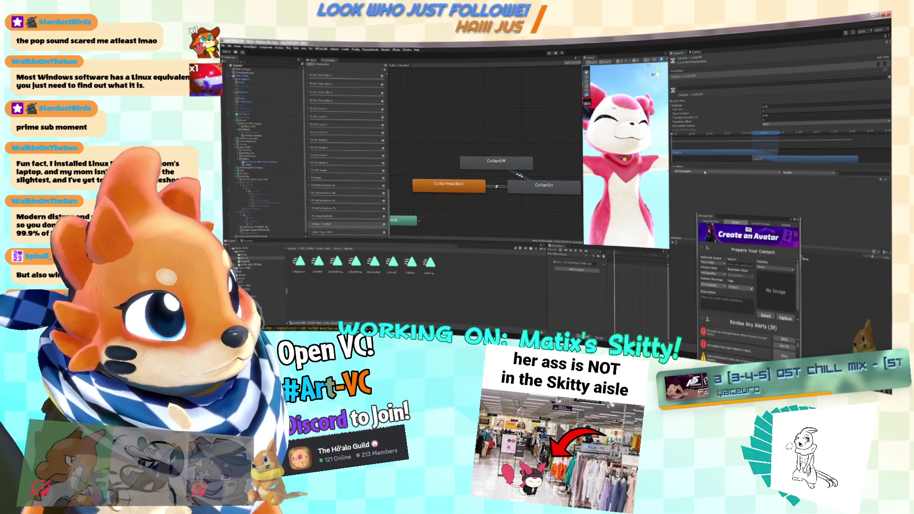
pyautogui.click(715, 172)
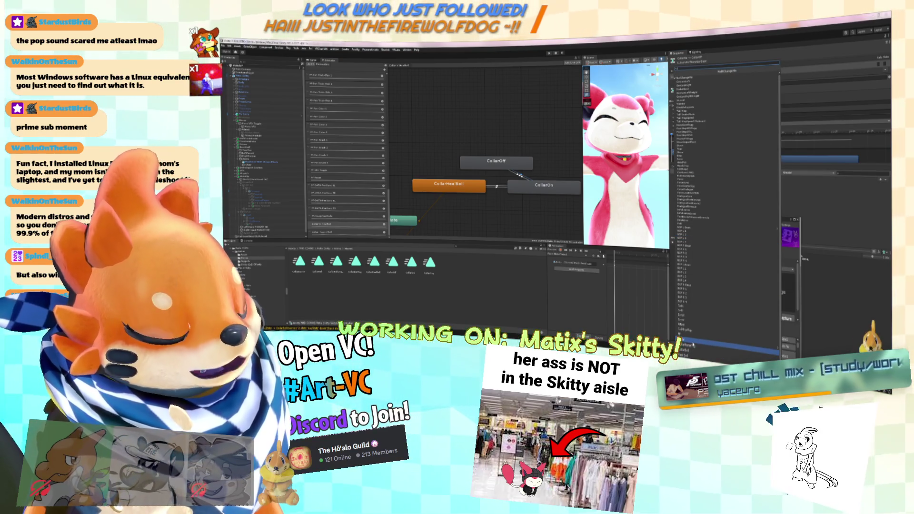
pyautogui.click(693, 345)
pyautogui.click(789, 172)
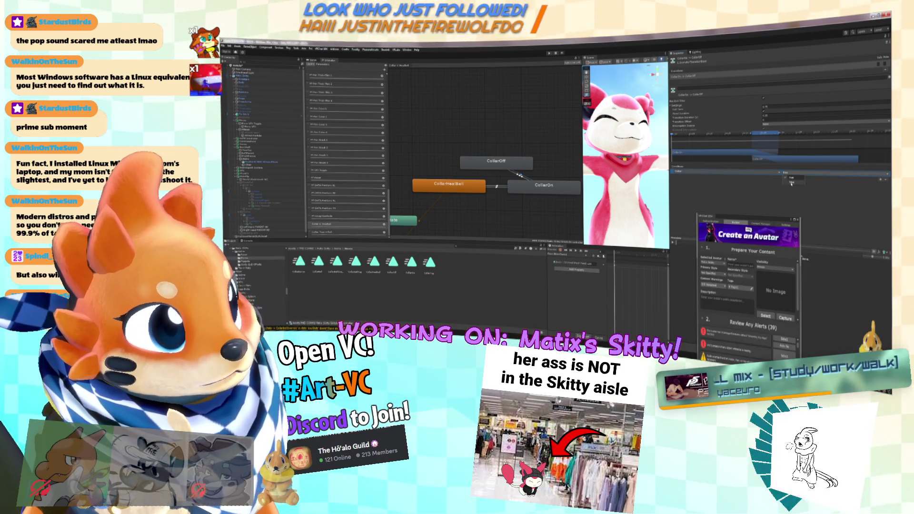
pyautogui.click(792, 182)
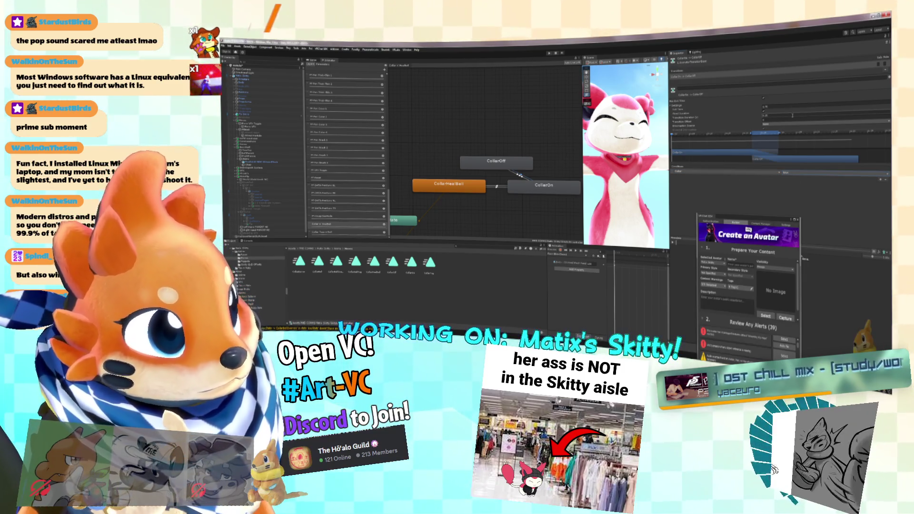
pyautogui.write('0')
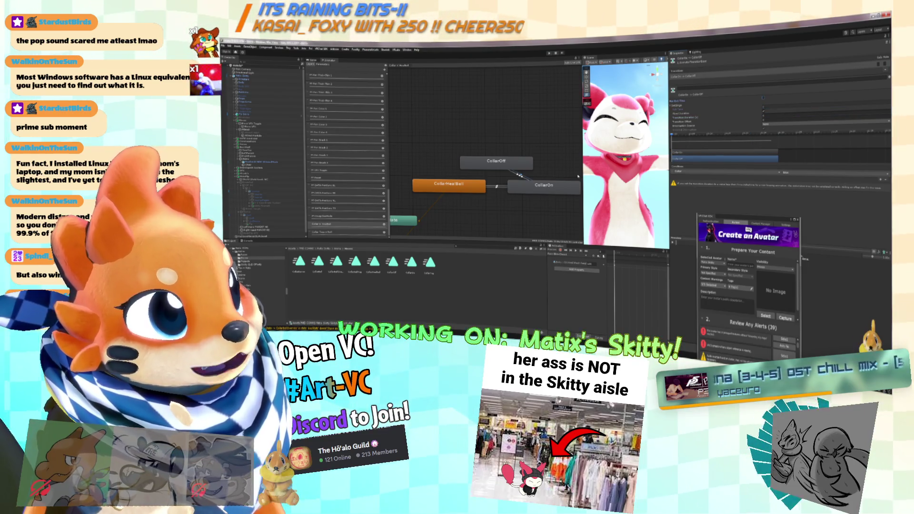
# Step: Adjust the CollarOn and CollarHealBell transition timings to zero length, clearing the warnings
pyautogui.click(779, 159)
pyautogui.click(775, 105)
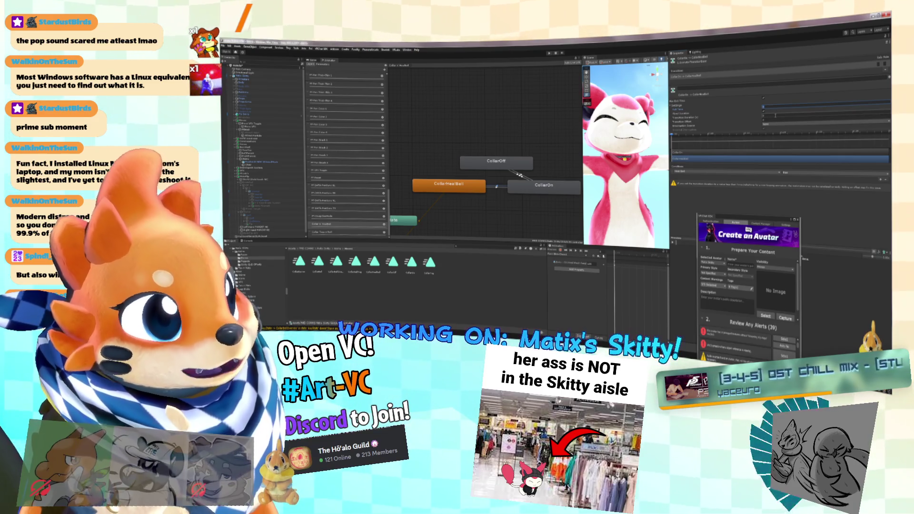
pyautogui.click(793, 146)
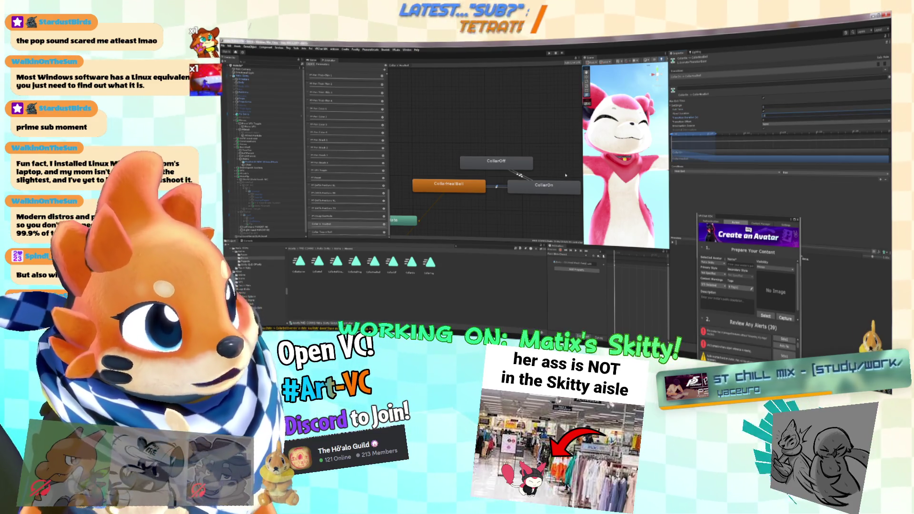
pyautogui.click(498, 187)
pyautogui.moveTo(731, 147); pyautogui.dragTo(719, 149)
pyautogui.click(772, 116)
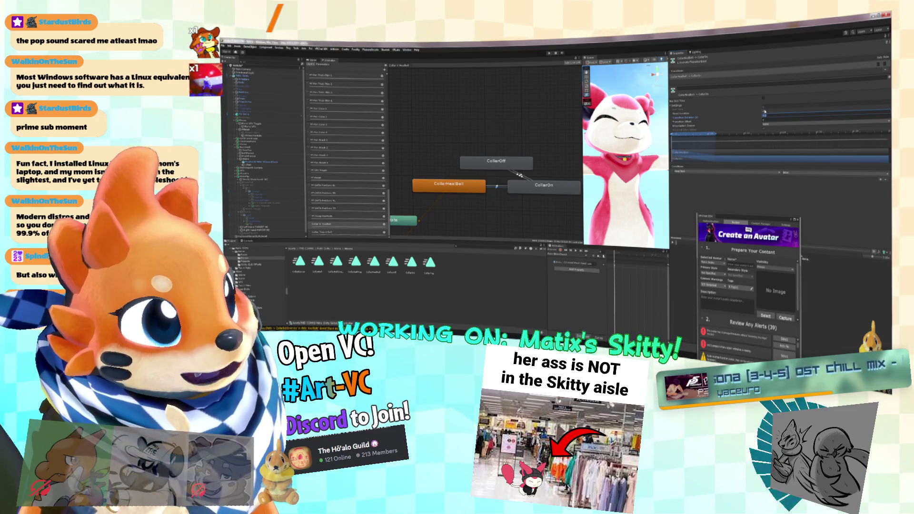
pyautogui.click(740, 210)
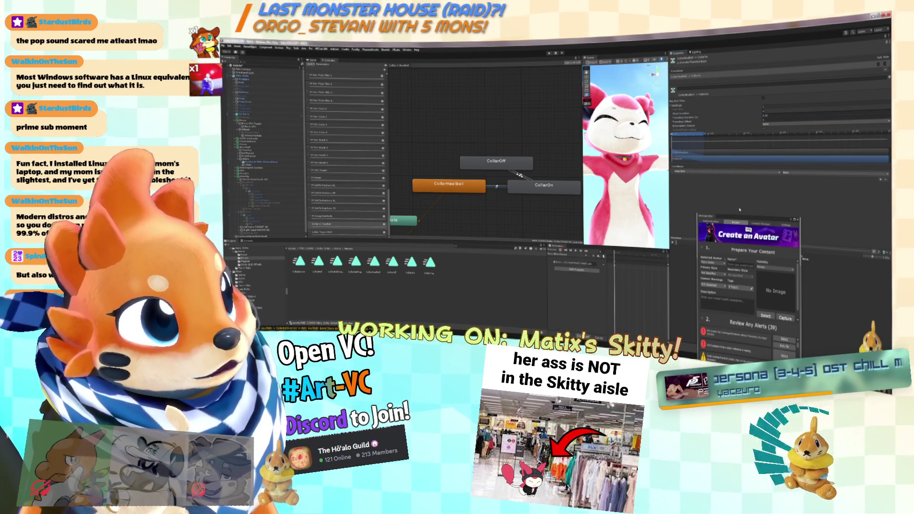
pyautogui.click(497, 186)
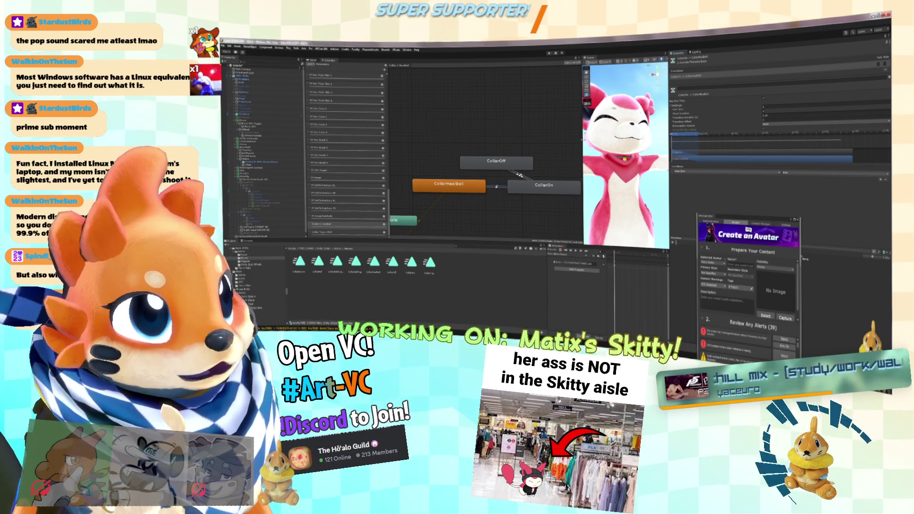
pyautogui.moveTo(582, 139); pyautogui.dragTo(445, 139)
pyautogui.scroll(10, 566, 151)
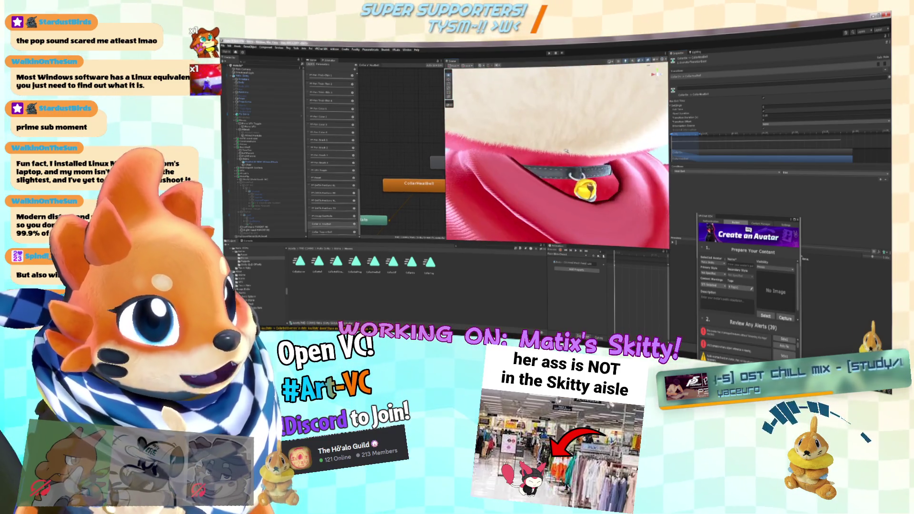
# Step: Frame the Skitty avatar in the Scene view and select the collar object
pyautogui.moveTo(566, 151); pyautogui.dragTo(547, 155)
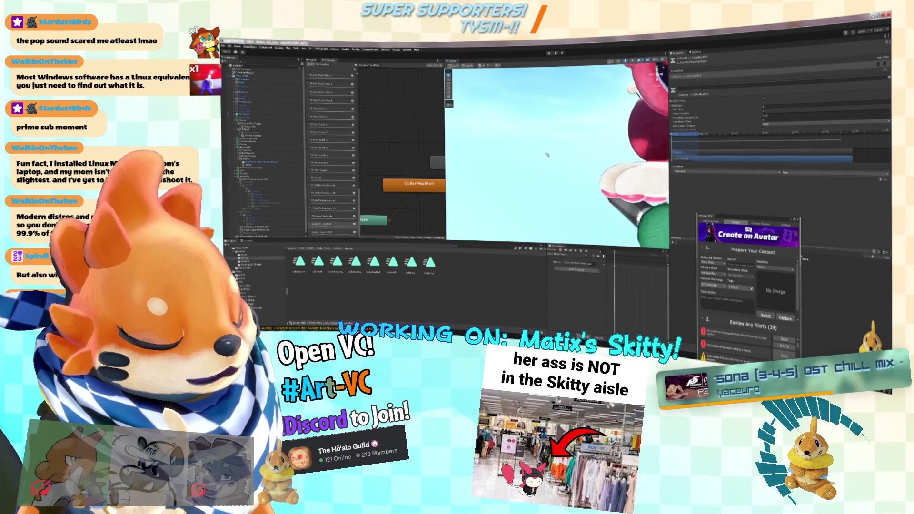
pyautogui.press('f')
pyautogui.scroll(6, 550, 156)
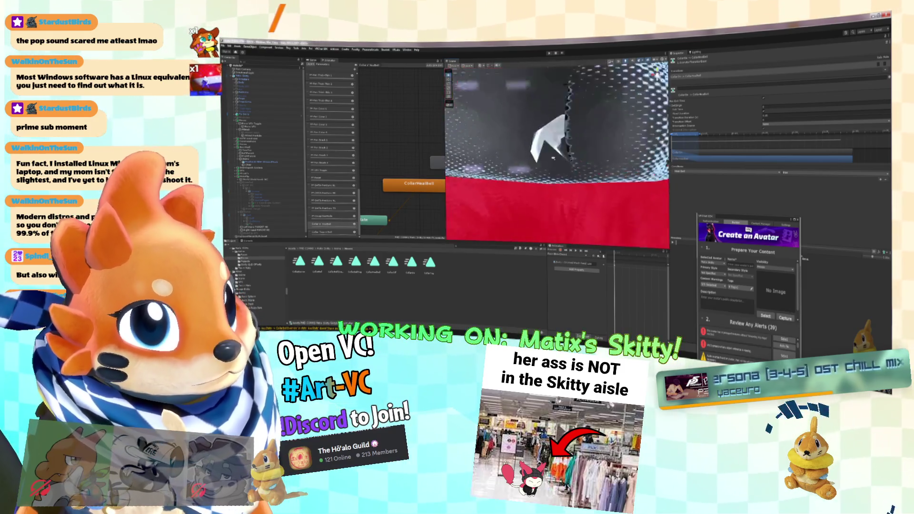
pyautogui.scroll(-5, 553, 159)
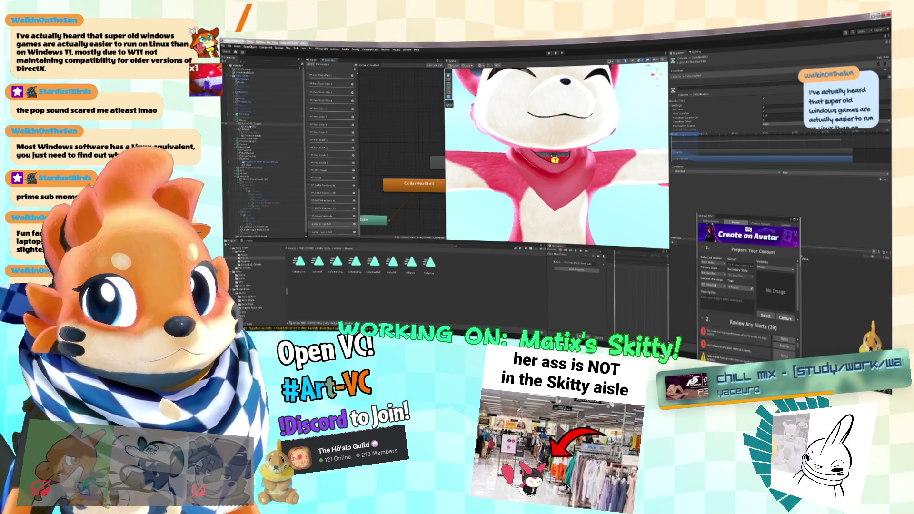
pyautogui.click(267, 79)
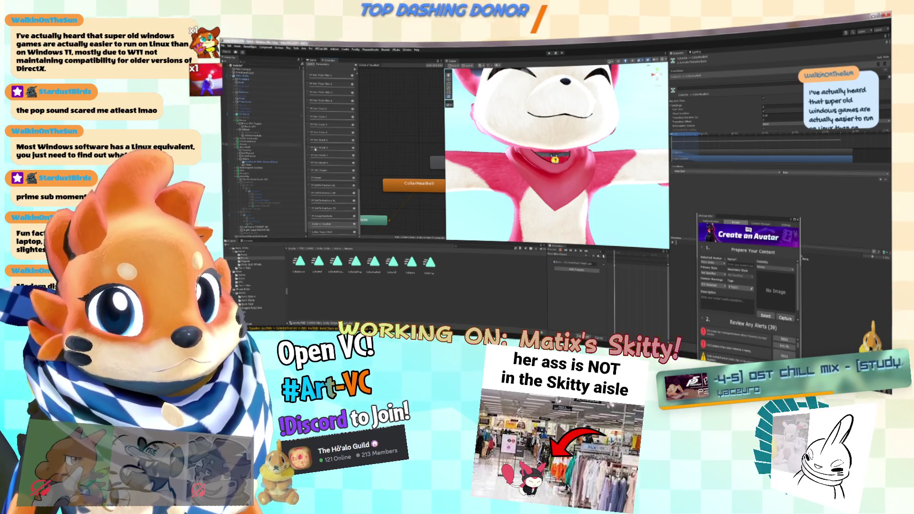
pyautogui.click(272, 136)
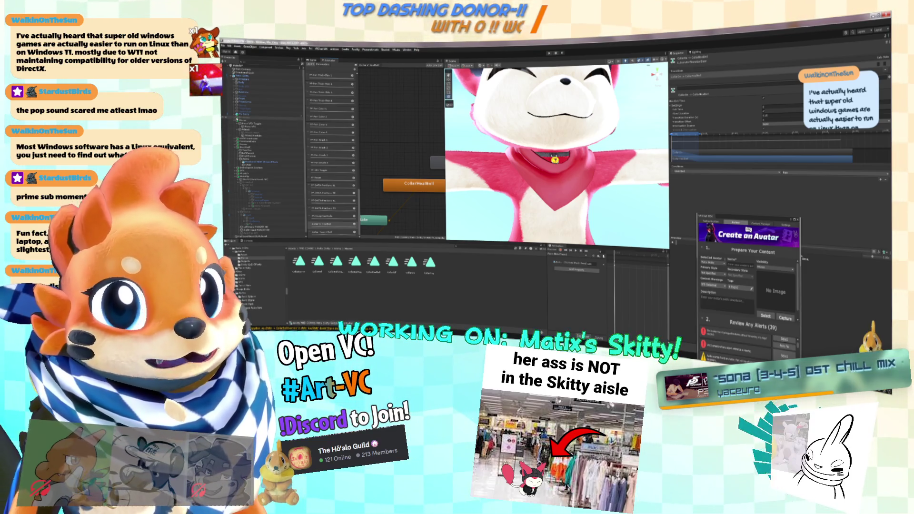
pyautogui.click(257, 105)
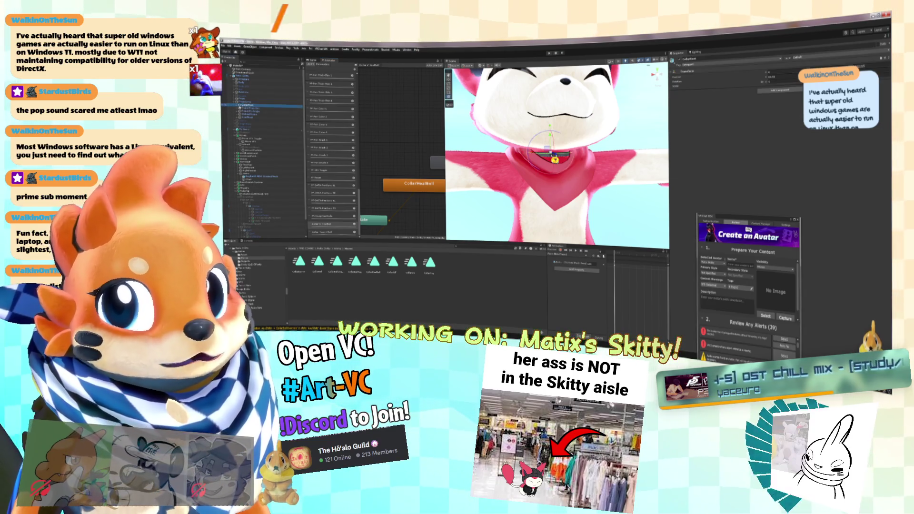
# Step: Add a Parent Constraint to the collar with a bone under Chest as its first source
pyautogui.click(778, 91)
pyautogui.click(780, 111)
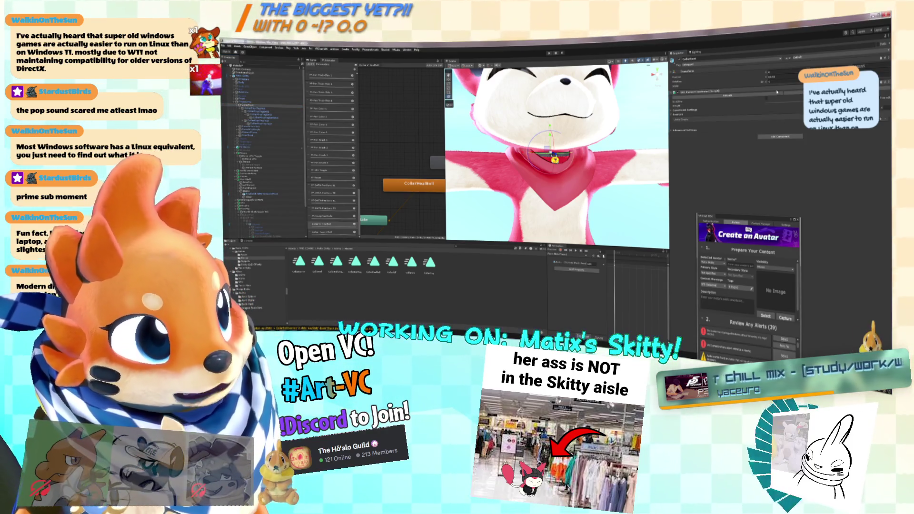
pyautogui.click(781, 122)
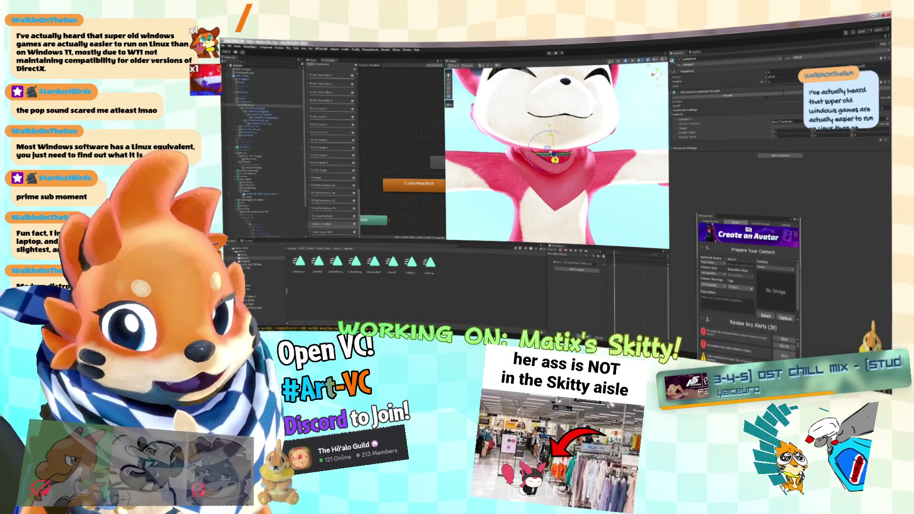
pyautogui.click(266, 114)
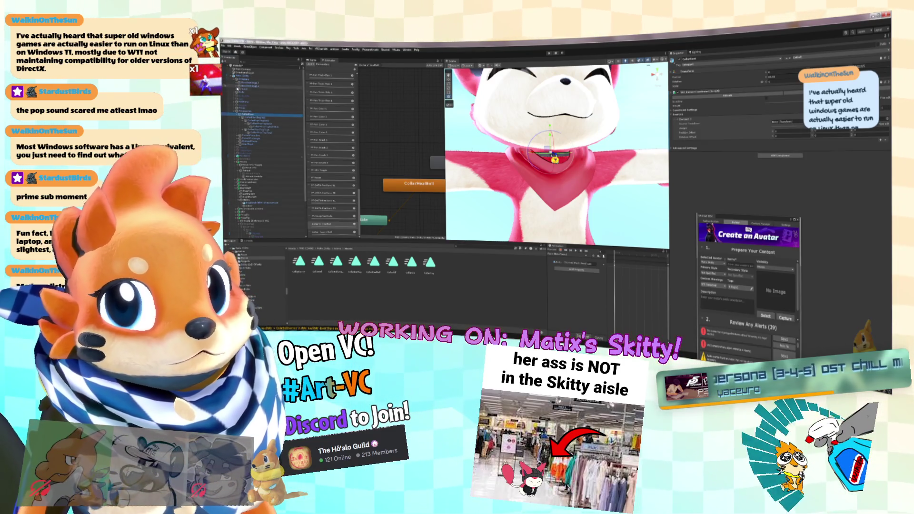
pyautogui.click(240, 89)
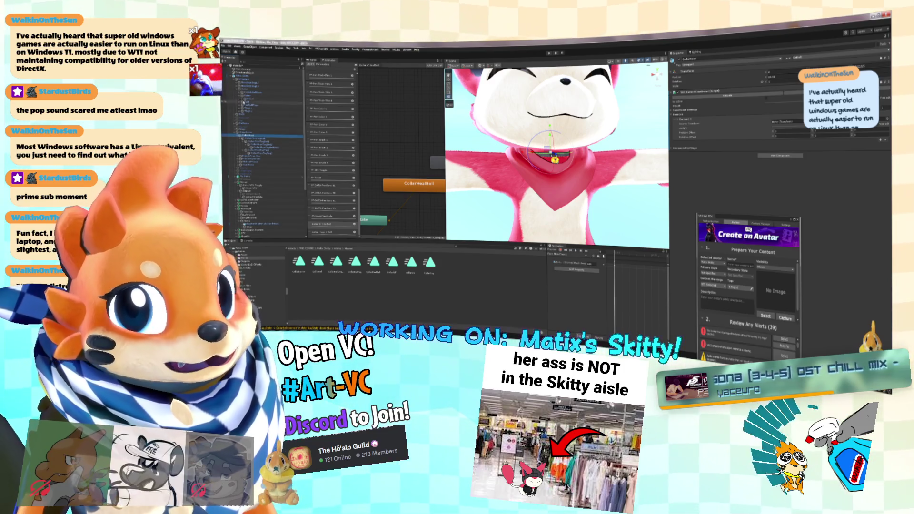
pyautogui.click(240, 98)
pyautogui.moveTo(267, 103); pyautogui.dragTo(801, 124)
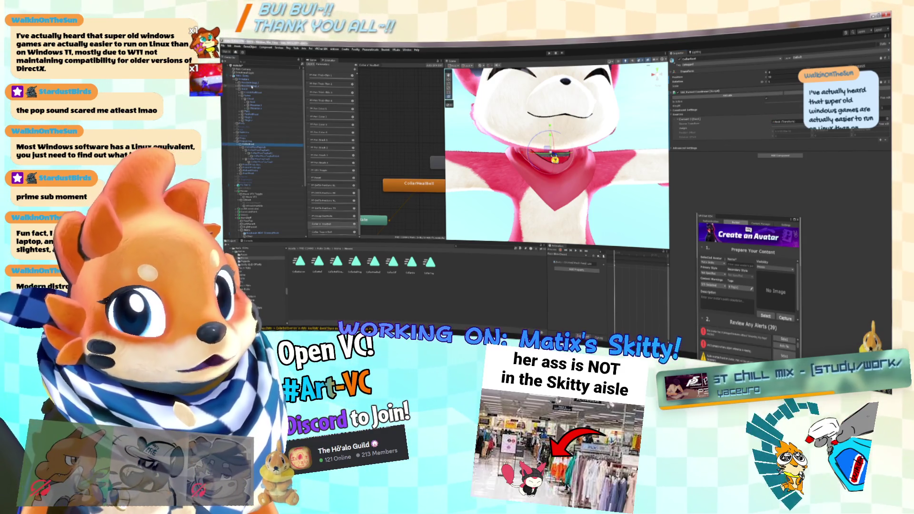
# Step: Inspect the sphere at the Skitty's belly, framing and orbiting around the model
pyautogui.click(252, 86)
pyautogui.click(267, 94)
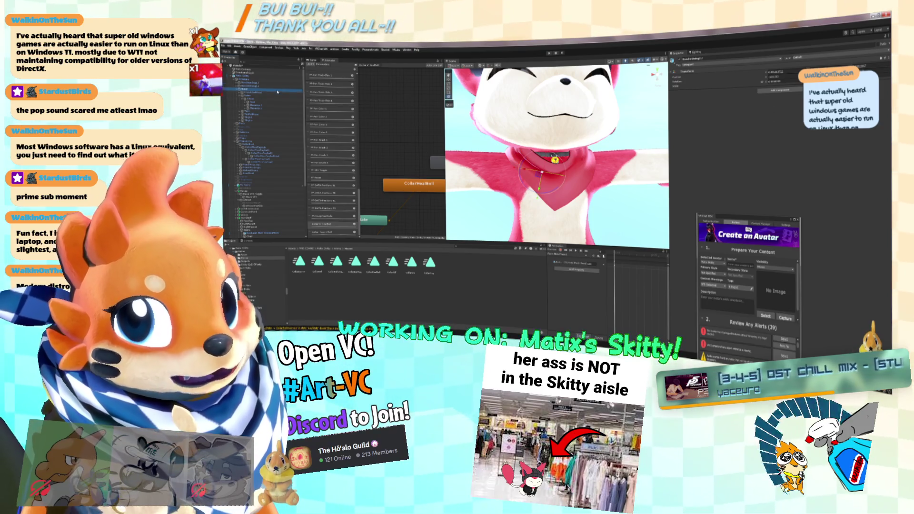
pyautogui.press('f')
pyautogui.moveTo(571, 231)
pyautogui.mouseDown()
pyautogui.moveTo(613, 191)
pyautogui.moveTo(574, 178)
pyautogui.mouseUp()
pyautogui.scroll(-2, 574, 178)
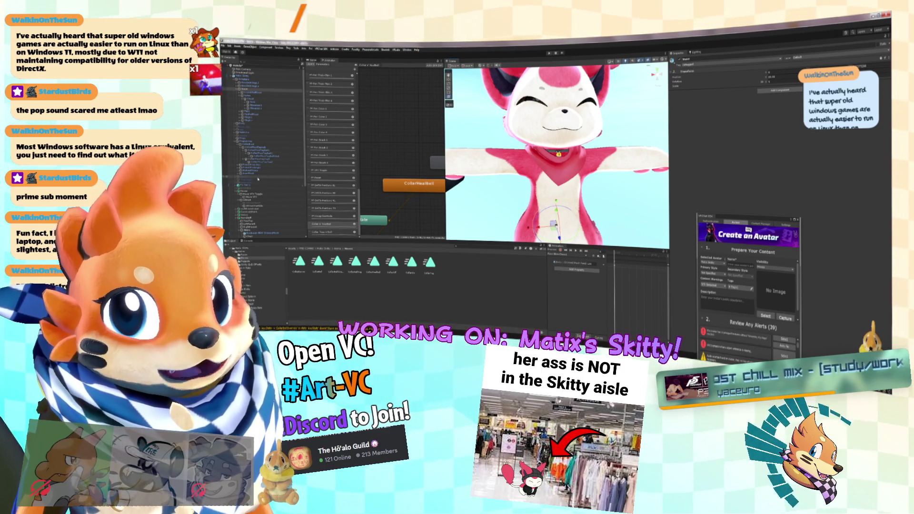
# Step: Back on the collar object, add a second source slot to its Parent Constraint
pyautogui.click(266, 145)
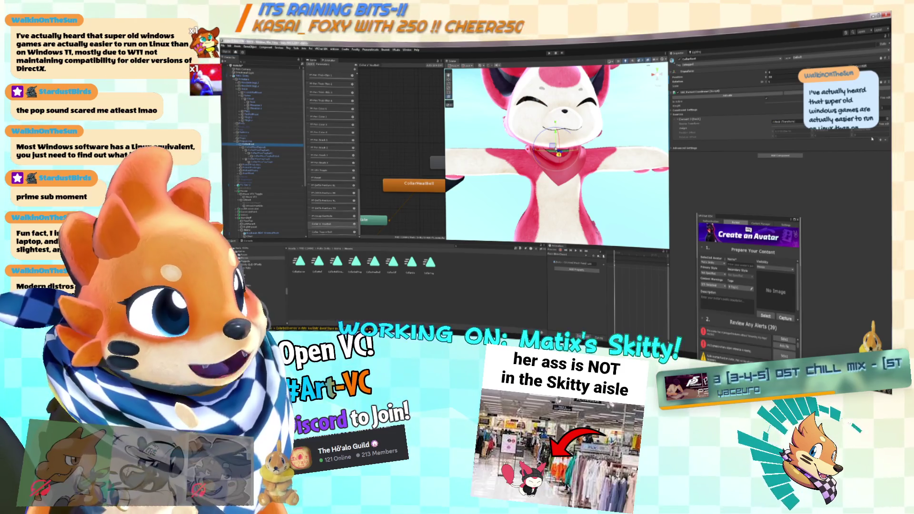
pyautogui.click(880, 140)
pyautogui.click(795, 122)
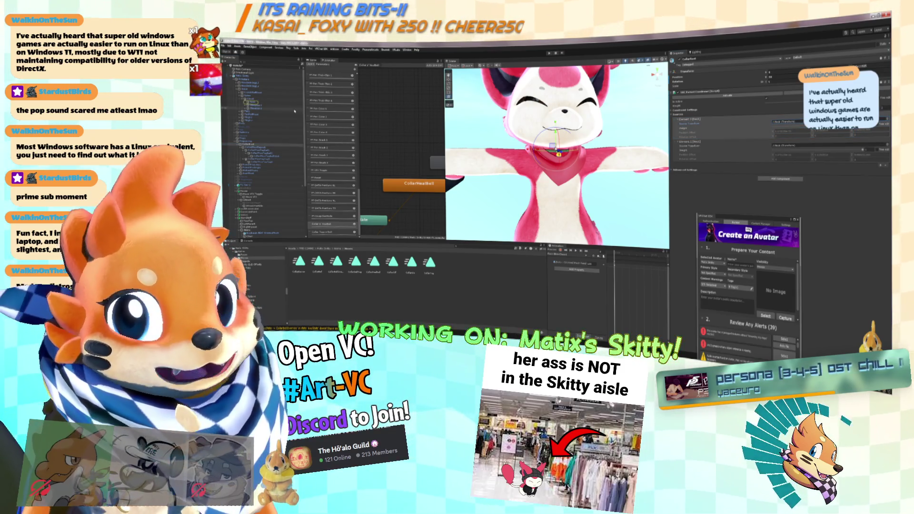
pyautogui.click(267, 76)
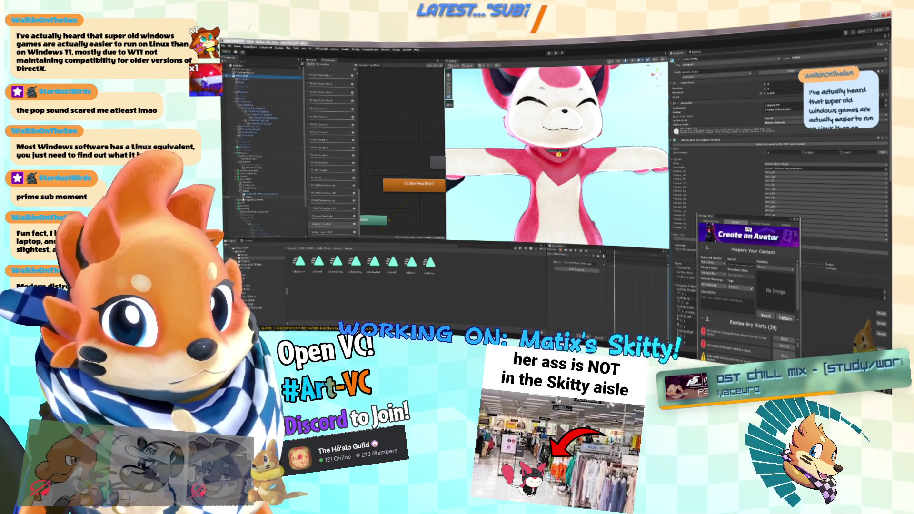
# Step: Create two new child helper objects under the avatar's rig
pyautogui.rightClick(245, 154)
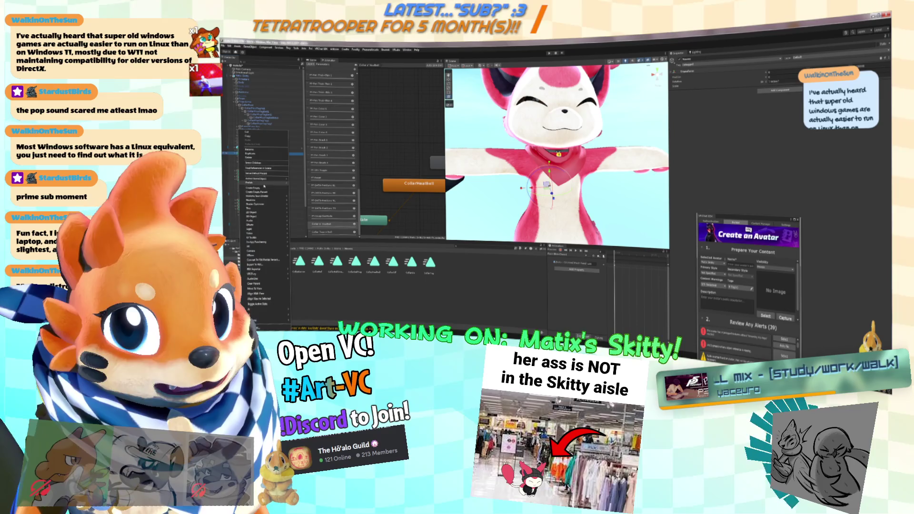
pyautogui.click(264, 187)
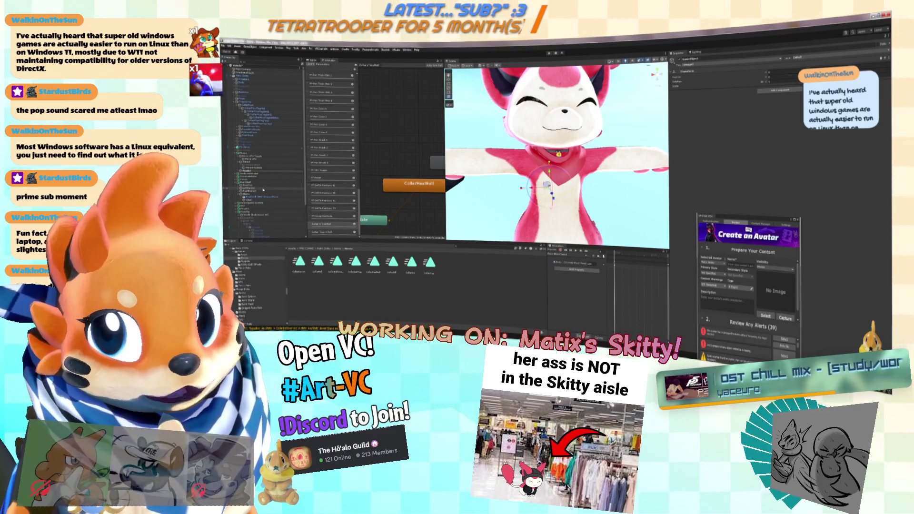
pyautogui.rightClick(264, 189)
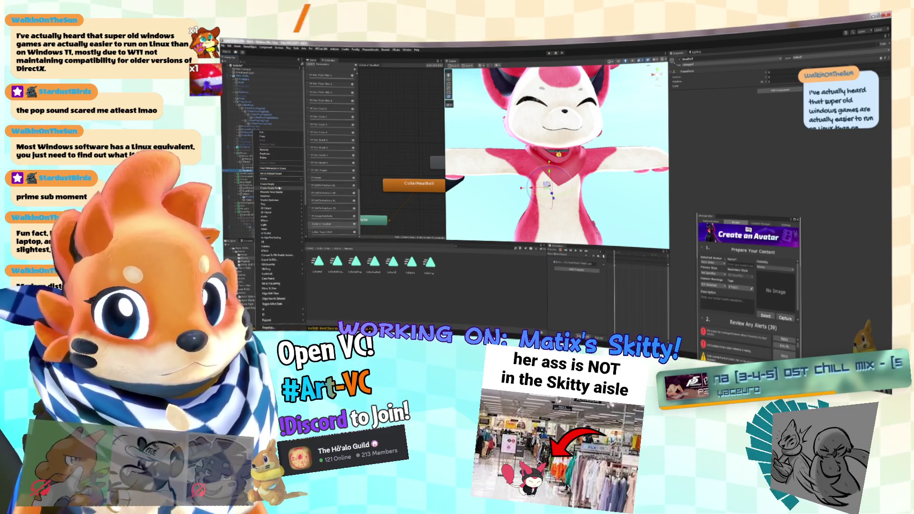
pyautogui.click(280, 189)
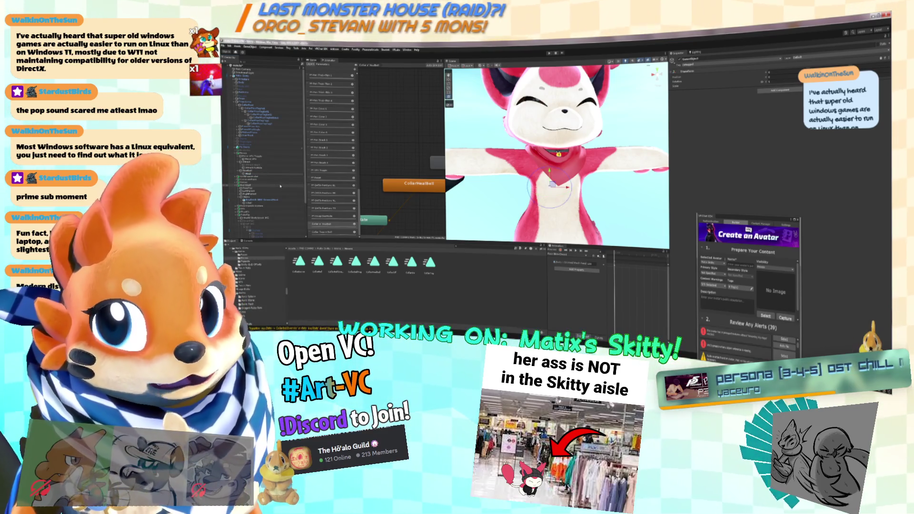
# Step: Add a Parent Constraint to the new object with one empty source entry
pyautogui.press('w')
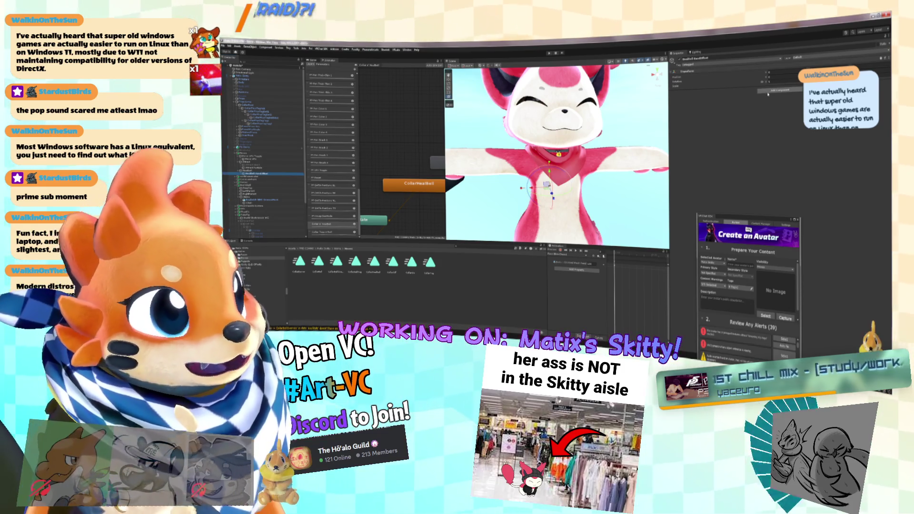
pyautogui.click(785, 90)
pyautogui.click(772, 109)
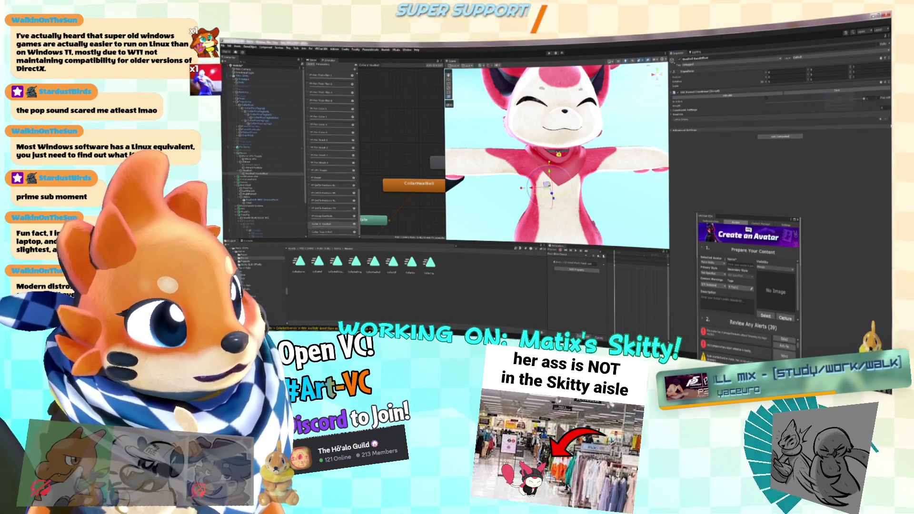
pyautogui.click(769, 131)
pyautogui.moveTo(561, 142)
pyautogui.mouseDown()
pyautogui.moveTo(531, 132)
pyautogui.moveTo(519, 155)
pyautogui.mouseUp()
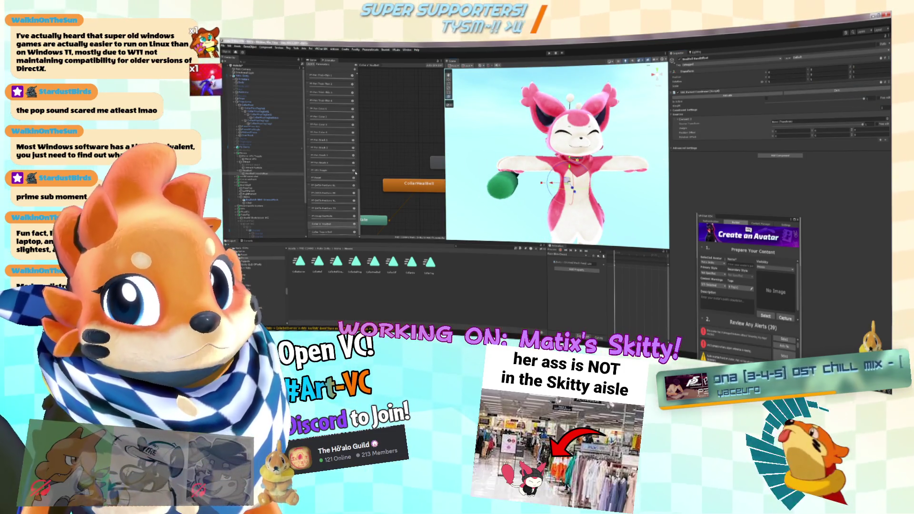
# Step: Assign Headball HandOffset as the second source of the CollarRoot constraint
pyautogui.click(266, 105)
pyautogui.press('e')
pyautogui.moveTo(280, 169); pyautogui.dragTo(809, 146)
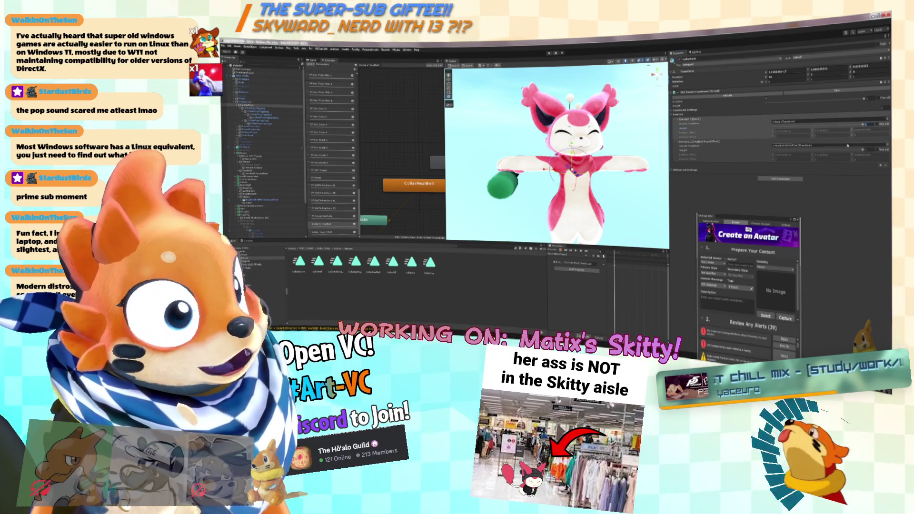
pyautogui.press('f')
# Step: Move Headball HandOffset down beside the Skitty's paw
pyautogui.click(281, 174)
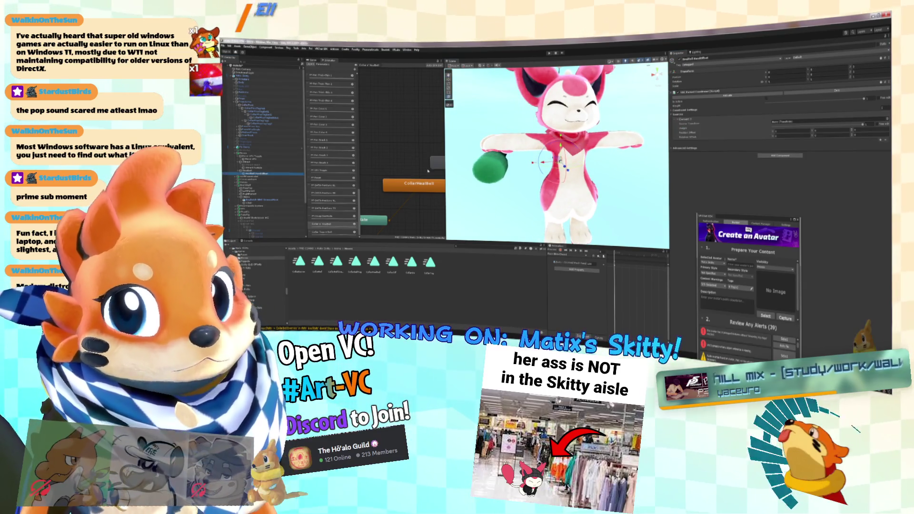
pyautogui.moveTo(560, 159); pyautogui.dragTo(529, 181)
pyautogui.press('e')
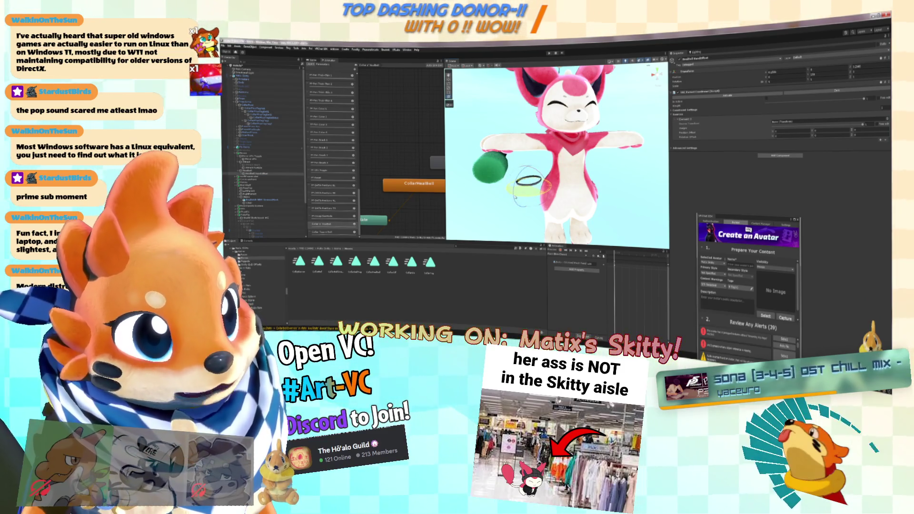
pyautogui.moveTo(529, 181)
pyautogui.mouseDown()
pyautogui.moveTo(495, 184)
pyautogui.moveTo(512, 198)
pyautogui.moveTo(518, 191)
pyautogui.mouseUp()
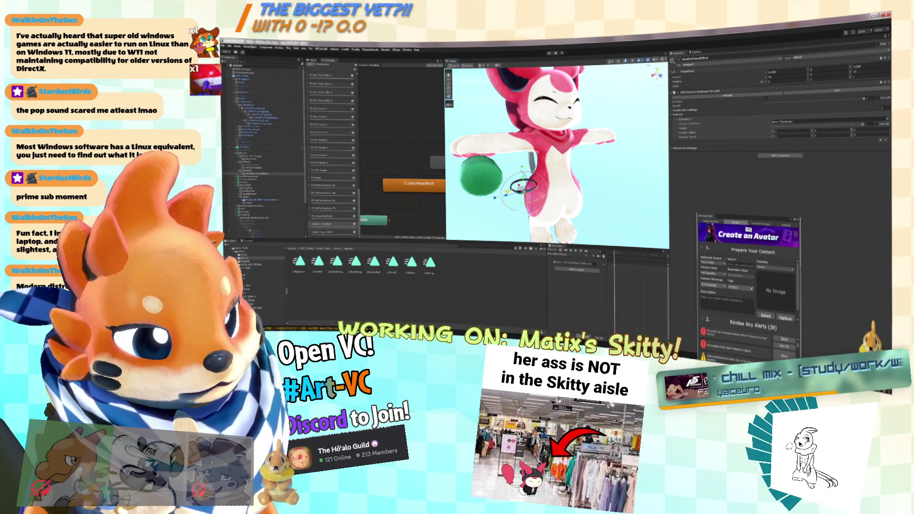
pyautogui.moveTo(557, 157)
pyautogui.mouseDown()
pyautogui.moveTo(504, 150)
pyautogui.moveTo(571, 157)
pyautogui.moveTo(531, 155)
pyautogui.moveTo(523, 164)
pyautogui.moveTo(553, 171)
pyautogui.moveTo(538, 216)
pyautogui.mouseUp()
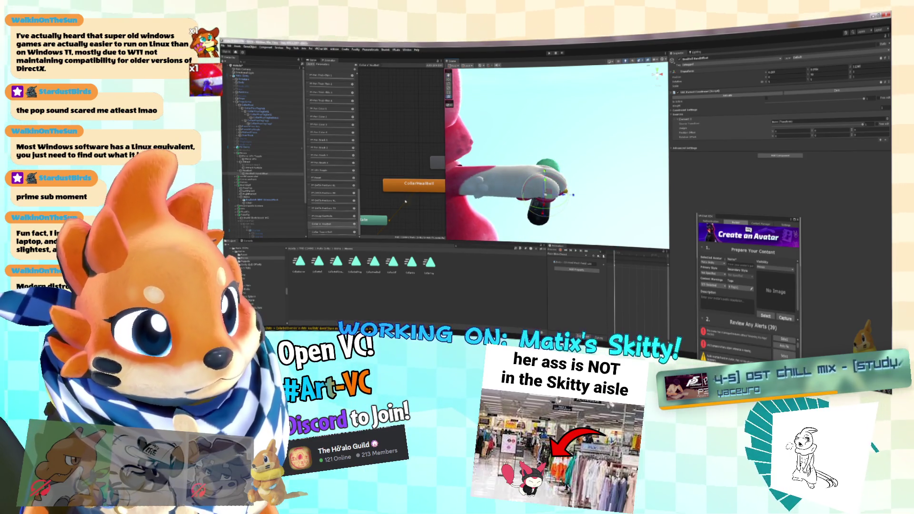
pyautogui.click(248, 76)
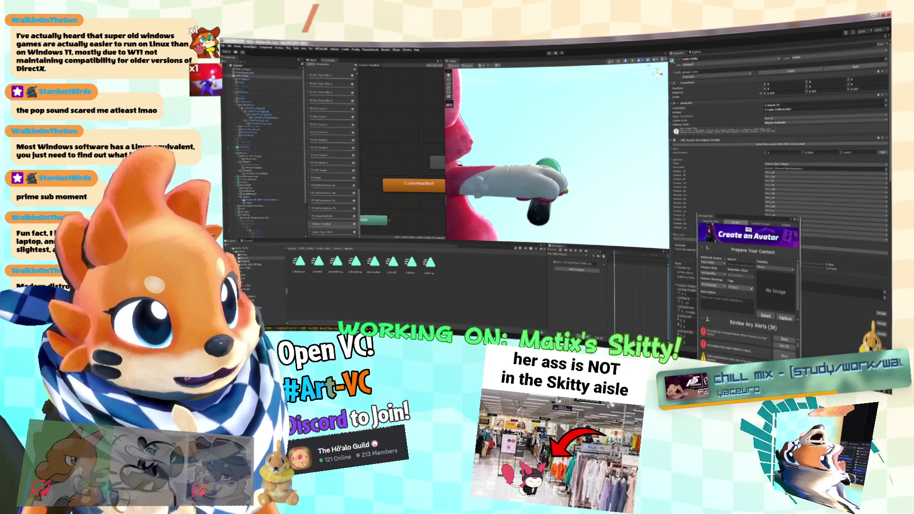
pyautogui.click(253, 133)
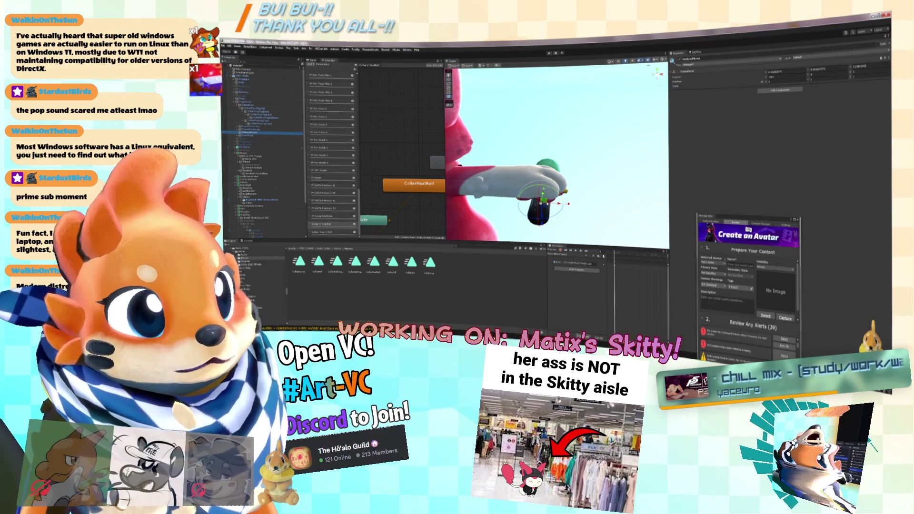
pyautogui.moveTo(543, 215); pyautogui.dragTo(546, 184)
pyautogui.click(253, 136)
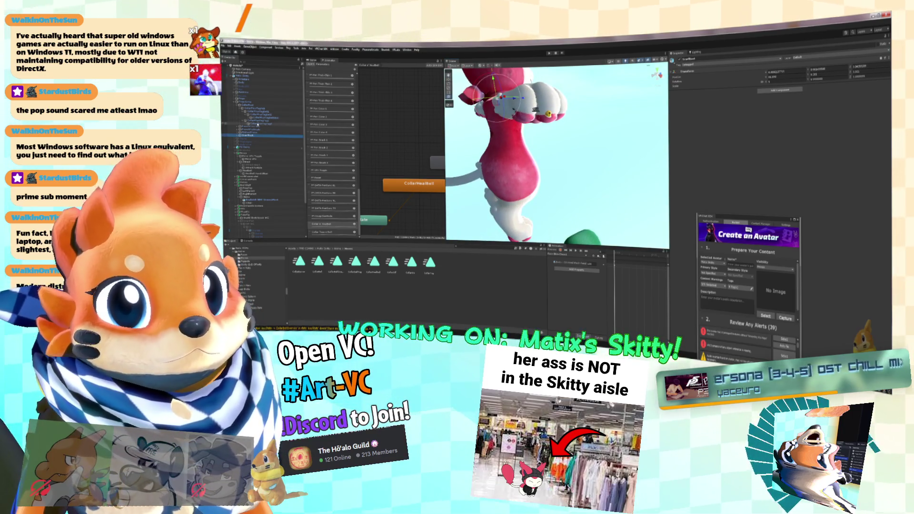
pyautogui.click(252, 104)
pyautogui.moveTo(538, 119)
pyautogui.mouseDown()
pyautogui.moveTo(540, 132)
pyautogui.moveTo(557, 130)
pyautogui.mouseUp()
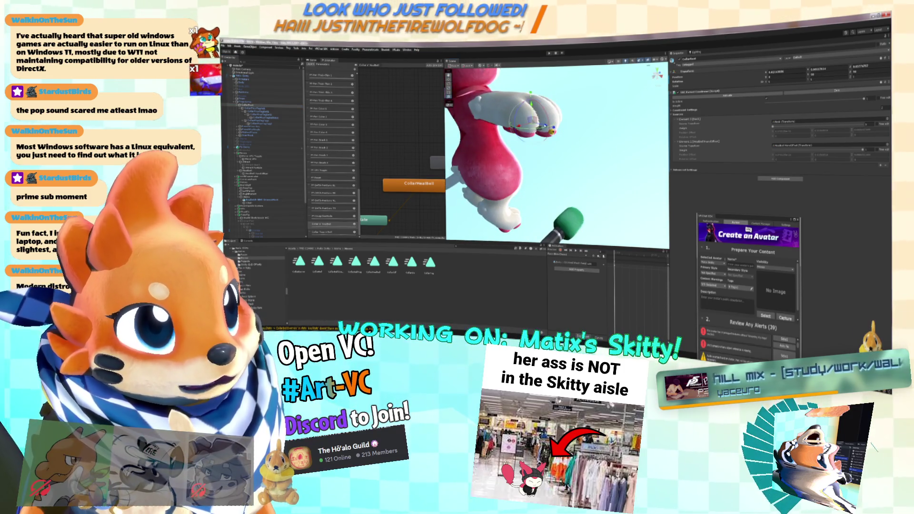
pyautogui.click(263, 173)
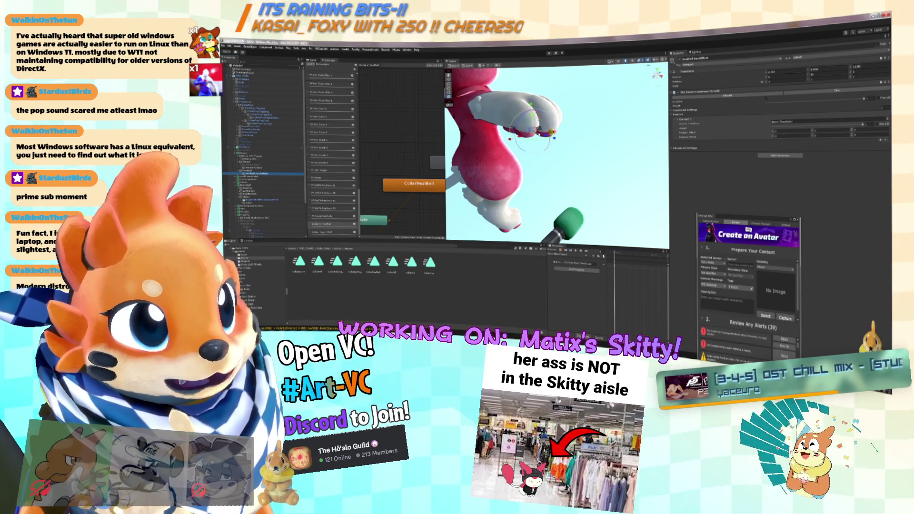
pyautogui.press('f')
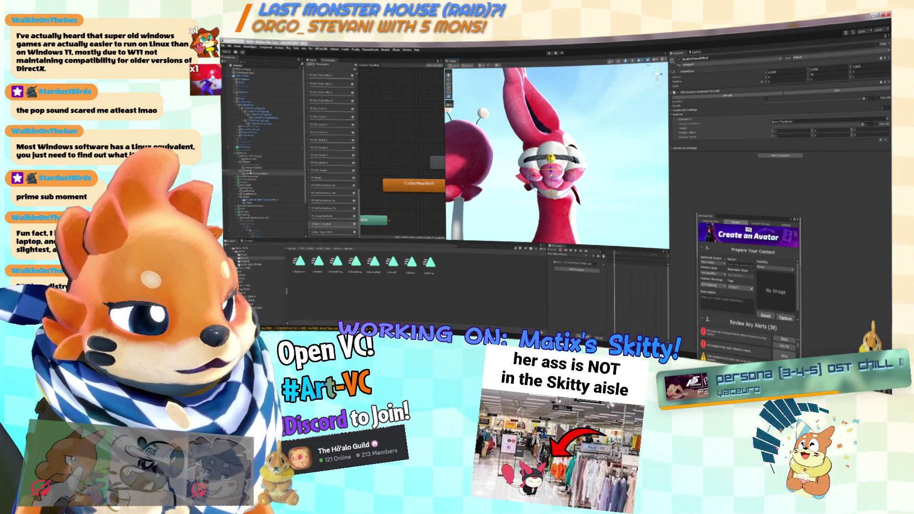
# Step: Add a Scale Constraint to the bell object and drag one Hierarchy object in as its source
pyautogui.press('f')
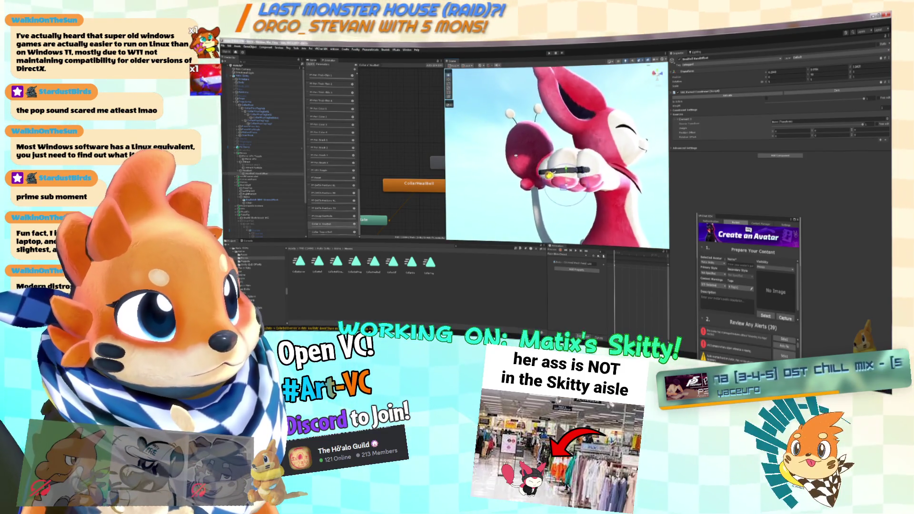
pyautogui.click(780, 155)
pyautogui.write('scale')
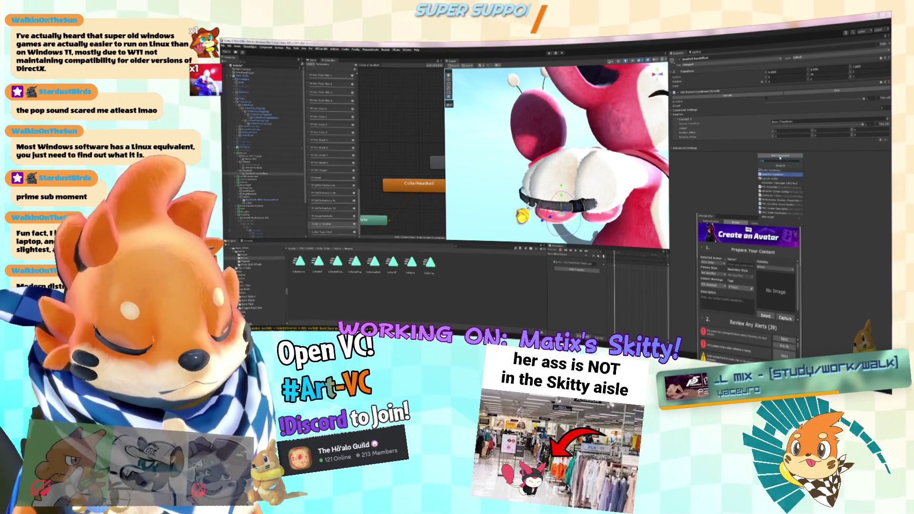
pyautogui.press('Return')
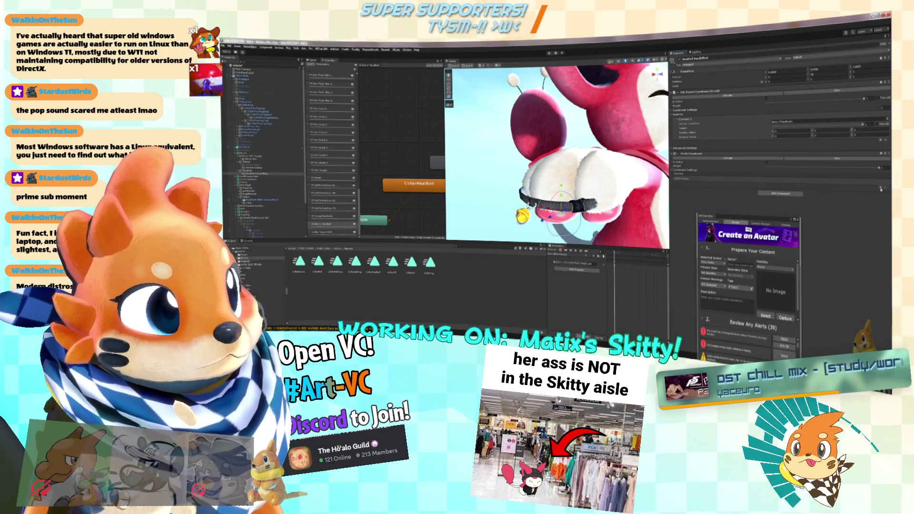
pyautogui.click(881, 188)
pyautogui.moveTo(255, 108)
pyautogui.mouseDown()
pyautogui.moveTo(476, 153)
pyautogui.moveTo(735, 181)
pyautogui.mouseUp()
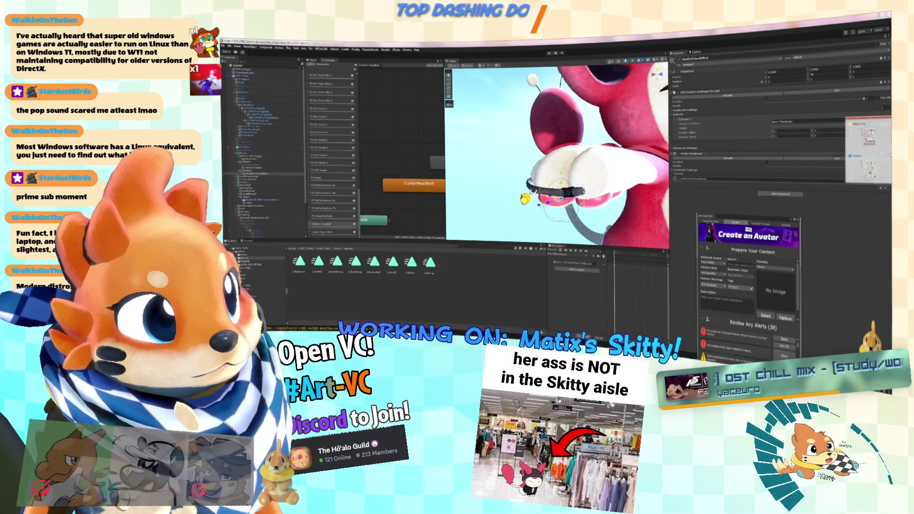
# Step: Remove the bell's Scale Constraint and add a Scale Constraint to another rig object
pyautogui.click(886, 154)
pyautogui.click(855, 164)
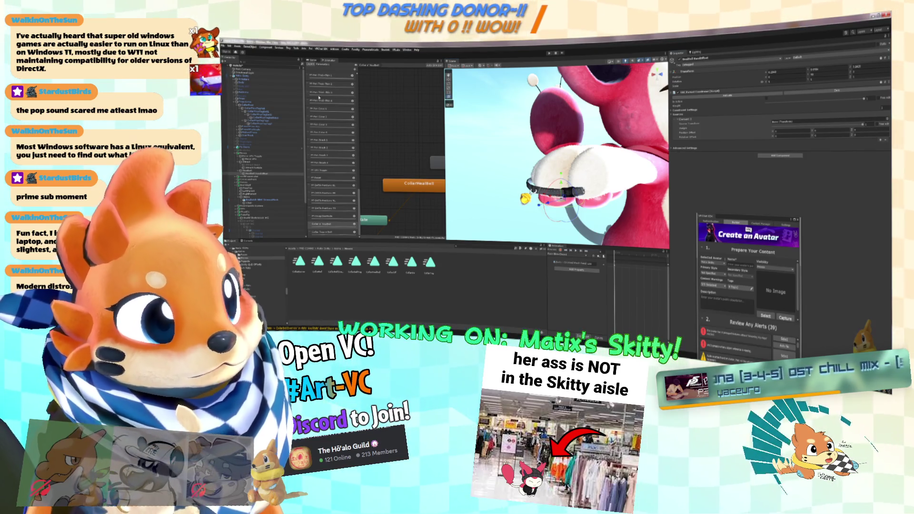
pyautogui.click(265, 107)
pyautogui.click(780, 179)
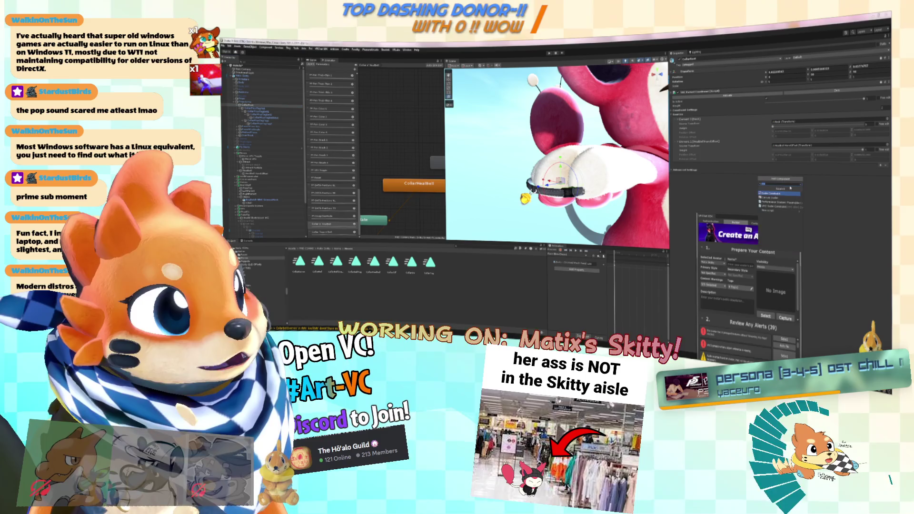
pyautogui.press('Escape')
pyautogui.moveTo(571, 157); pyautogui.dragTo(610, 152)
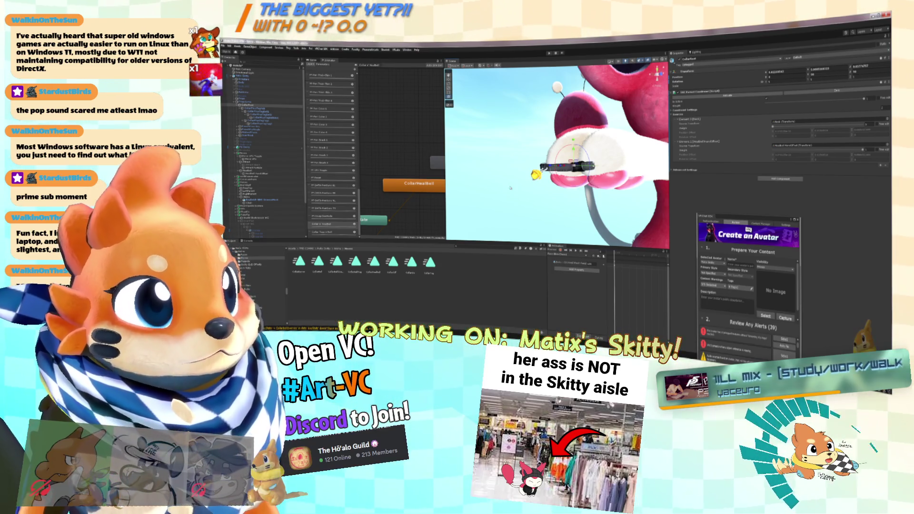
pyautogui.click(780, 178)
pyautogui.click(779, 200)
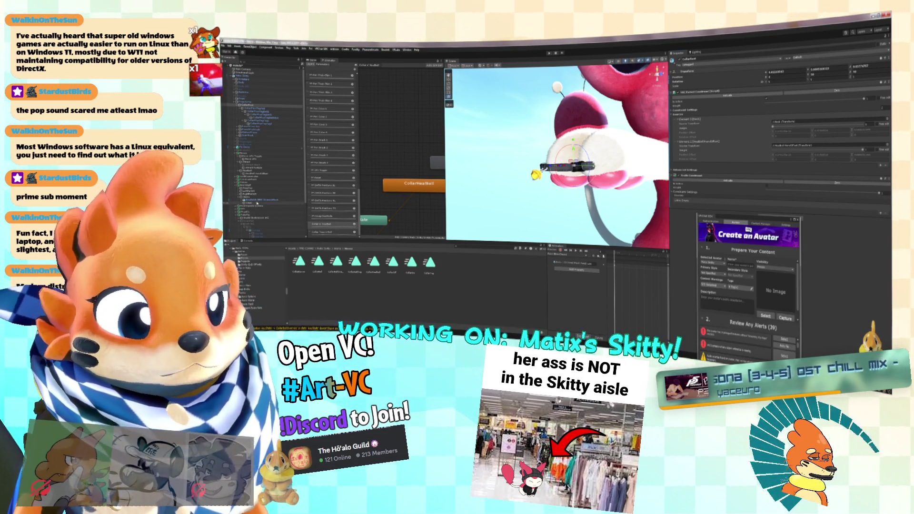
# Step: Select CollarBase and add a new source entry to its constraint
pyautogui.click(267, 174)
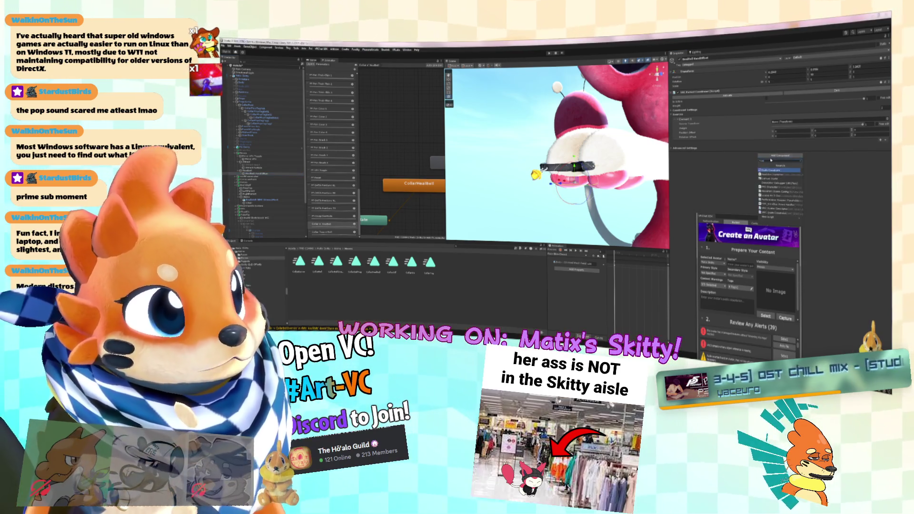
pyautogui.click(260, 105)
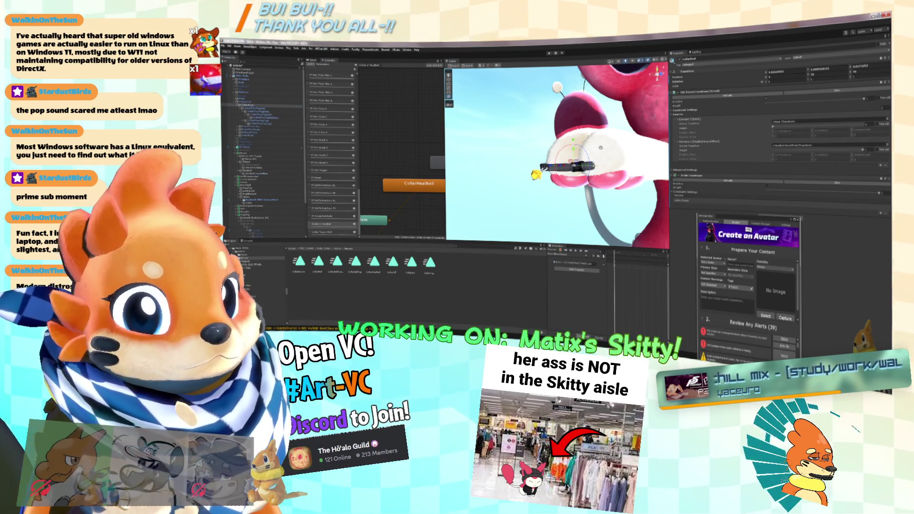
pyautogui.click(881, 215)
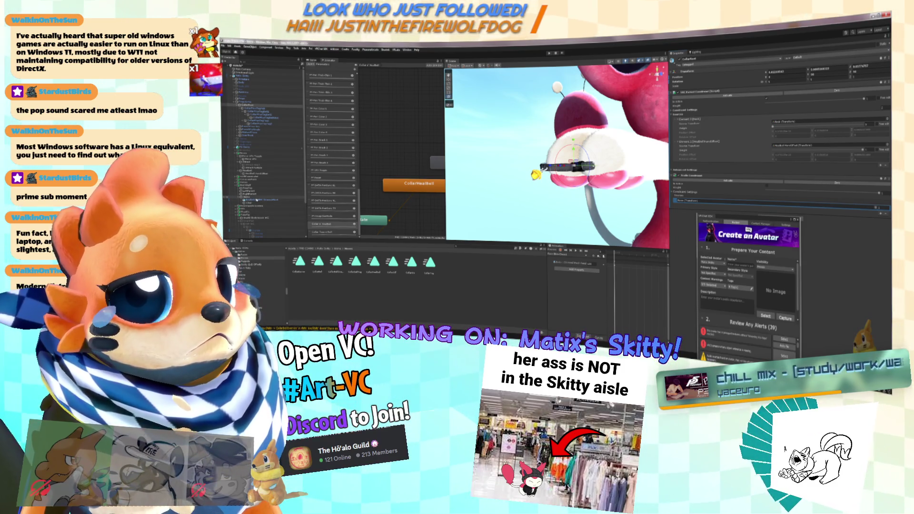
pyautogui.moveTo(757, 215); pyautogui.dragTo(631, 214)
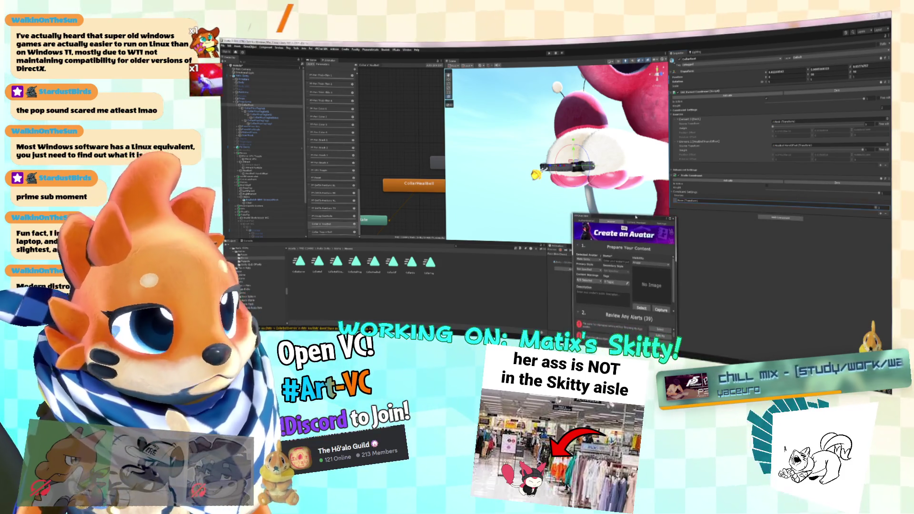
# Step: Replace the Scale Constraint with a VRC Scale Constraint
pyautogui.rightClick(847, 176)
pyautogui.click(852, 196)
pyautogui.click(780, 178)
pyautogui.write('scale')
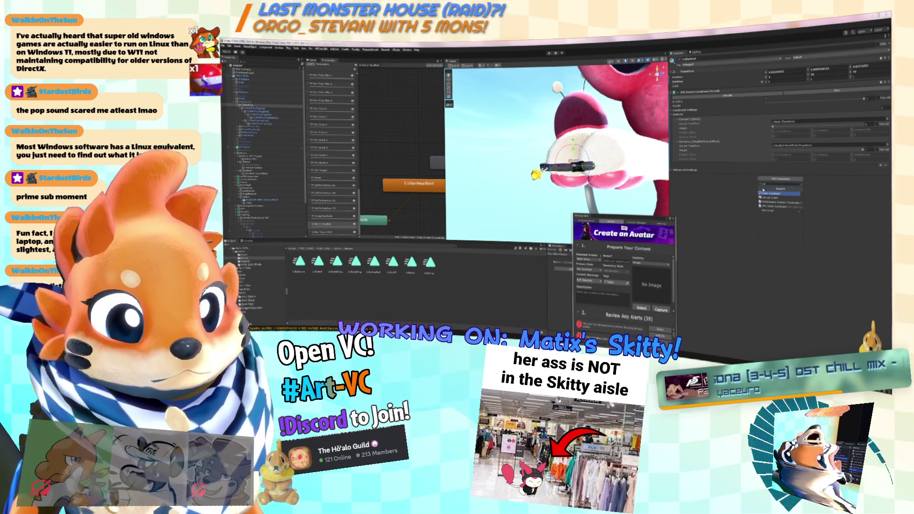
pyautogui.click(782, 208)
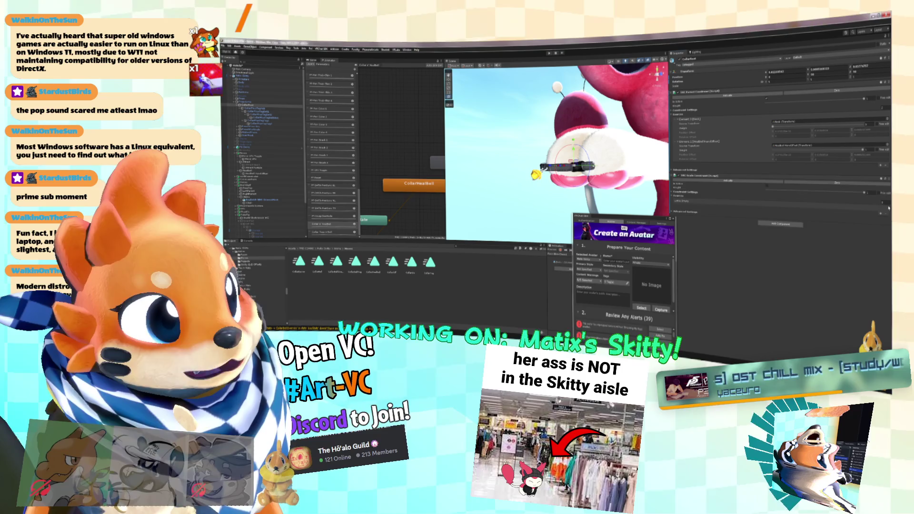
pyautogui.moveTo(628, 215); pyautogui.dragTo(555, 196)
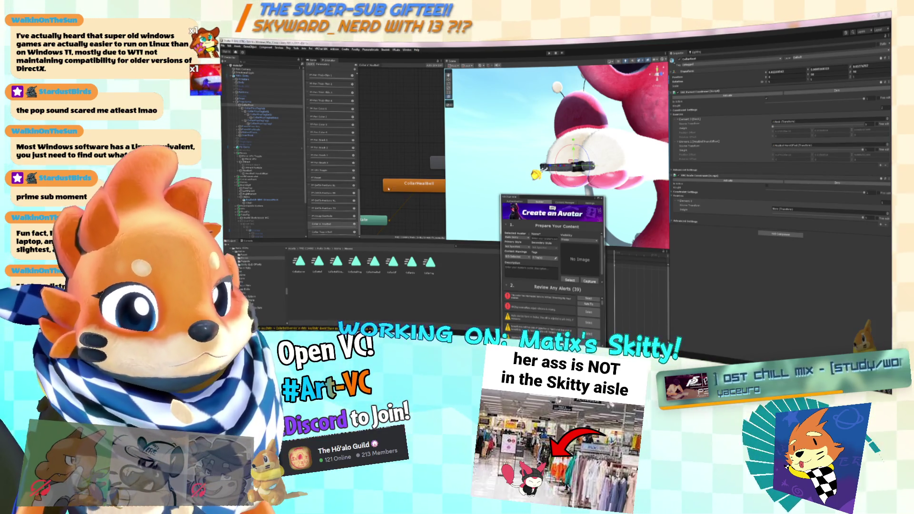
# Step: Point the VRC Scale Constraint's source at the hand transform and frame HandOffset
pyautogui.click(792, 145)
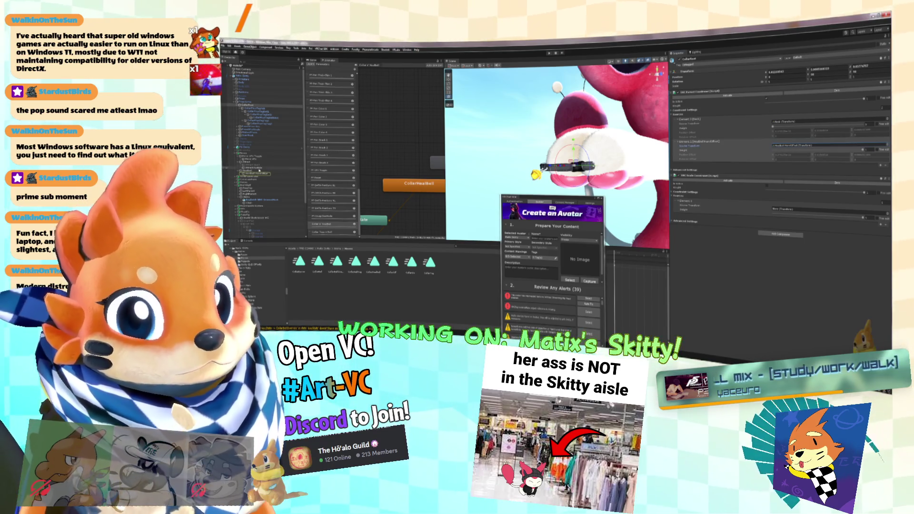
pyautogui.moveTo(792, 146); pyautogui.dragTo(790, 211)
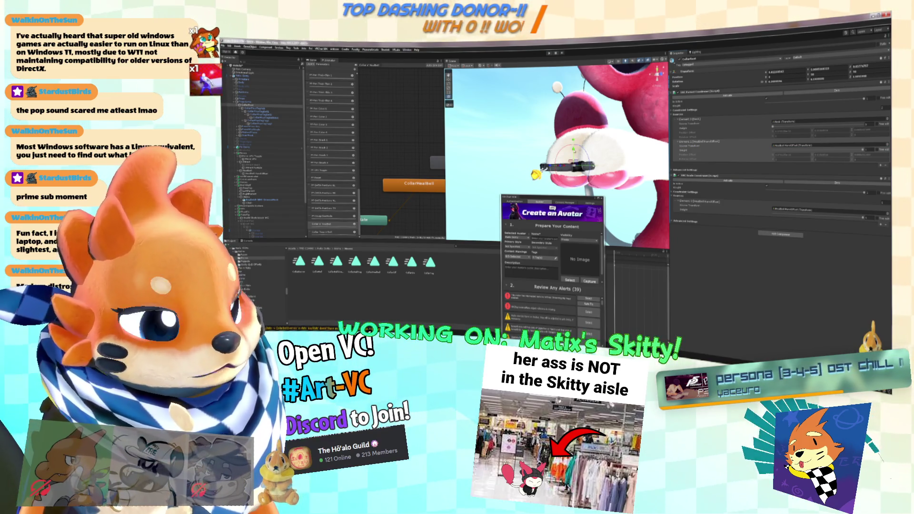
pyautogui.click(276, 174)
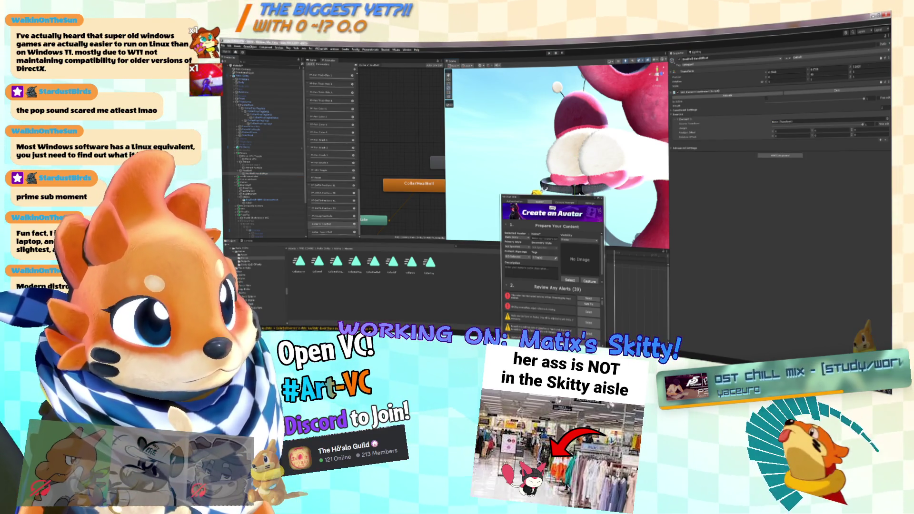
pyautogui.press('f')
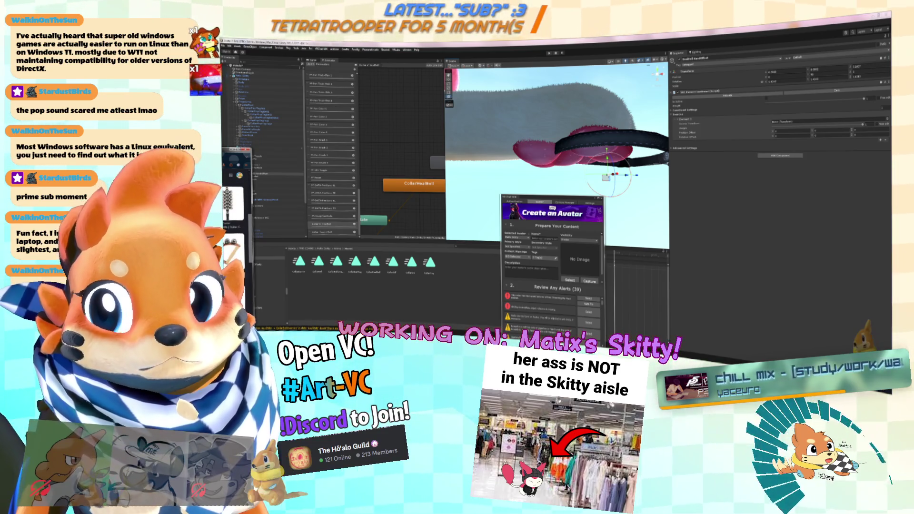
pyautogui.hotkey('alt', 'Tab')
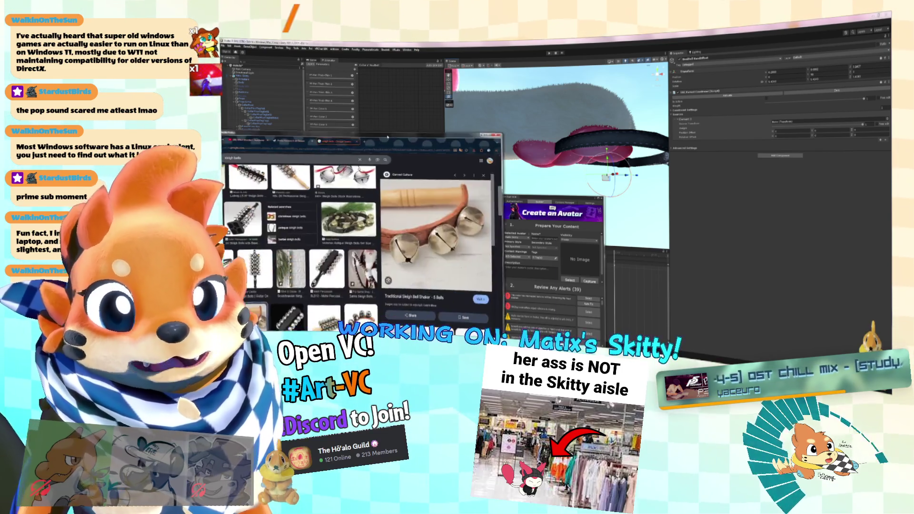
pyautogui.click(413, 272)
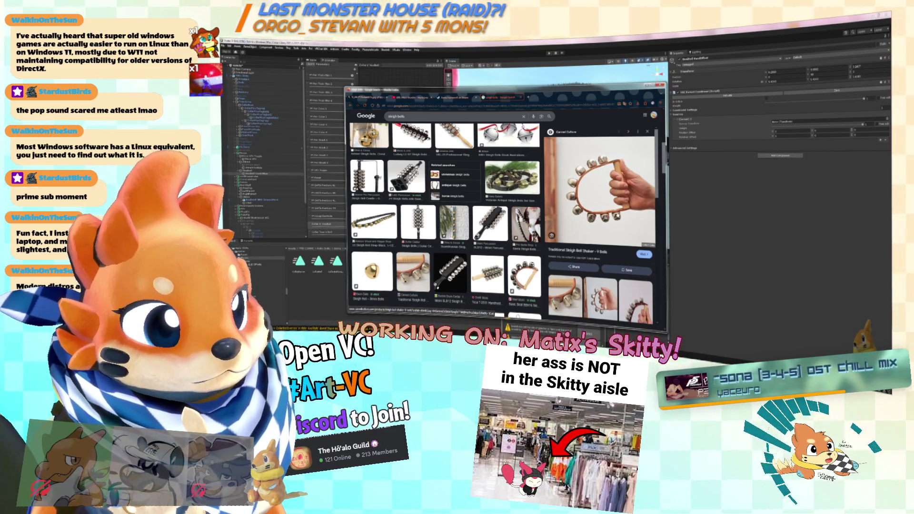
pyautogui.scroll(-3, 639, 205)
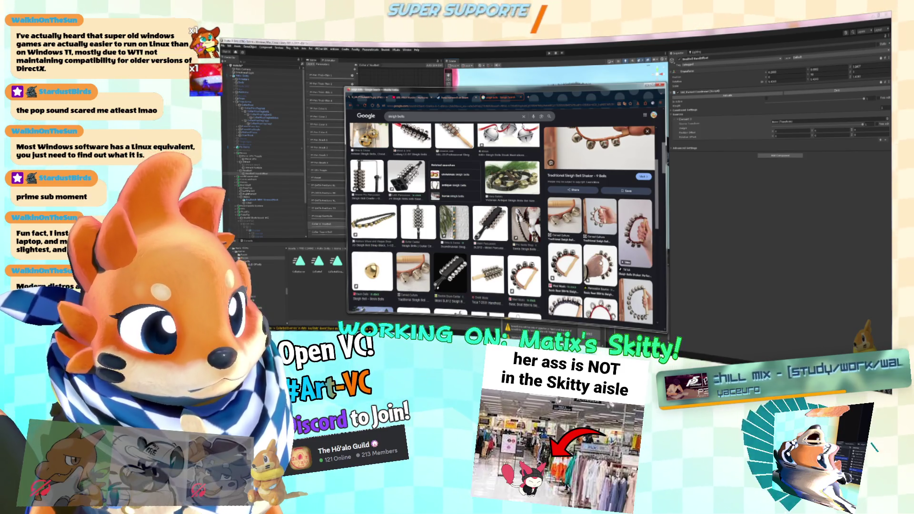
pyautogui.click(599, 264)
pyautogui.scroll(-5, 643, 254)
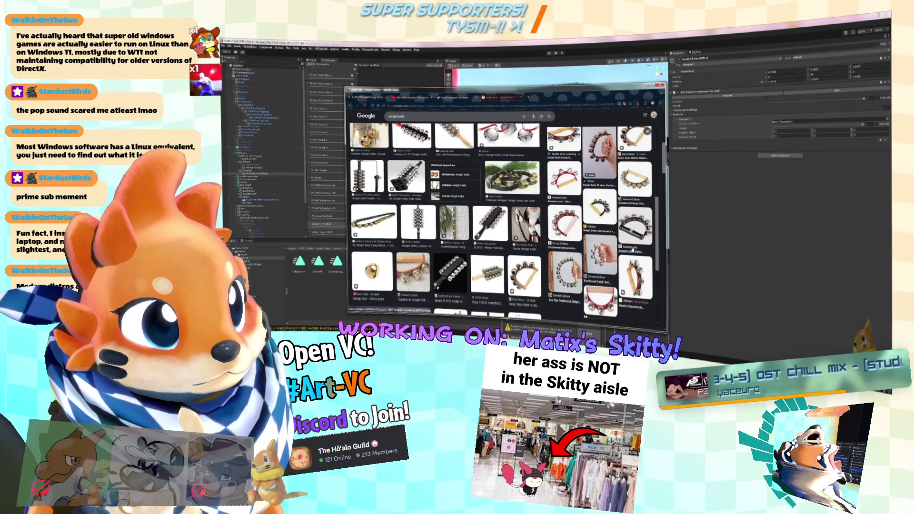
pyautogui.click(601, 261)
pyautogui.scroll(-3, 619, 214)
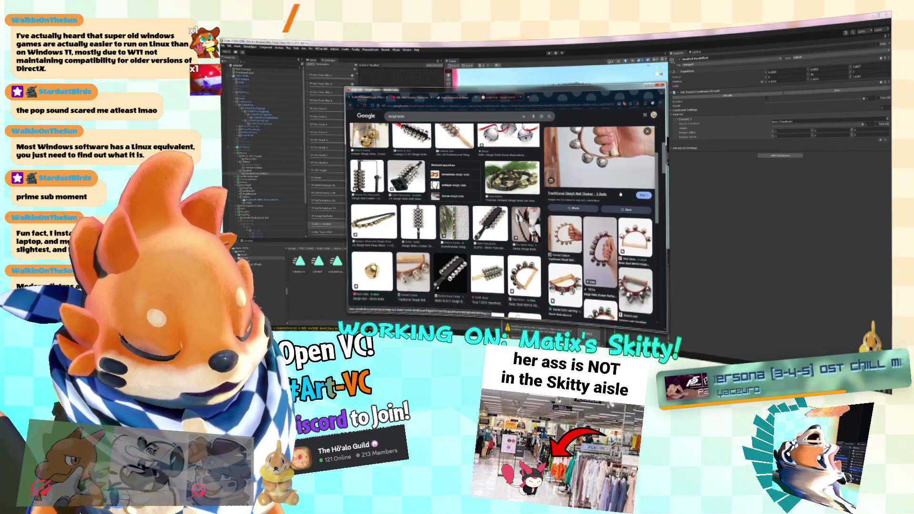
pyautogui.scroll(-5, 600, 212)
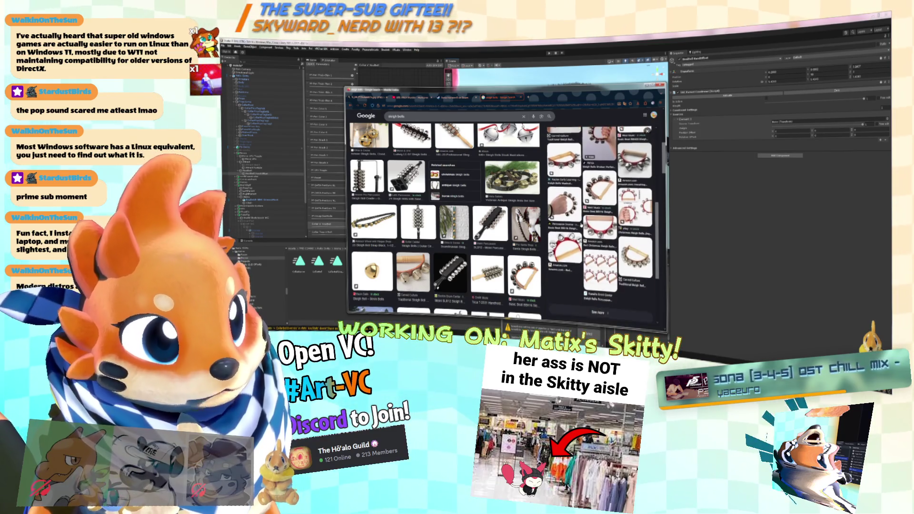
pyautogui.click(647, 85)
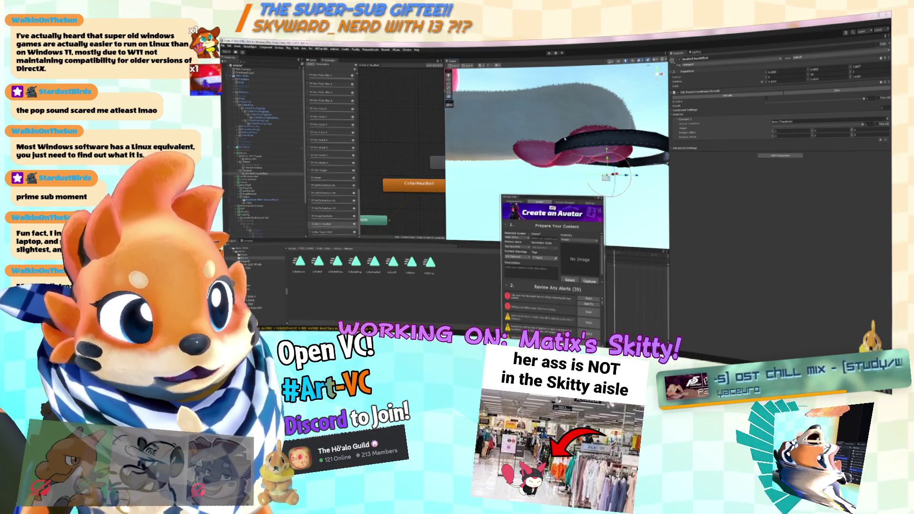
# Step: Frame and orbit around the collar and bell on the avatar's paw
pyautogui.press('f')
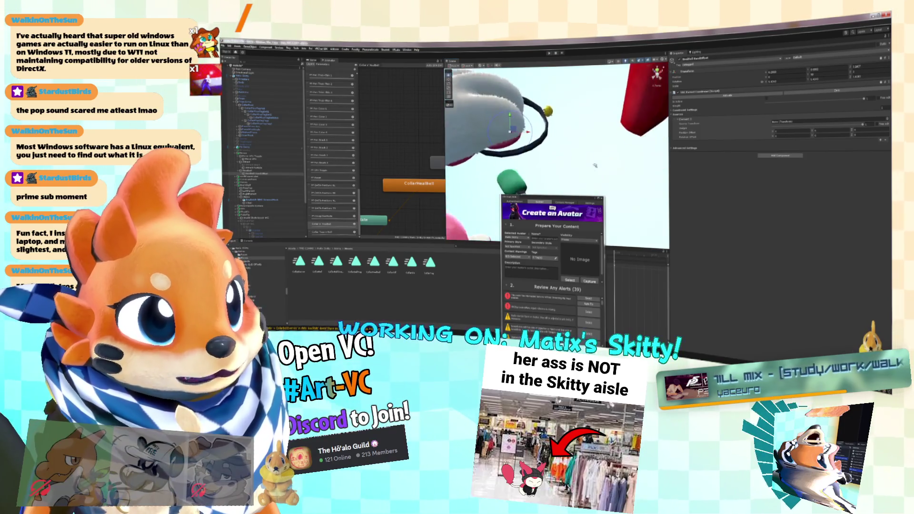
pyautogui.scroll(-5, 557, 157)
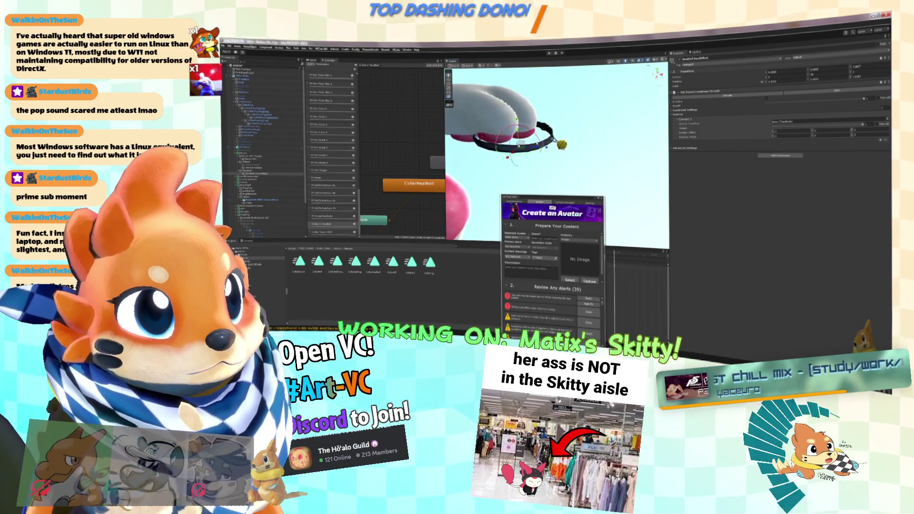
pyautogui.moveTo(476, 143)
pyautogui.mouseDown()
pyautogui.moveTo(433, 140)
pyautogui.moveTo(589, 138)
pyautogui.mouseUp()
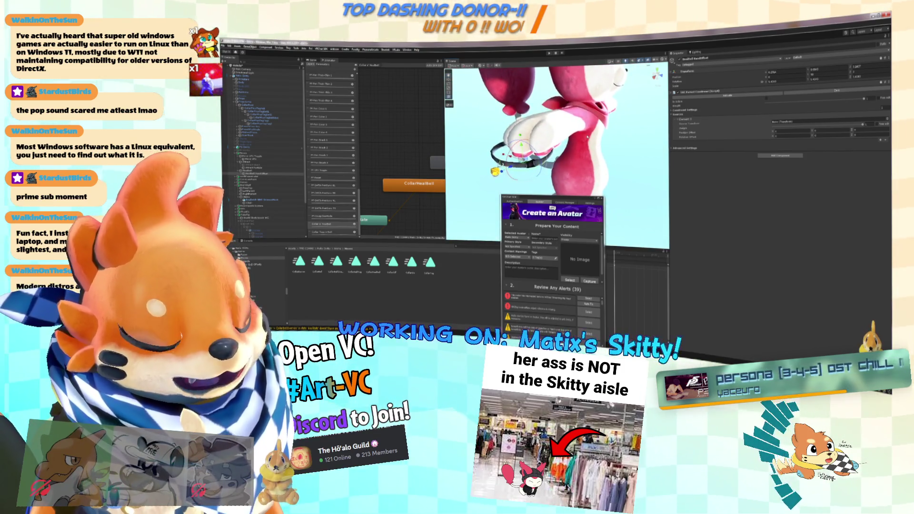
pyautogui.moveTo(495, 143); pyautogui.dragTo(530, 143)
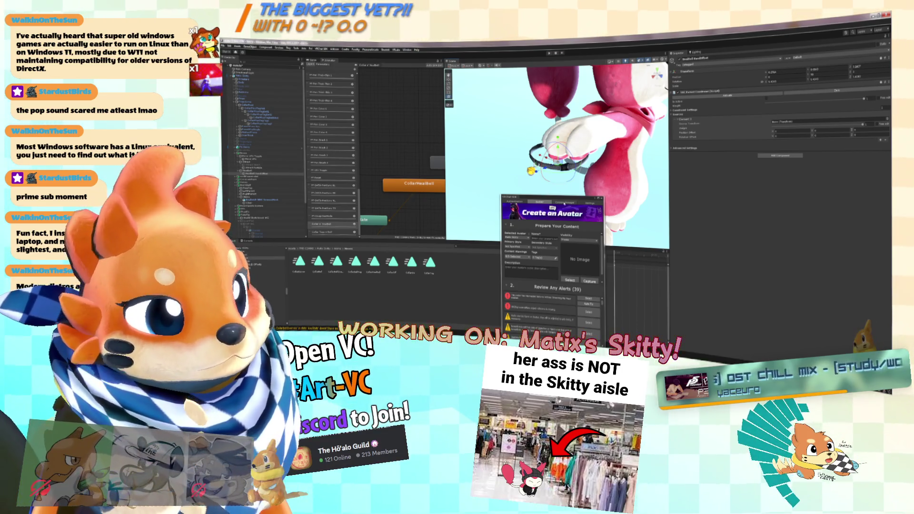
# Step: Widen the animation timeline and open the CollarHeadBall animation clip
pyautogui.moveTo(565, 203); pyautogui.dragTo(704, 230)
pyautogui.moveTo(551, 255)
pyautogui.mouseDown()
pyautogui.moveTo(409, 235)
pyautogui.moveTo(463, 242)
pyautogui.mouseUp()
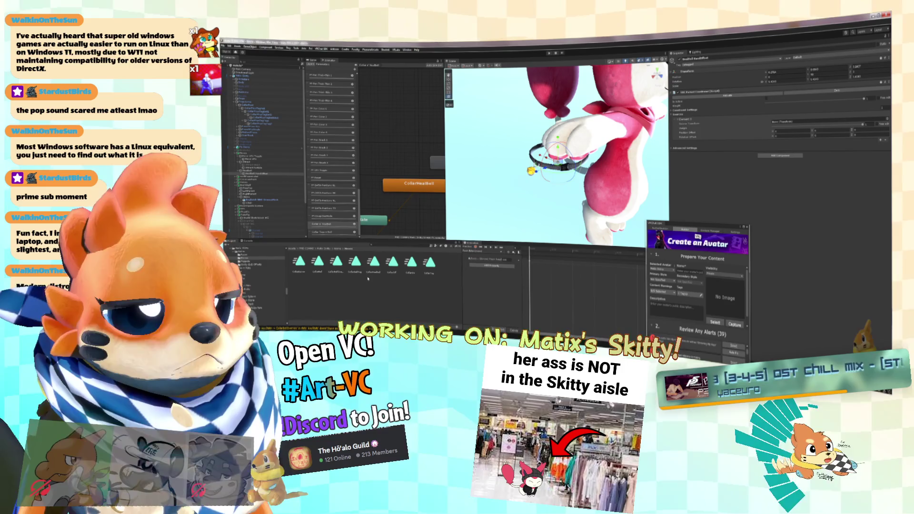
pyautogui.click(371, 274)
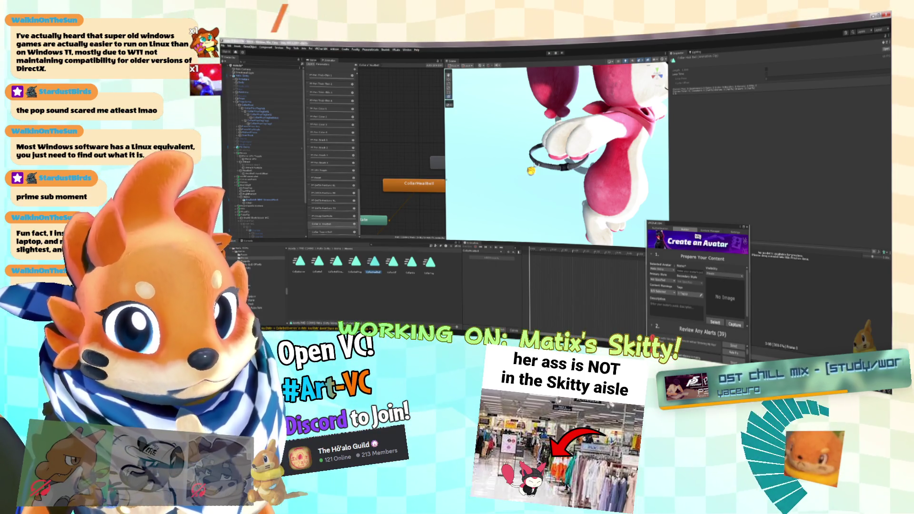
pyautogui.scroll(-3, 404, 200)
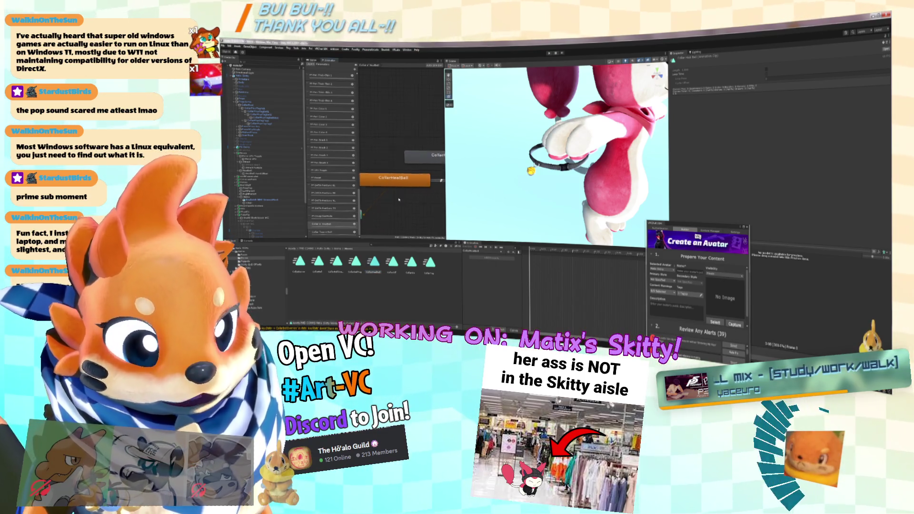
pyautogui.scroll(2, 418, 201)
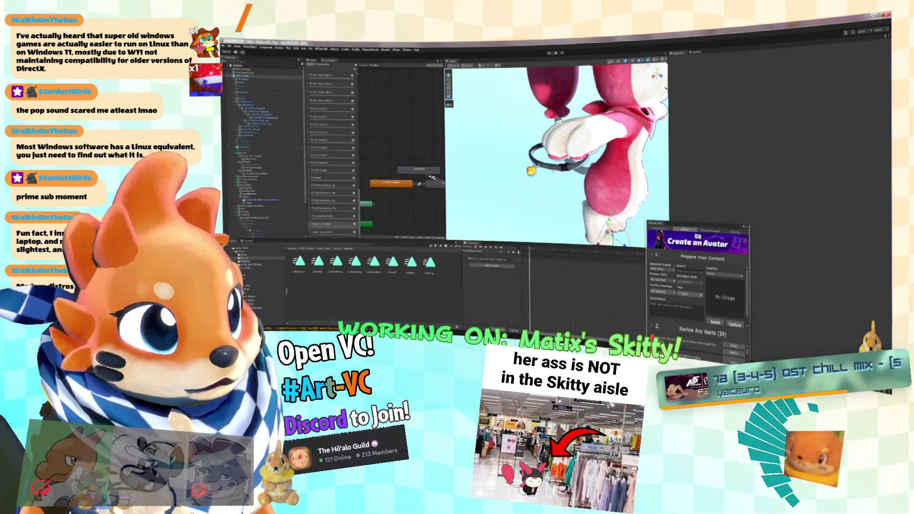
pyautogui.click(572, 200)
pyautogui.rightClick(500, 235)
pyautogui.scroll(-5, 481, 190)
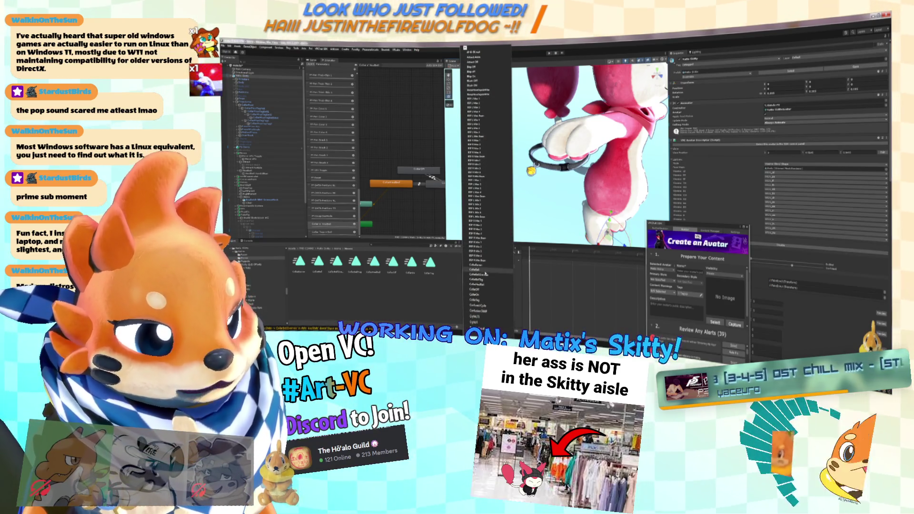
# Step: With animation recording on, scale up the collar bell object to reveal the Skitchi tag
pyautogui.click(481, 266)
pyautogui.click(475, 247)
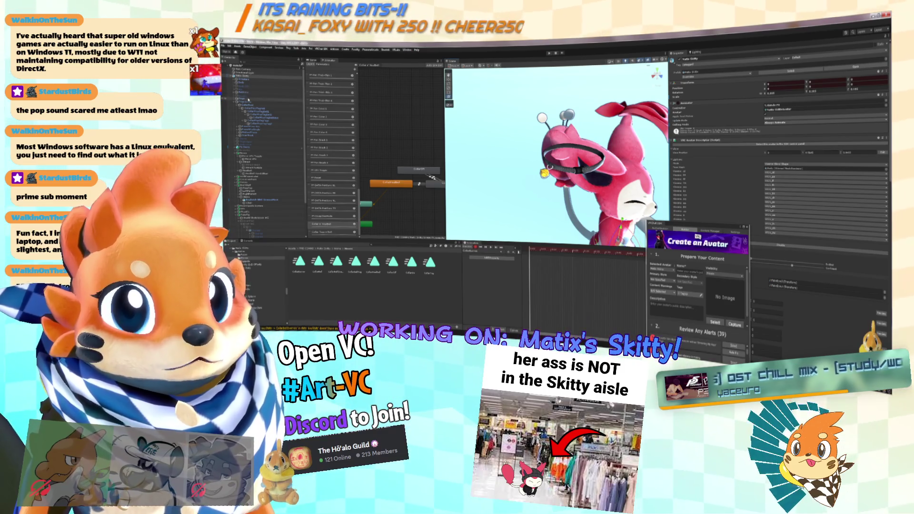
pyautogui.click(249, 99)
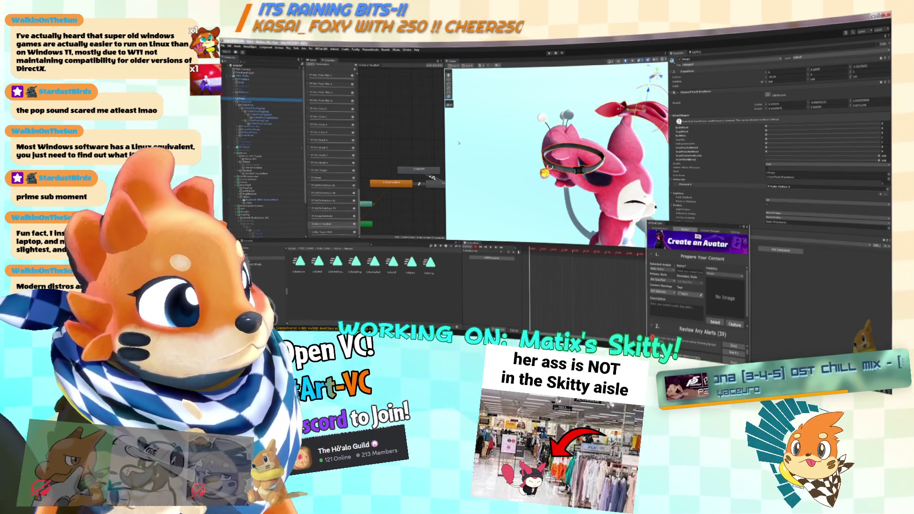
pyautogui.scroll(5, 510, 124)
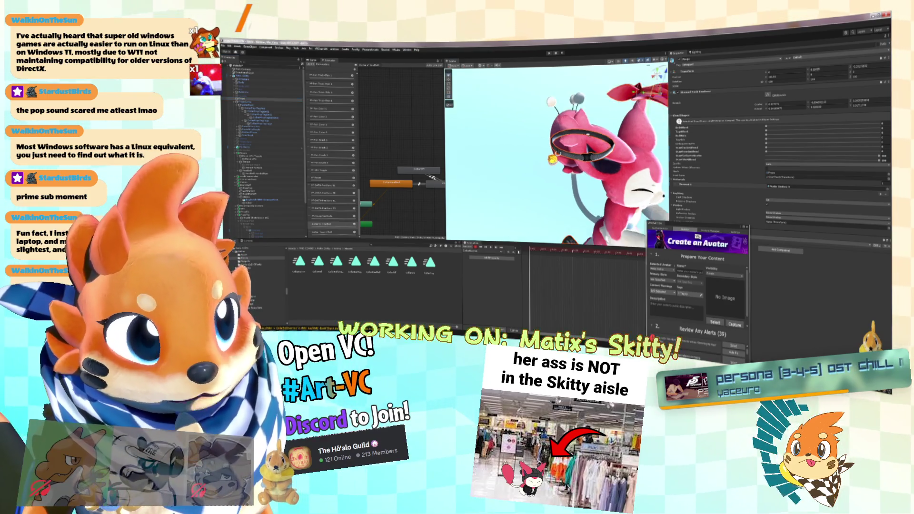
pyautogui.moveTo(528, 138); pyautogui.dragTo(511, 149)
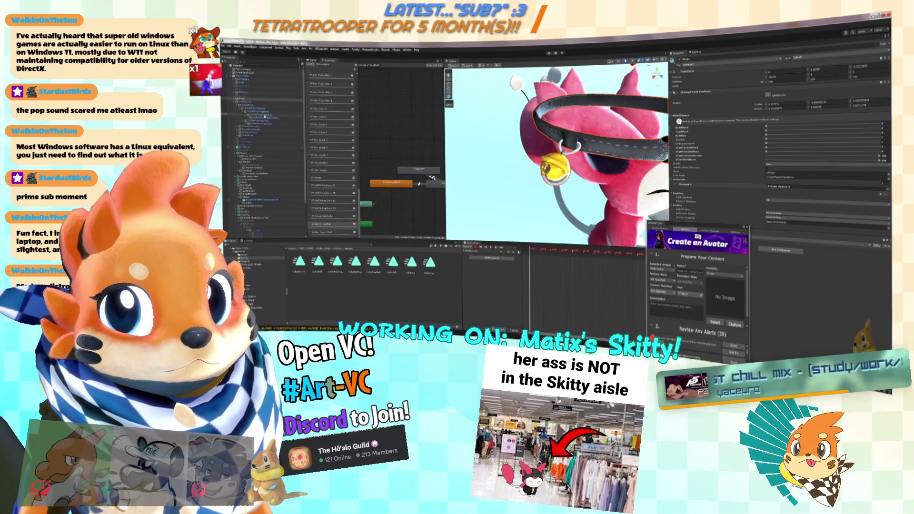
pyautogui.doubleClick(269, 114)
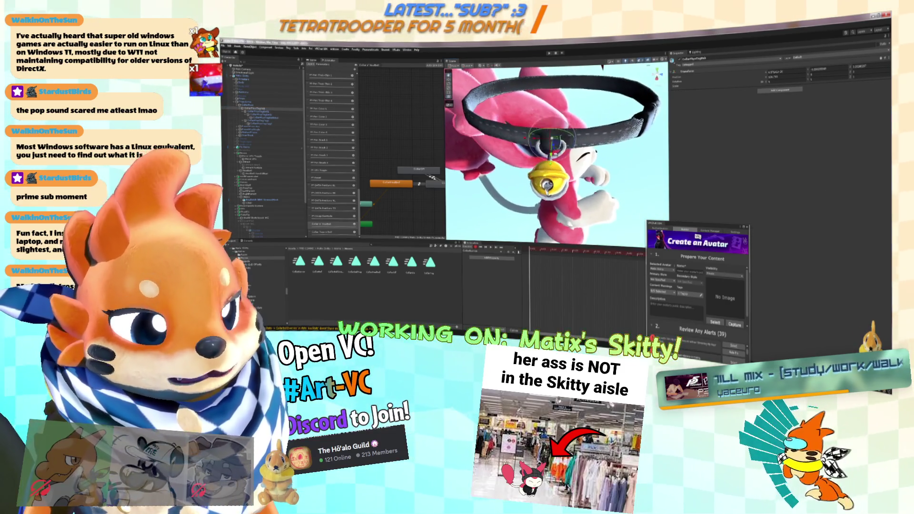
pyautogui.click(265, 123)
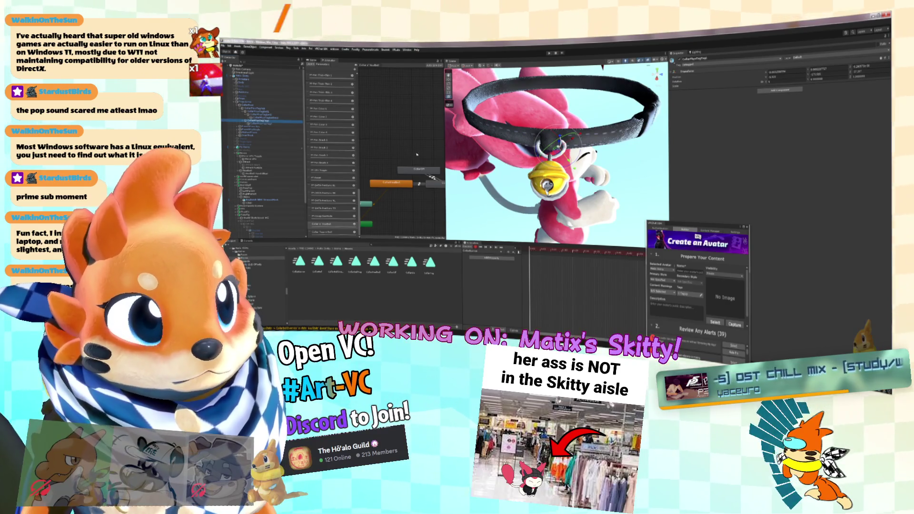
pyautogui.moveTo(562, 141); pyautogui.dragTo(609, 122)
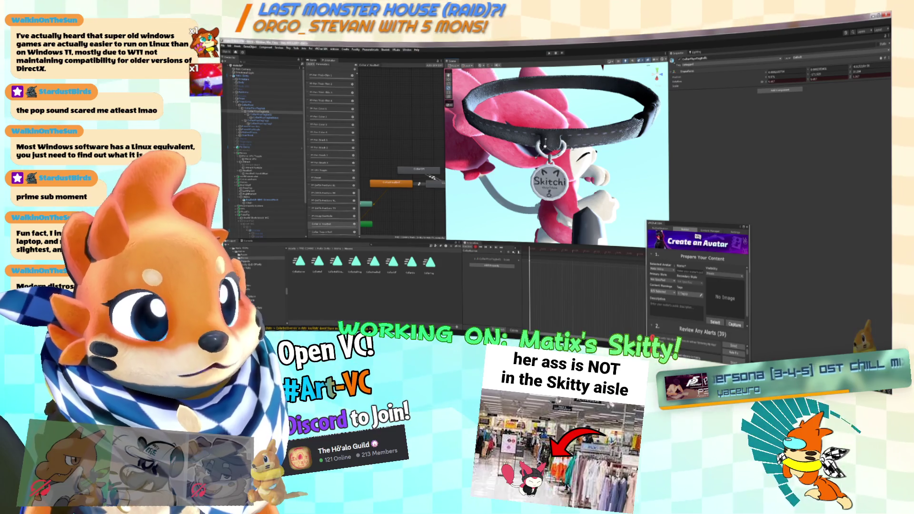
# Step: Toggle the bell scaling with undo and redo to compare the bell and Skitchi tag
pyautogui.hotkey('ctrl', 'z')
pyautogui.press('f')
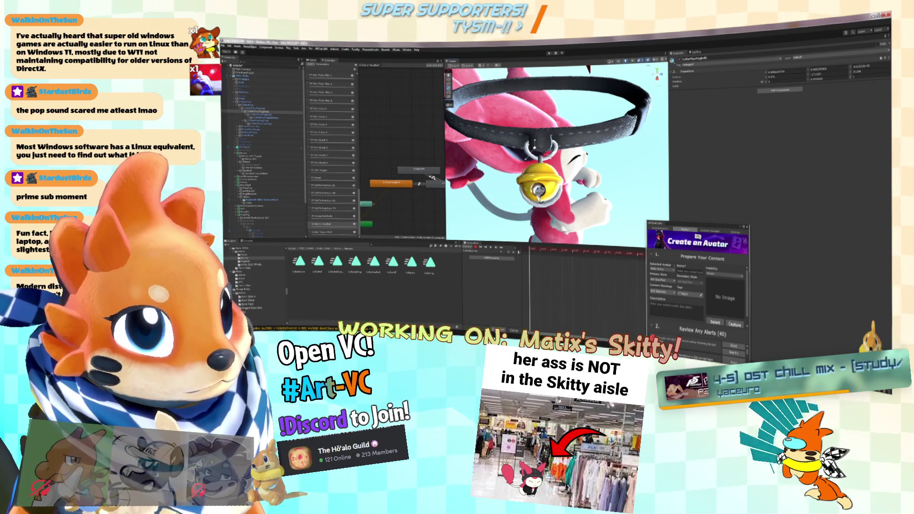
pyautogui.hotkey('ctrl', 'y')
pyautogui.hotkey('ctrl', 'z')
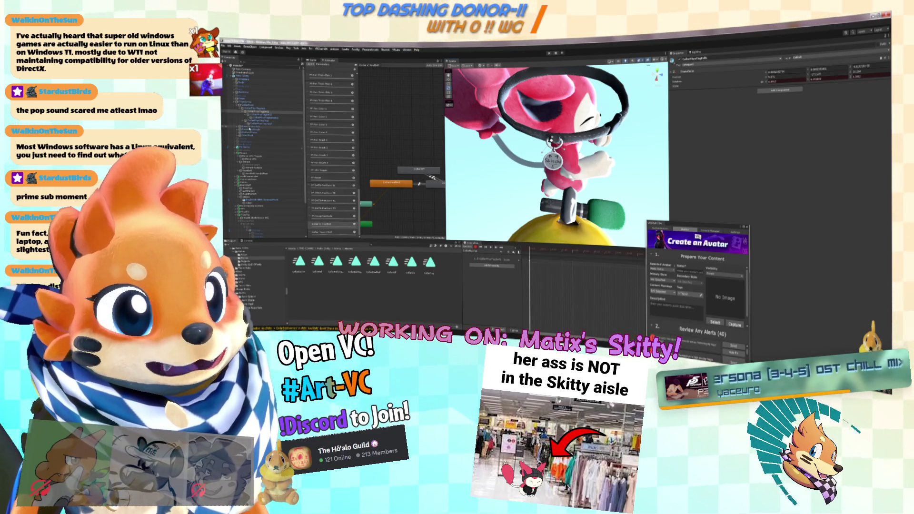
# Step: Set the Skitty body mesh's first blendshape to 100, then go over to Blender
pyautogui.click(255, 133)
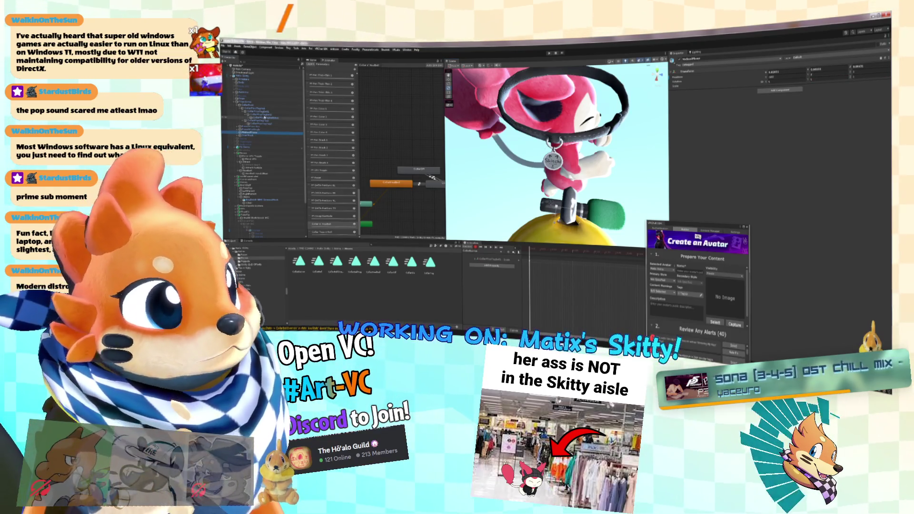
pyautogui.click(251, 100)
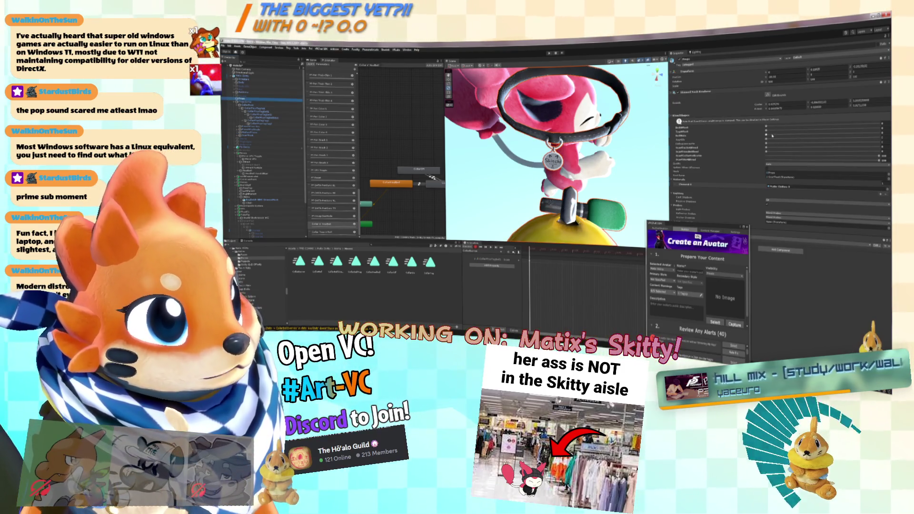
pyautogui.moveTo(772, 128); pyautogui.dragTo(878, 125)
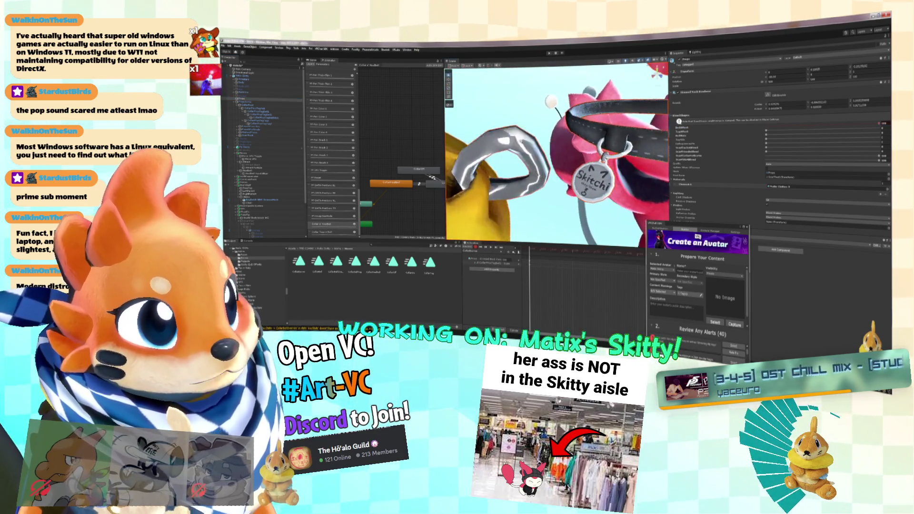
pyautogui.click(260, 113)
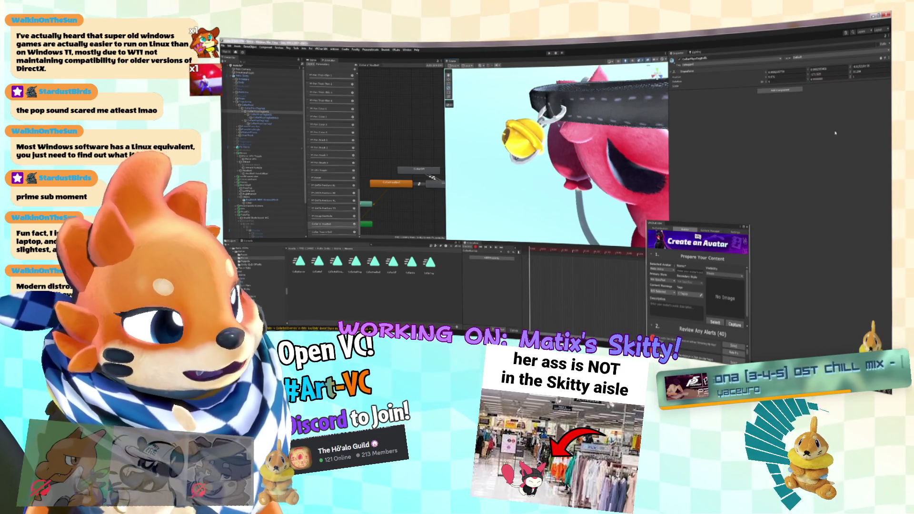
pyautogui.hotkey('alt', 'Tab')
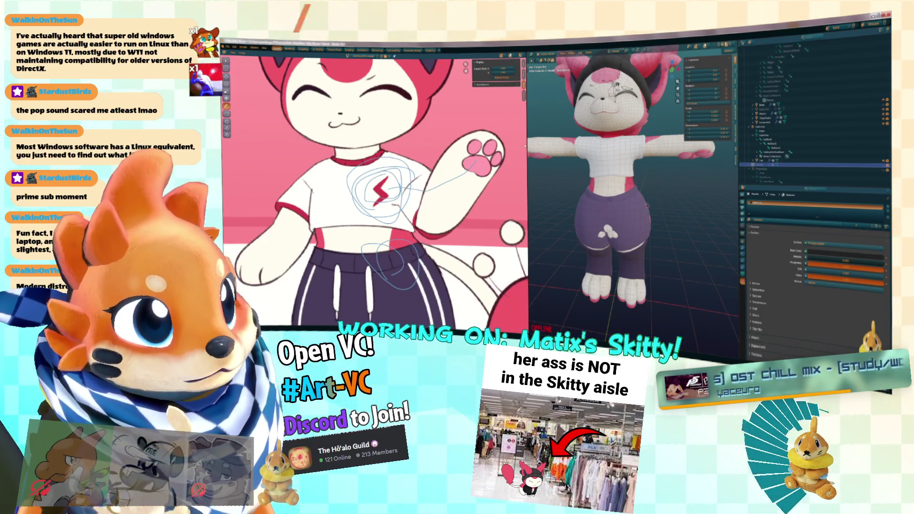
# Step: Widen the 3D view, show the Skitty's armature and frame the neck bones
pyautogui.moveTo(526, 144); pyautogui.dragTo(356, 144)
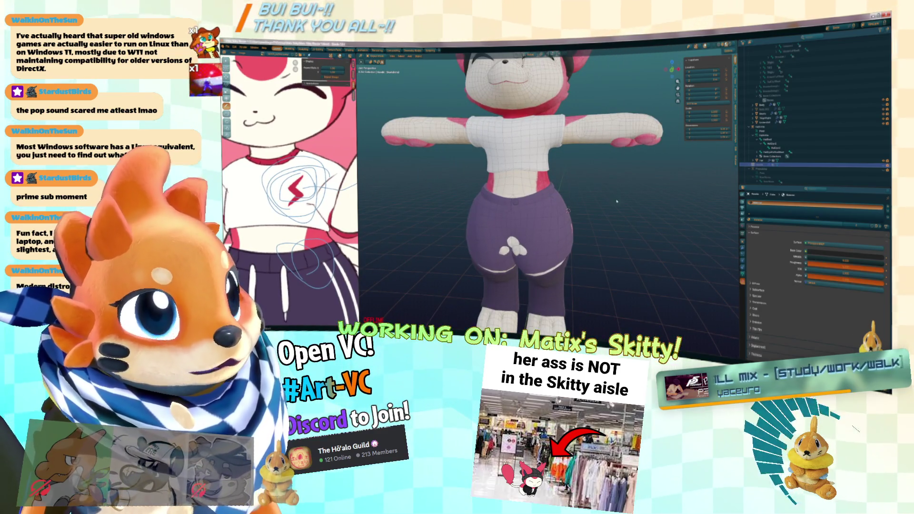
pyautogui.press('KP_6')
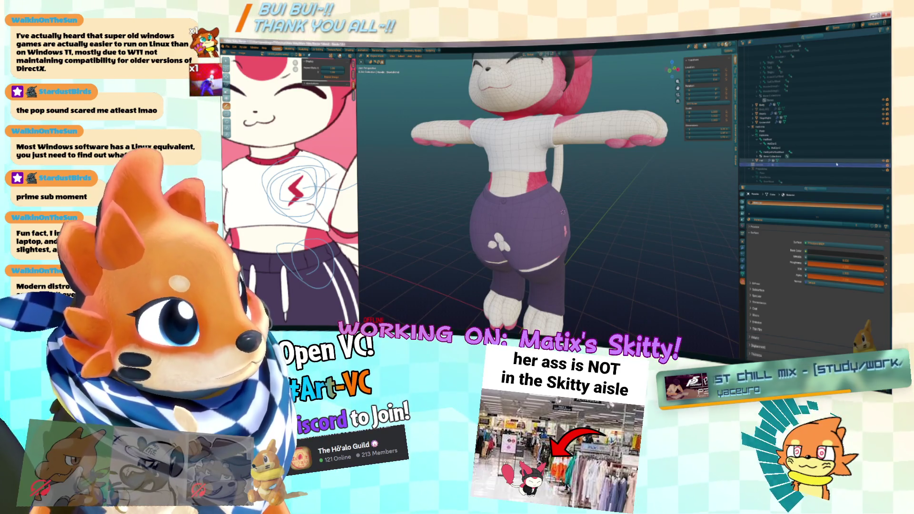
pyautogui.click(837, 166)
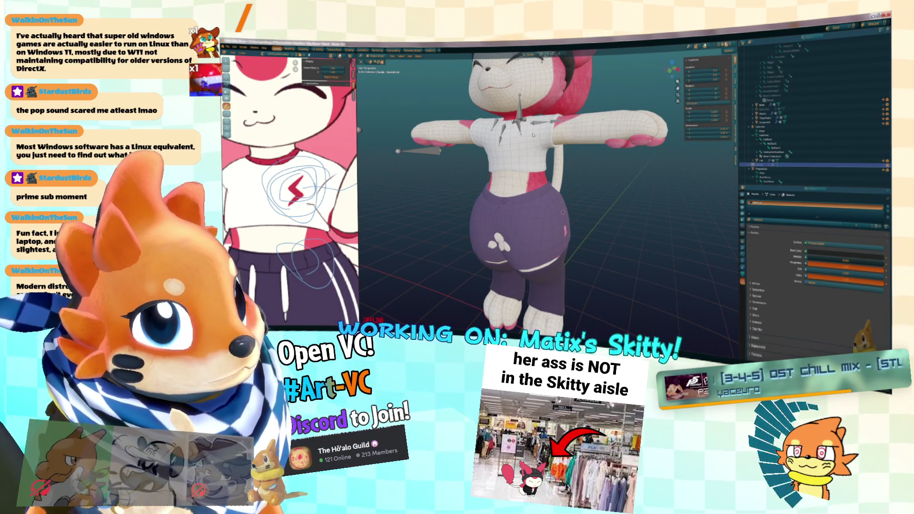
pyautogui.click(809, 168)
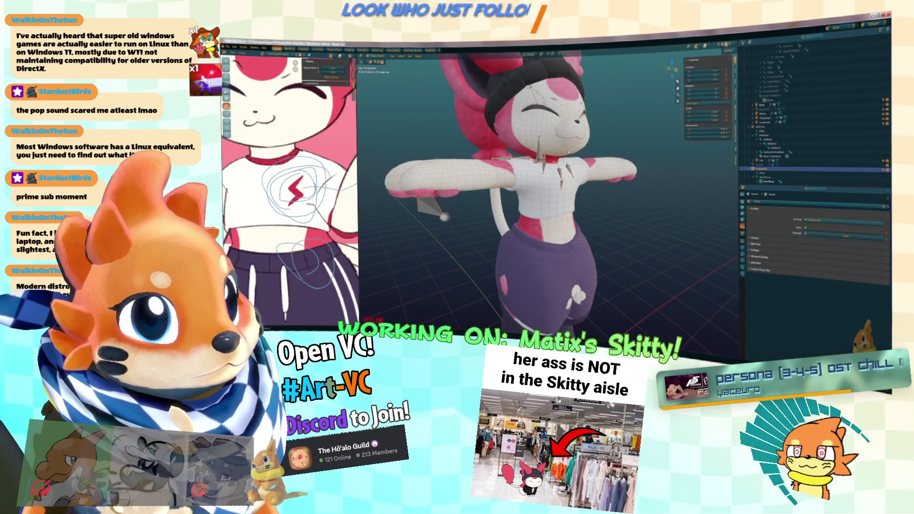
pyautogui.press('KP_Decimal')
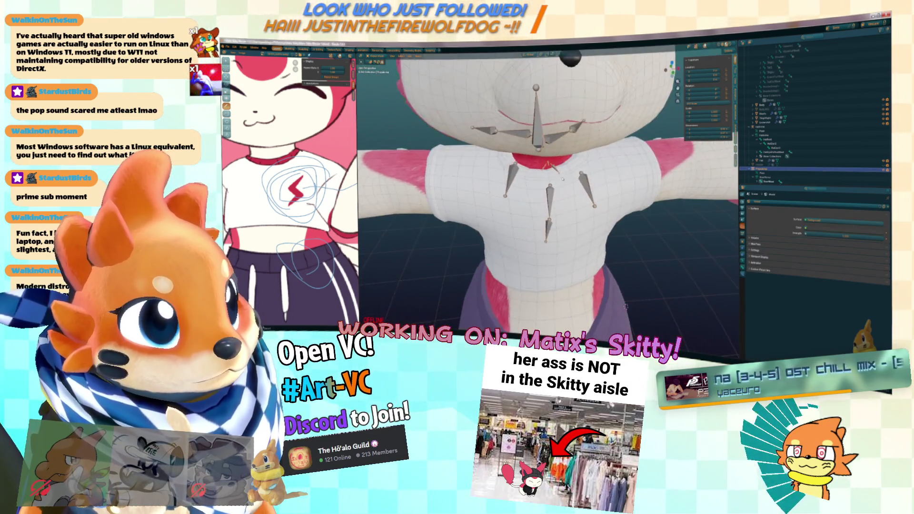
pyautogui.scroll(5, 563, 179)
pyautogui.scroll(-2, 789, 160)
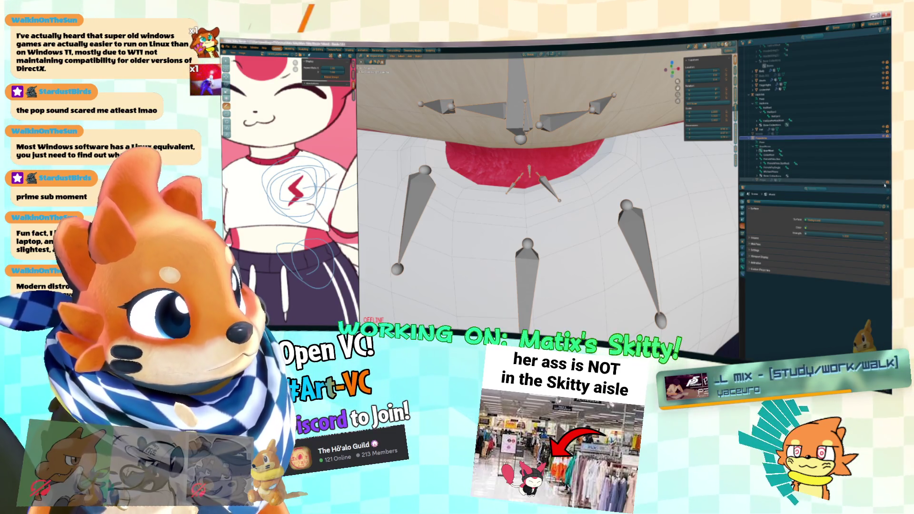
pyautogui.scroll(5, 597, 191)
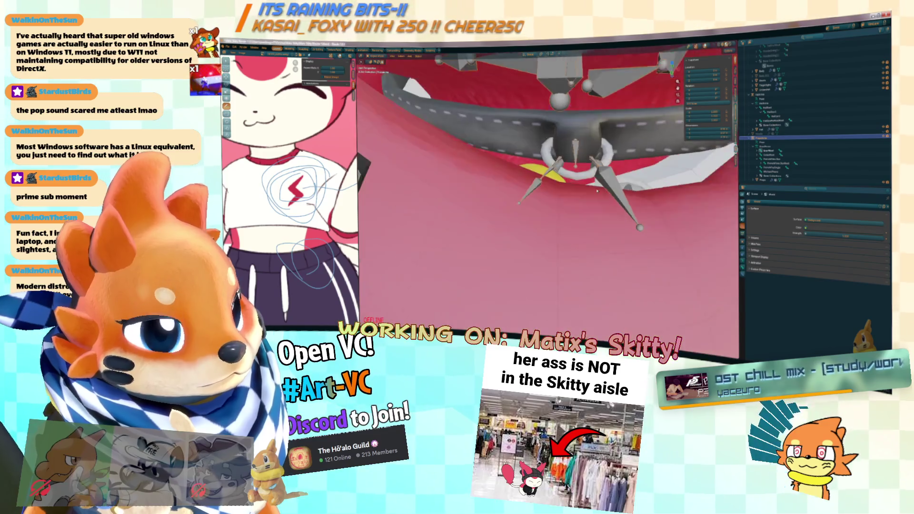
pyautogui.scroll(8, 597, 191)
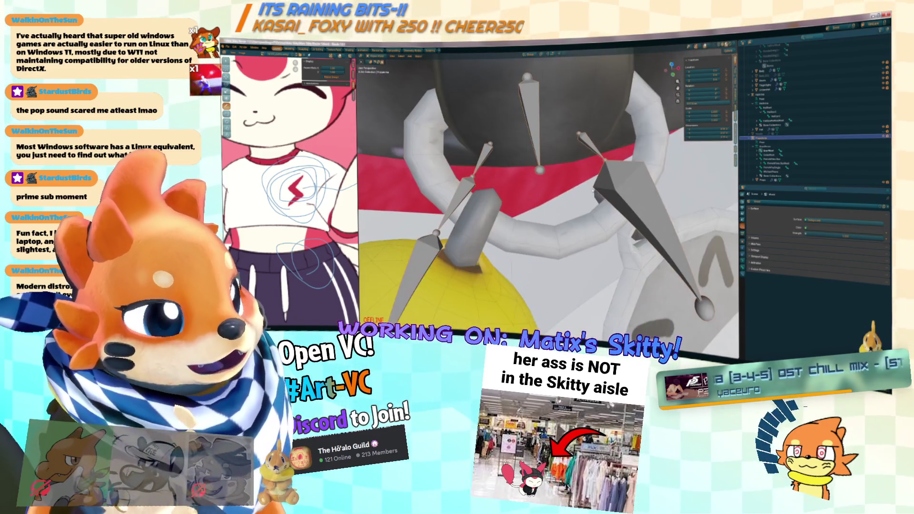
# Step: Enter armature Edit Mode and inspect the neck meshes and ring bones
pyautogui.press('Tab')
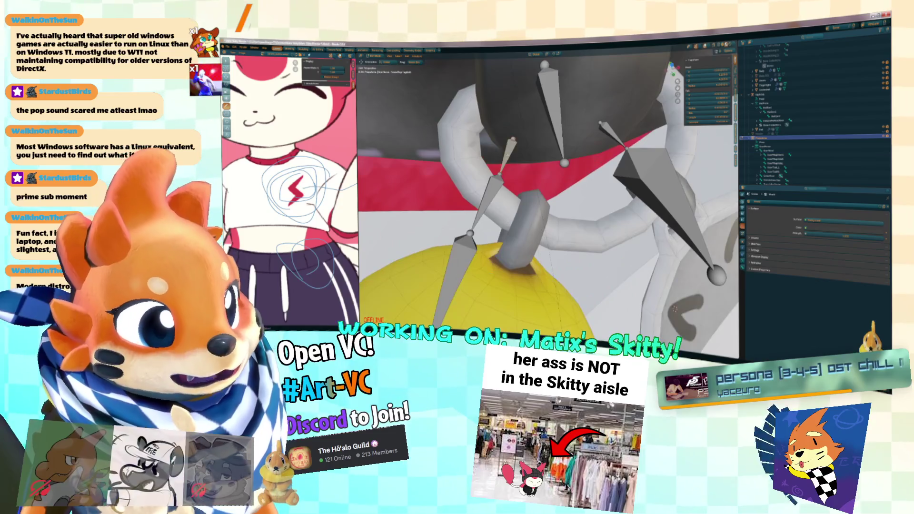
pyautogui.moveTo(674, 309); pyautogui.dragTo(486, 158)
pyautogui.press('Tab')
pyautogui.click(580, 172)
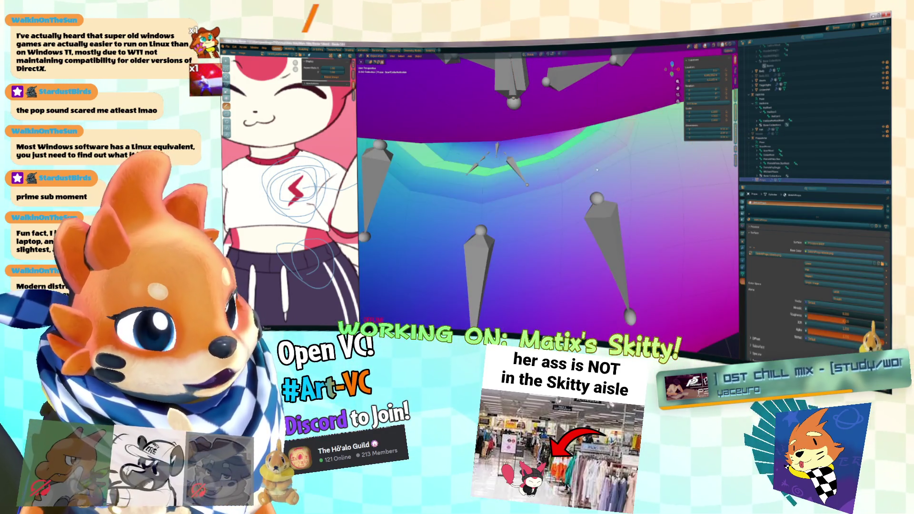
pyautogui.click(636, 162)
pyautogui.click(681, 174)
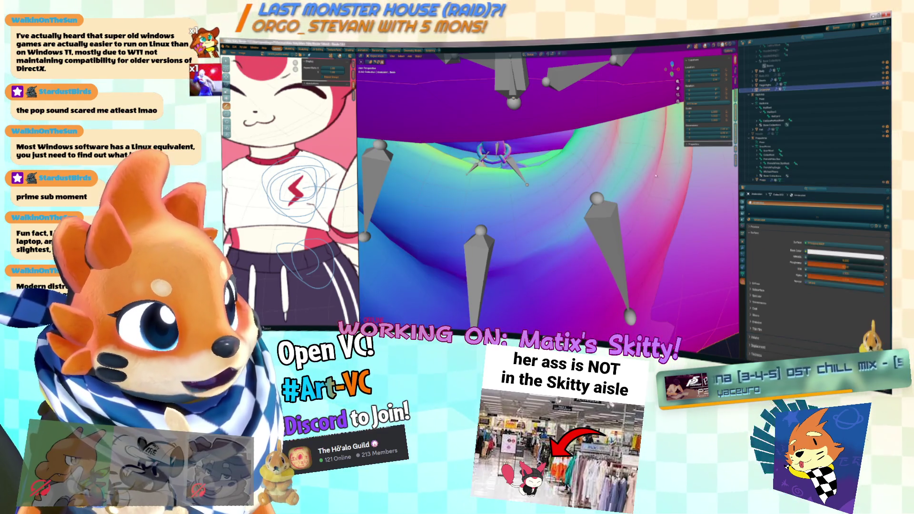
pyautogui.scroll(5, 582, 164)
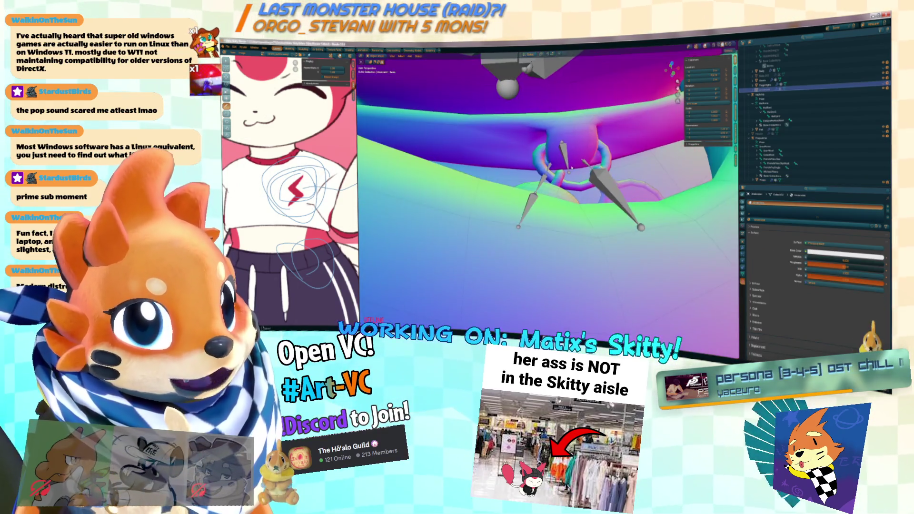
pyautogui.press('Tab')
pyautogui.press('KP_Decimal')
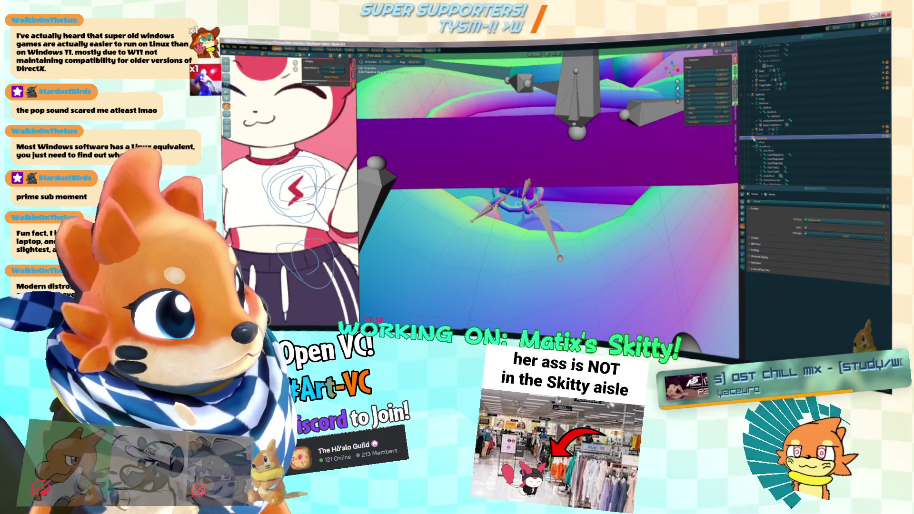
pyautogui.scroll(-2, 773, 159)
# Step: Select the collar bones under CollarPivot and apply an option from the M menu
pyautogui.click(774, 159)
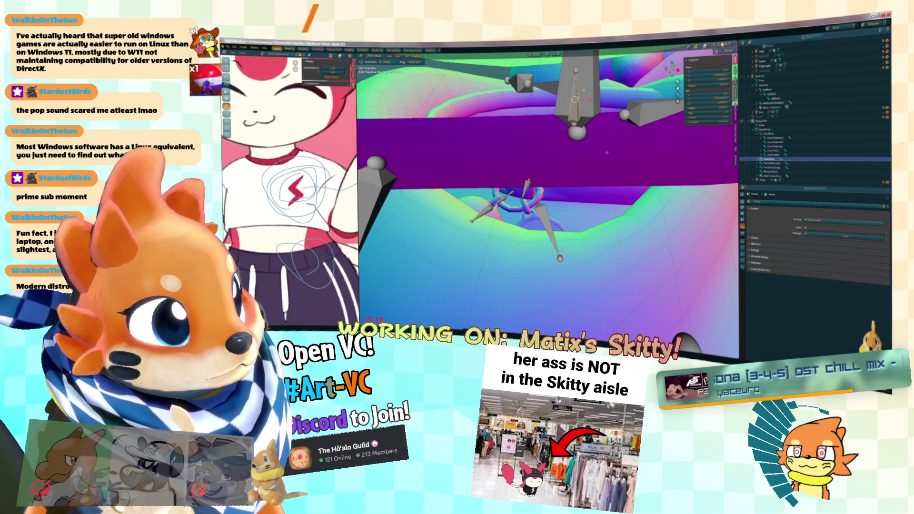
pyautogui.rightClick(607, 149)
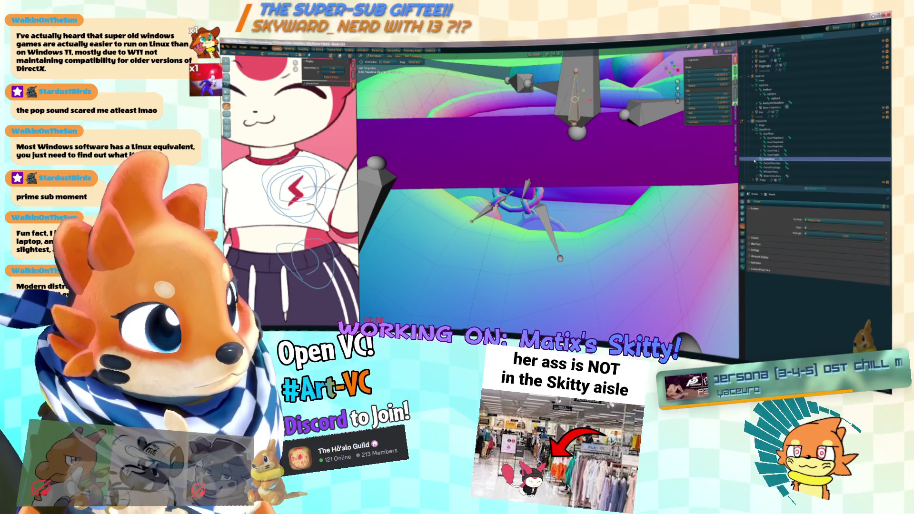
pyautogui.click(757, 160)
pyautogui.scroll(-2, 781, 164)
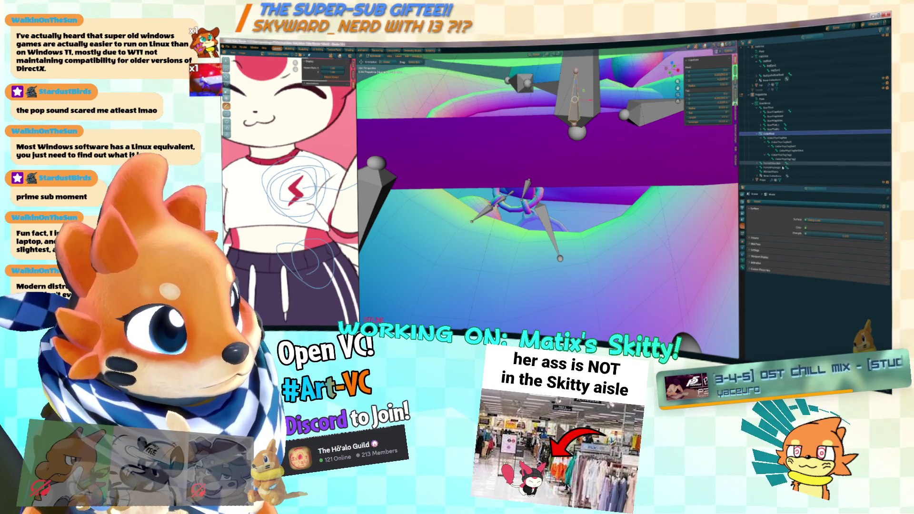
pyautogui.keyDown('shift'); pyautogui.click(777, 160); pyautogui.keyUp('shift')
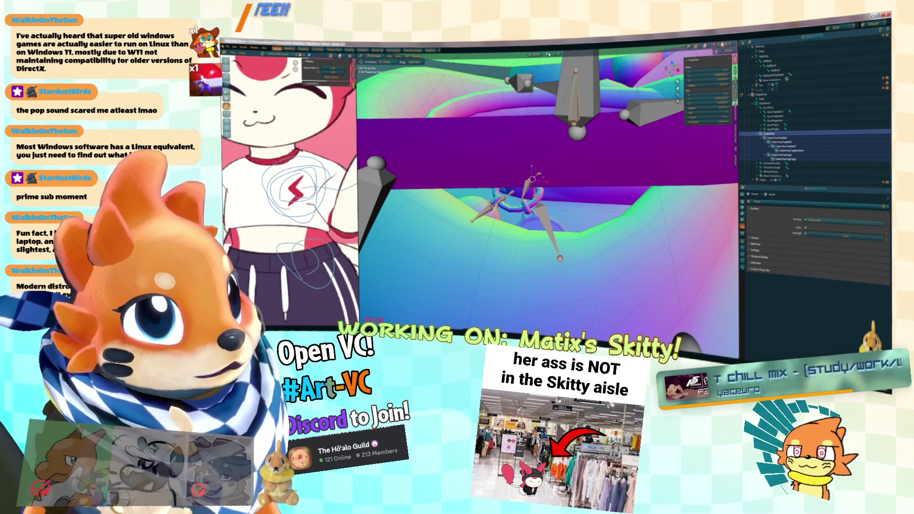
pyautogui.press('m')
pyautogui.click(566, 83)
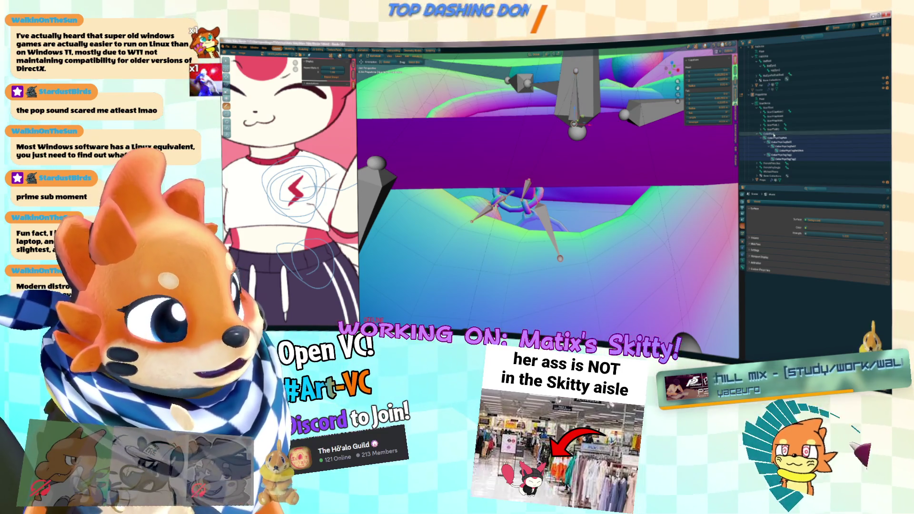
pyautogui.click(597, 124)
pyautogui.moveTo(597, 123)
pyautogui.mouseDown()
pyautogui.moveTo(588, 133)
pyautogui.moveTo(656, 149)
pyautogui.mouseUp()
# Step: Move the top collar bone vertically along the Z axis
pyautogui.press('s')
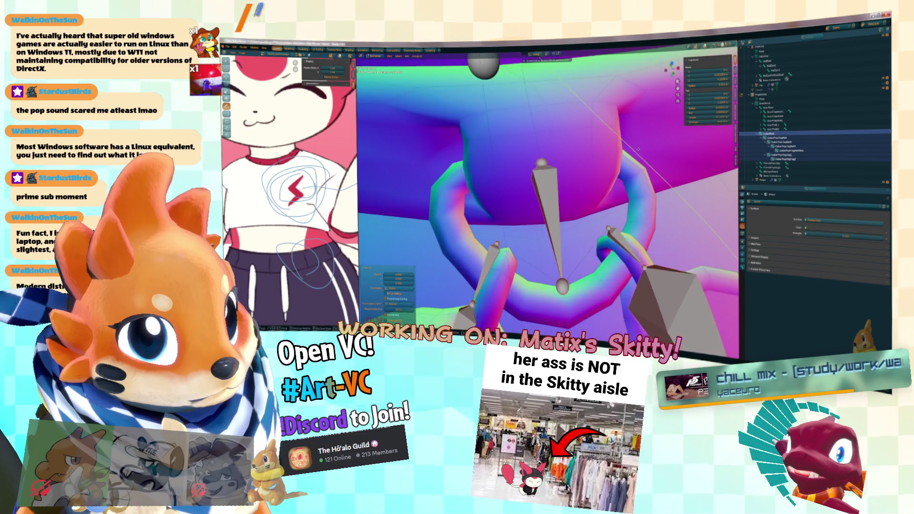
pyautogui.moveTo(631, 152)
pyautogui.mouseDown()
pyautogui.moveTo(606, 136)
pyautogui.moveTo(622, 138)
pyautogui.moveTo(568, 123)
pyautogui.moveTo(620, 126)
pyautogui.mouseUp()
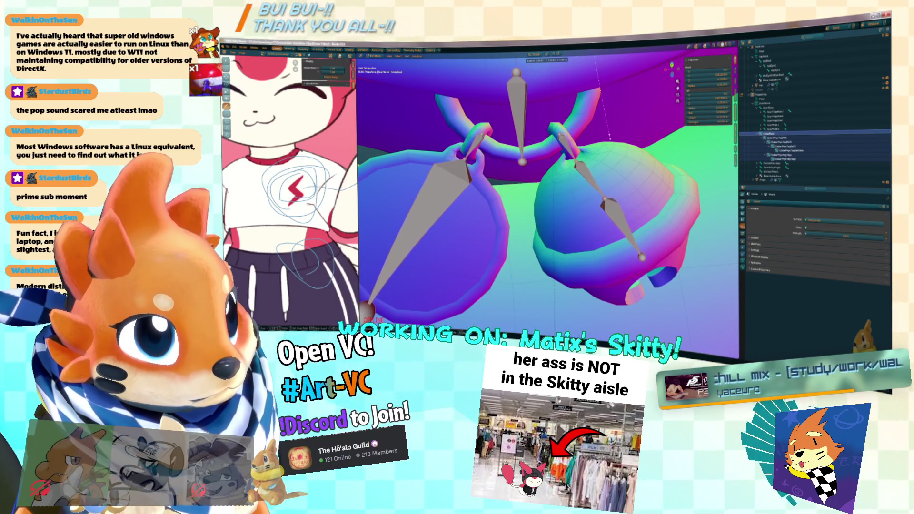
pyautogui.press('g')
pyautogui.press('z')
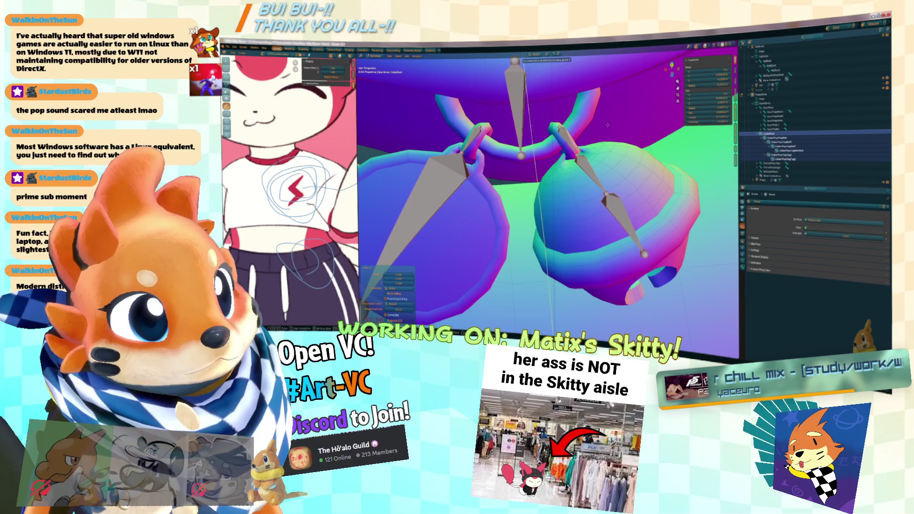
# Step: Move the selected collar bones straight down along Z and begin scaling them
pyautogui.moveTo(606, 127); pyautogui.dragTo(625, 153)
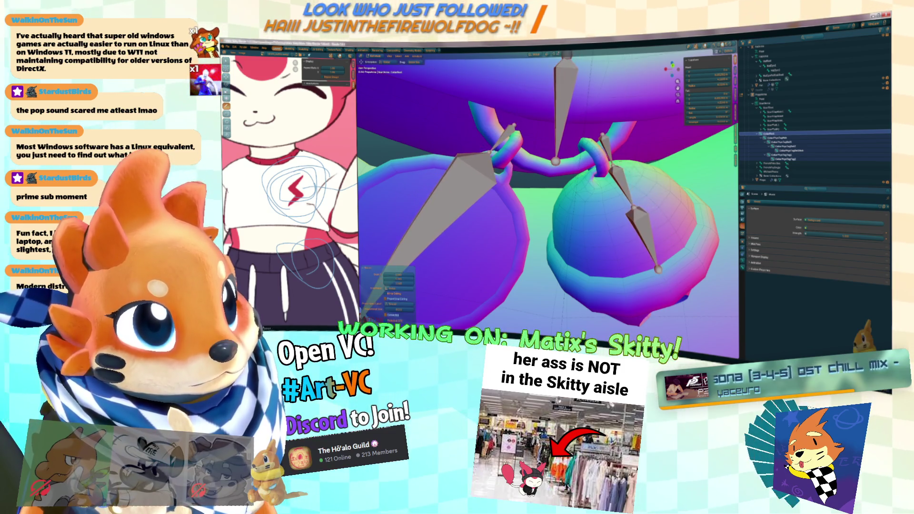
pyautogui.moveTo(613, 143); pyautogui.dragTo(617, 151)
pyautogui.moveTo(617, 190)
pyautogui.mouseDown()
pyautogui.moveTo(687, 212)
pyautogui.moveTo(672, 219)
pyautogui.moveTo(683, 296)
pyautogui.mouseUp()
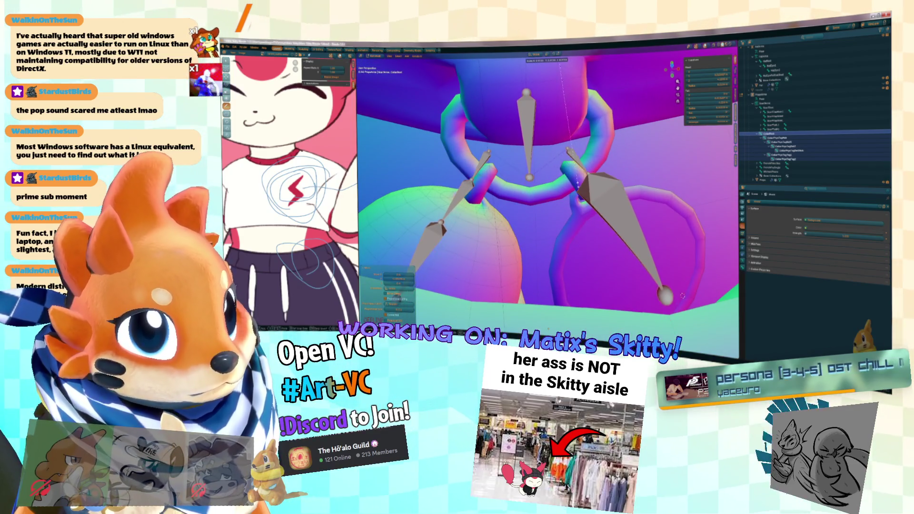
pyautogui.press('g')
pyautogui.press('z')
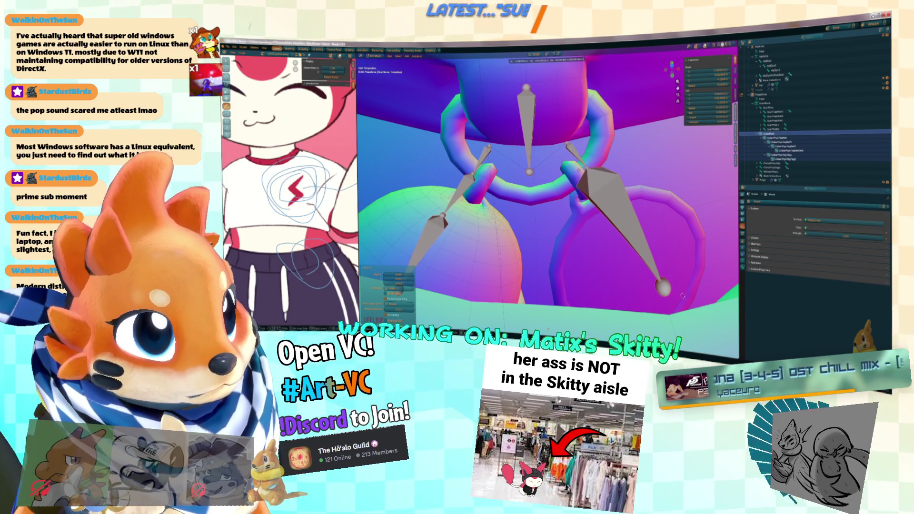
pyautogui.press('g')
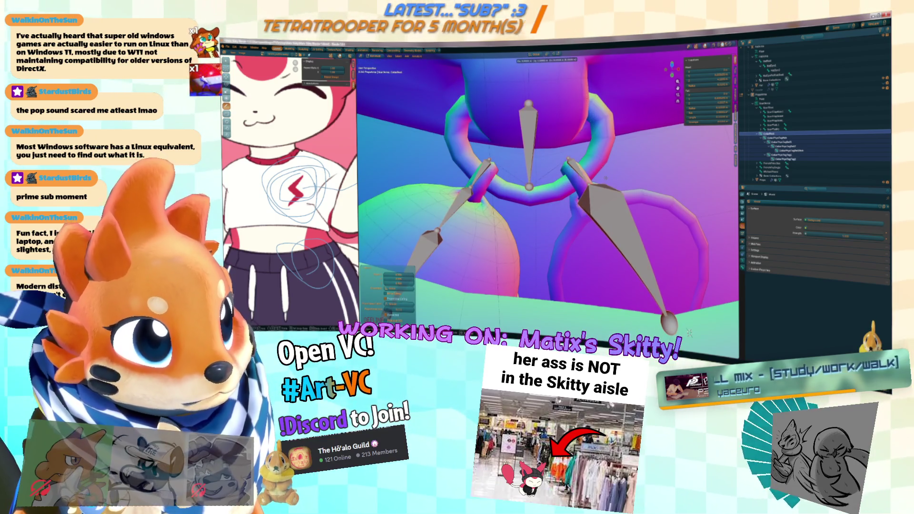
pyautogui.press('s')
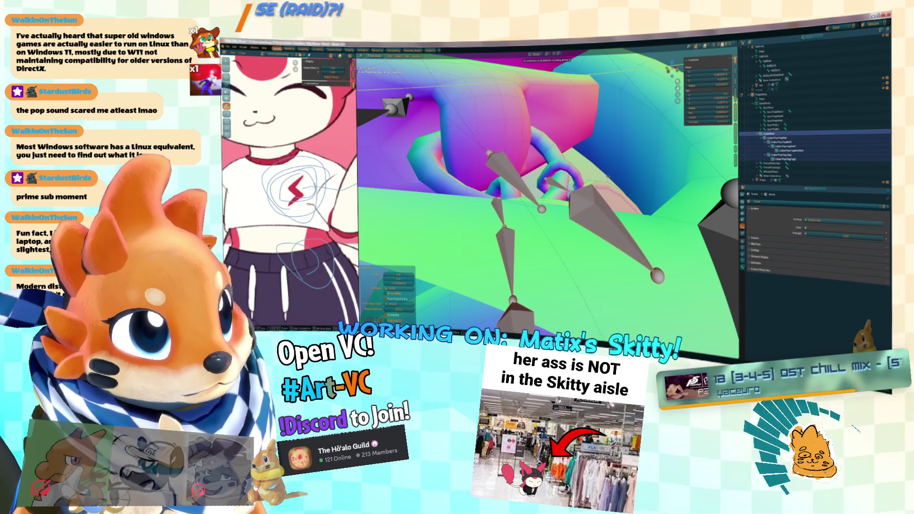
# Step: Rescale the hanging bones along the Z axis so they fit the bell and tag
pyautogui.press('Return')
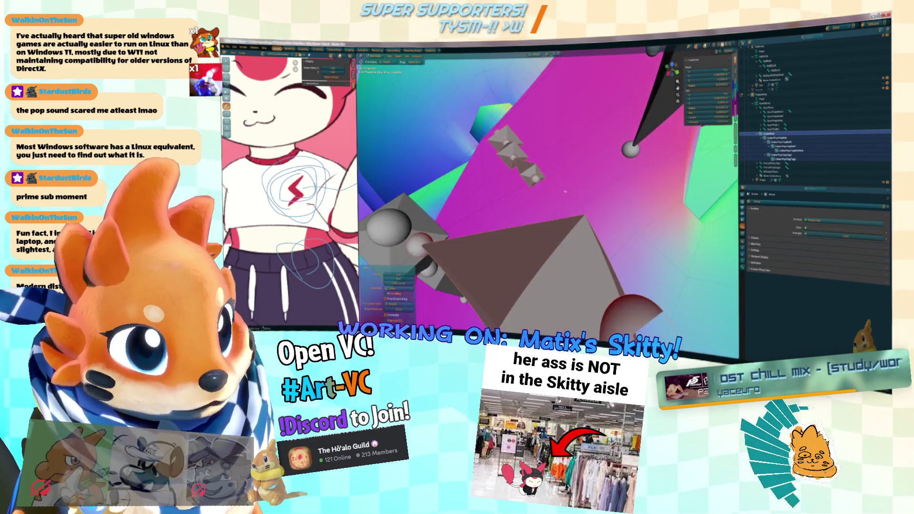
pyautogui.press('s')
pyautogui.press('Escape')
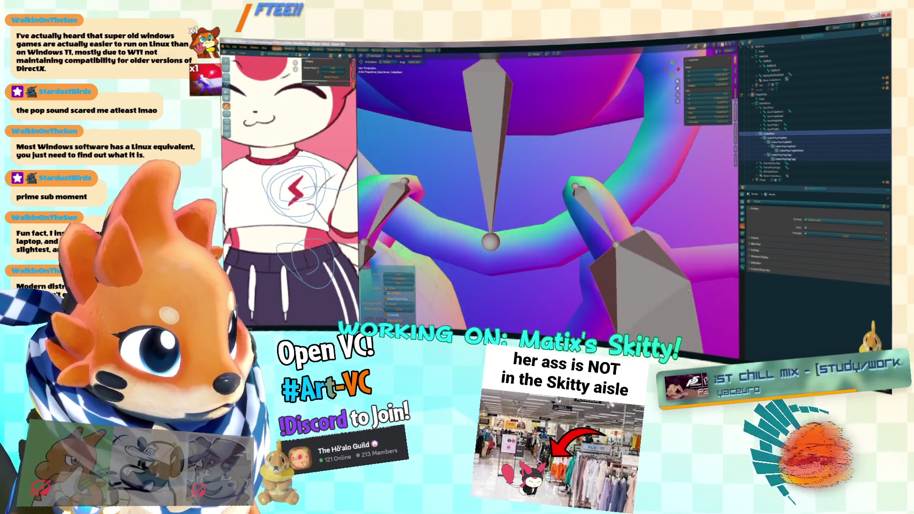
pyautogui.press('s')
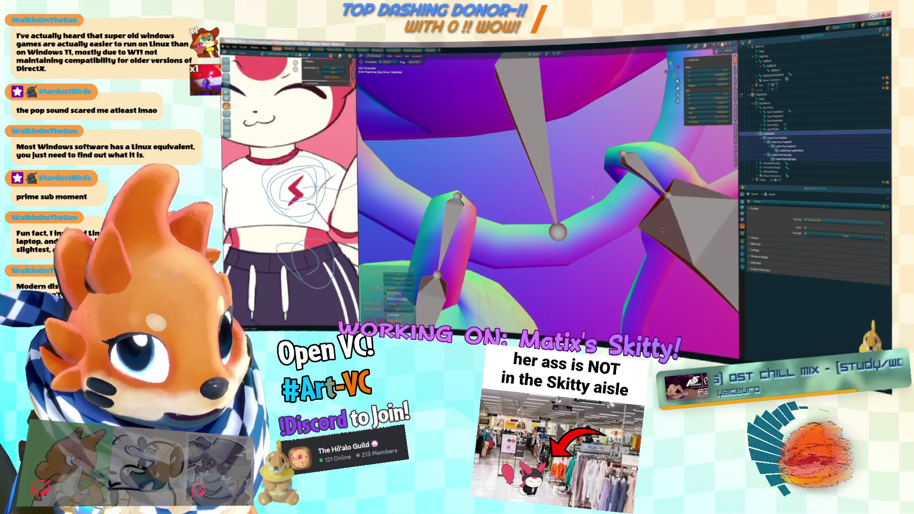
pyautogui.press('z')
pyautogui.click(576, 196)
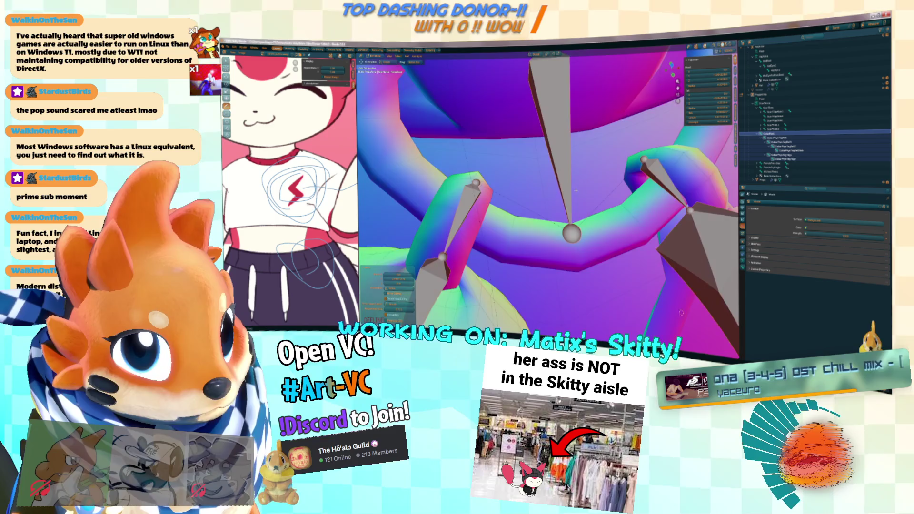
# Step: Orbit and pull back to check the rescaled bones around the ring
pyautogui.scroll(3, 548, 190)
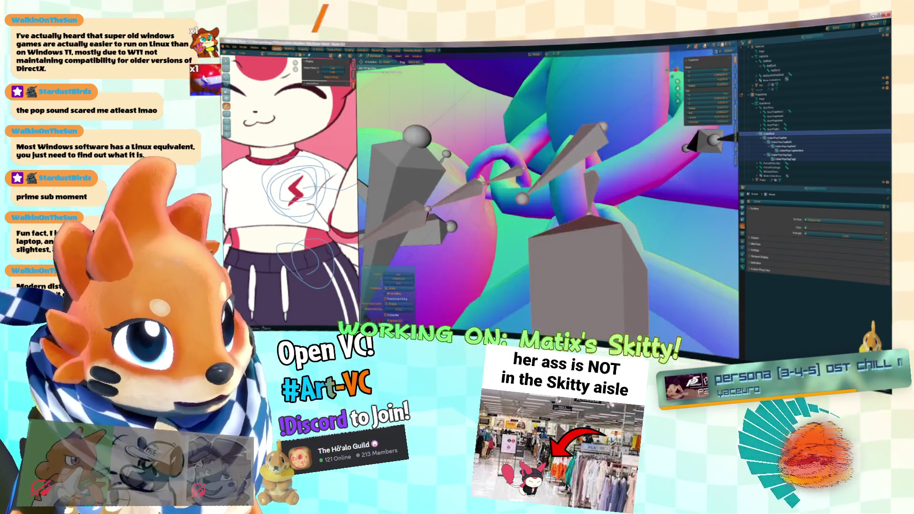
pyautogui.moveTo(548, 190); pyautogui.dragTo(490, 190)
pyautogui.moveTo(548, 190); pyautogui.dragTo(490, 164)
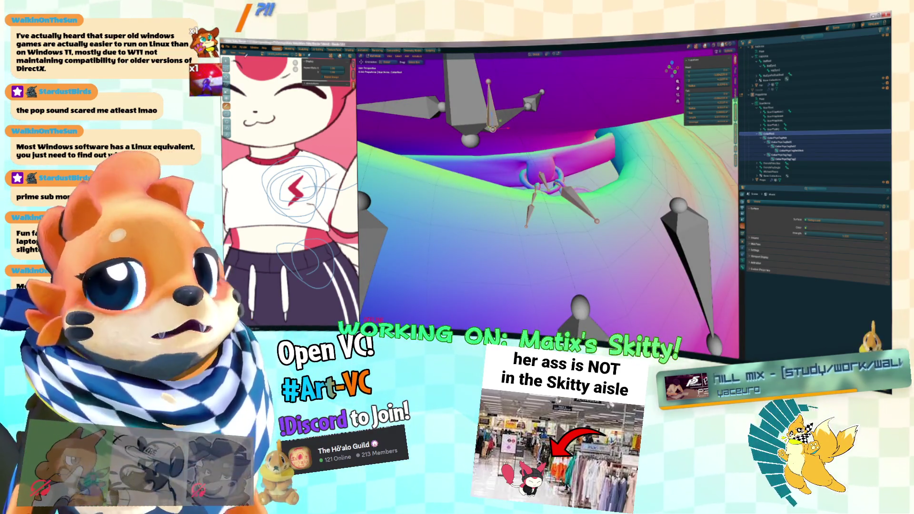
pyautogui.click(228, 48)
# Step: Open the File > Export file browser for the collar rig, then switch to the Unity Editor
pyautogui.moveTo(257, 113)
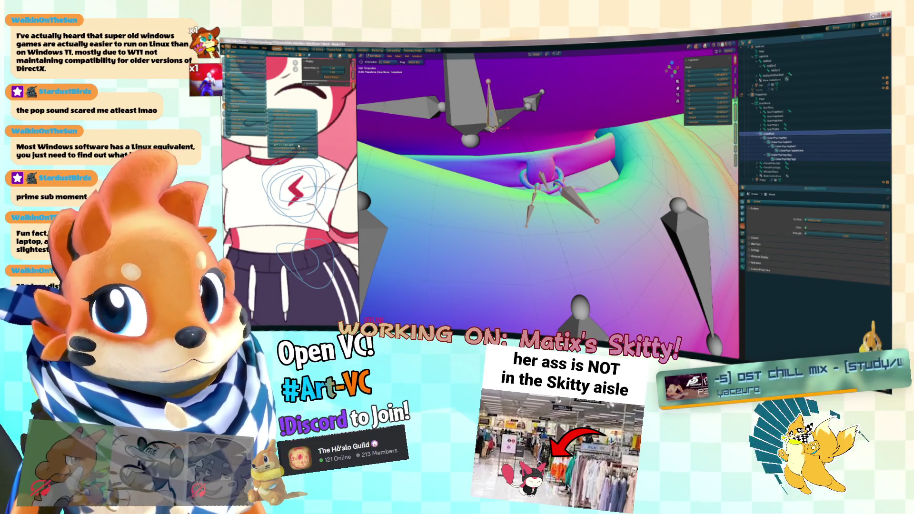
pyautogui.click(299, 144)
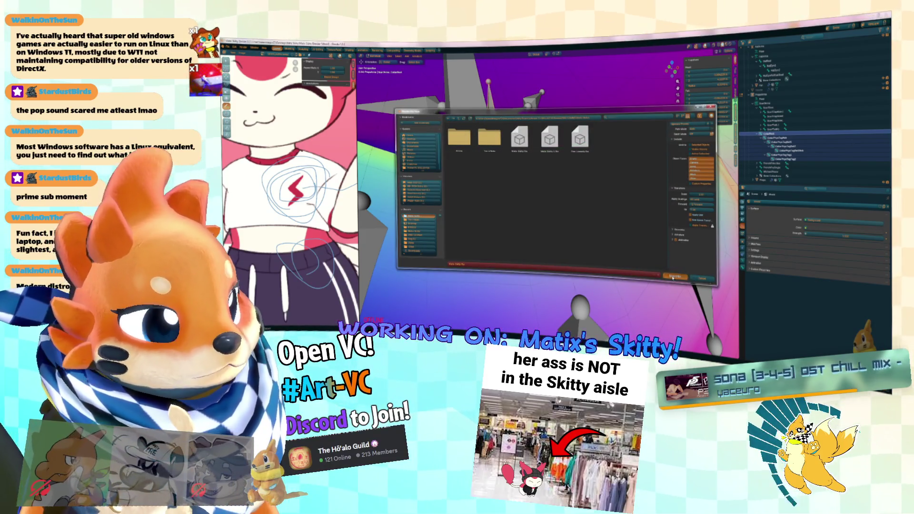
pyautogui.hotkey('alt', 'Tab')
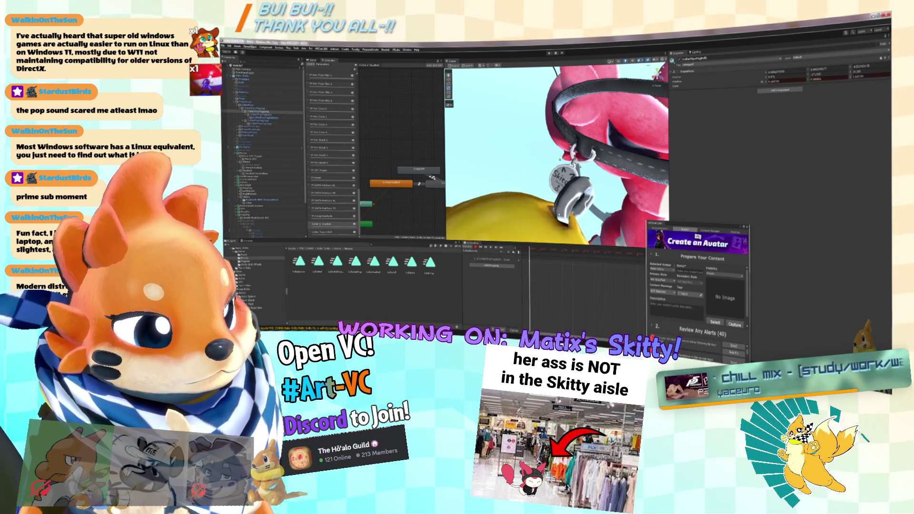
# Step: Select the avatar root and its Props object, then frame the collar's bell and Skitchi tag
pyautogui.click(555, 195)
pyautogui.click(545, 189)
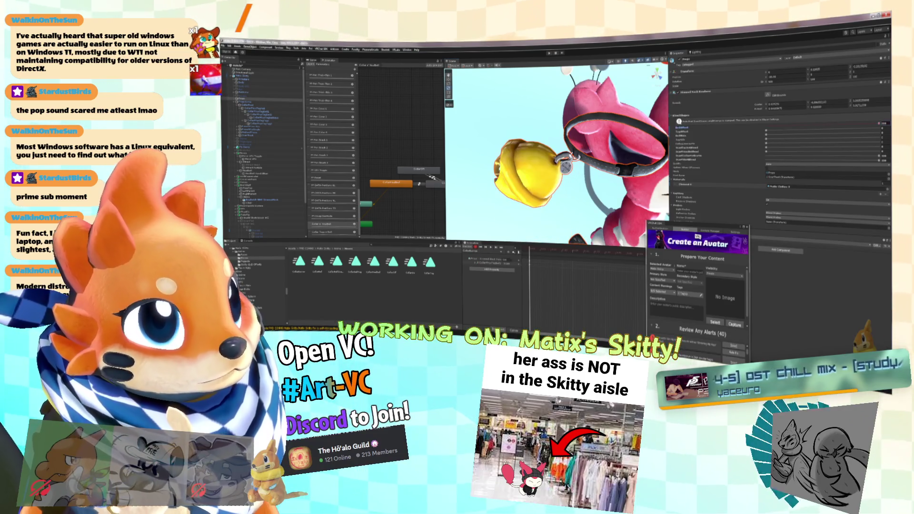
pyautogui.press('f')
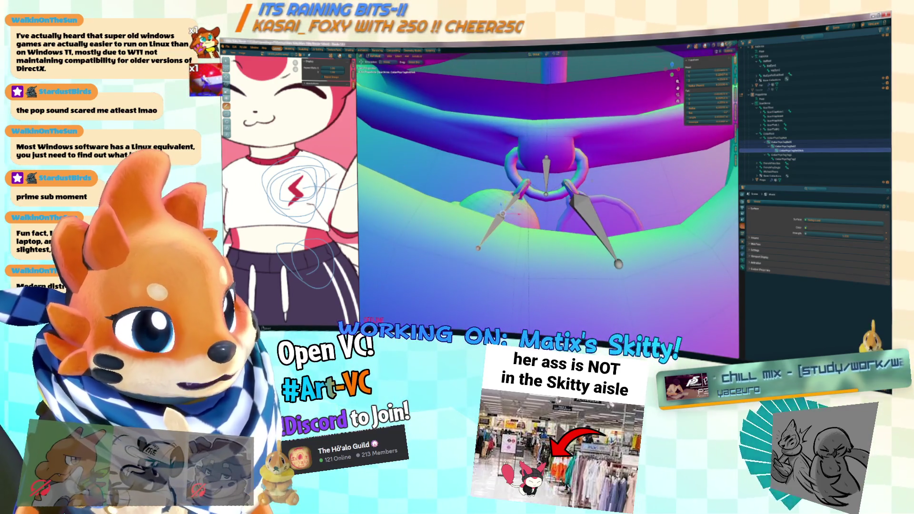
# Step: In Pose Mode, move the leg bone so it sits centred under the ring
pyautogui.hotkey('ctrl', 'Tab')
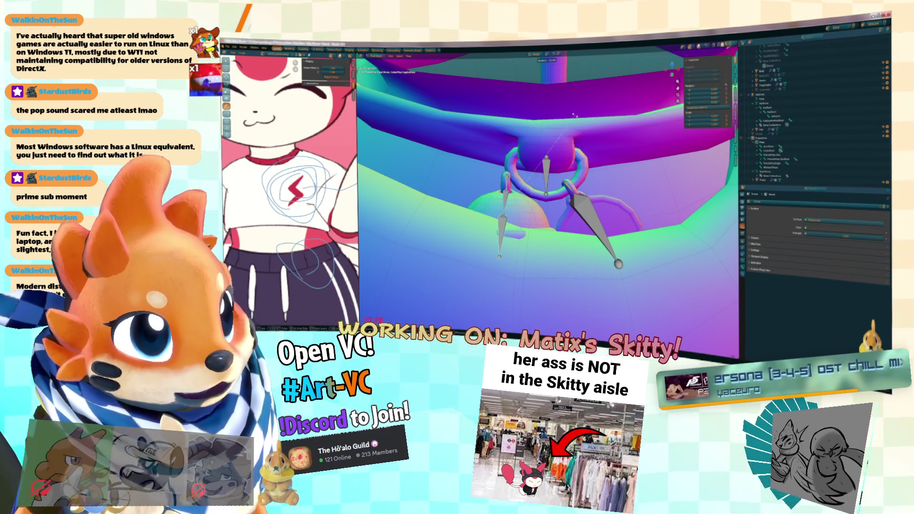
pyautogui.press('g')
pyautogui.click(615, 175)
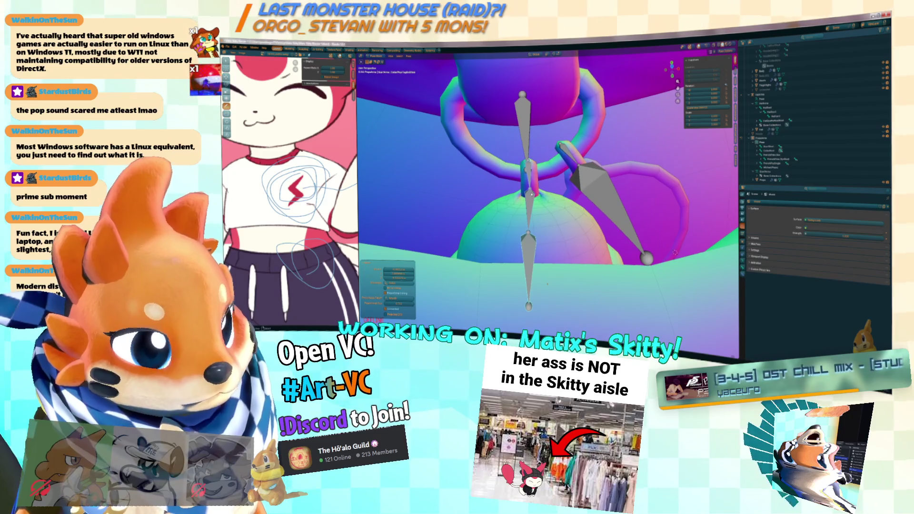
# Step: Rotate the arm bone around one axis to test how the collar deforms
pyautogui.click(587, 182)
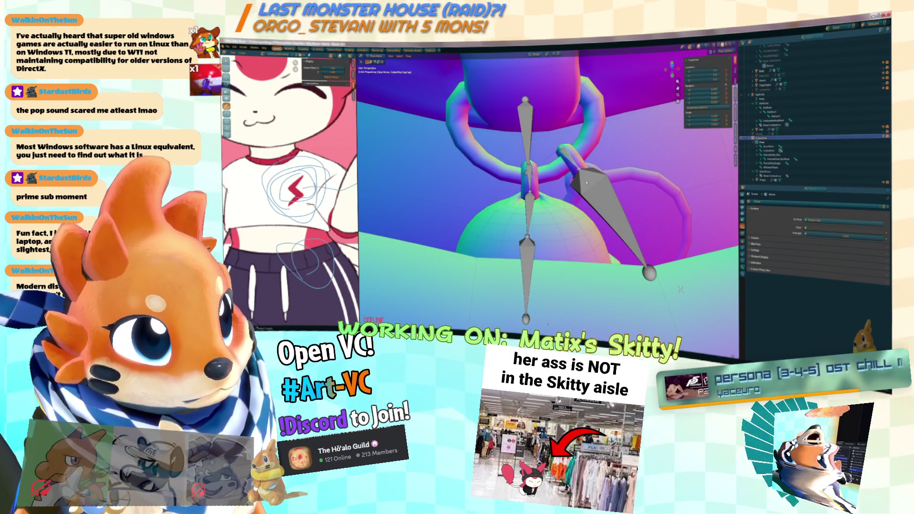
pyautogui.press('KP_Decimal')
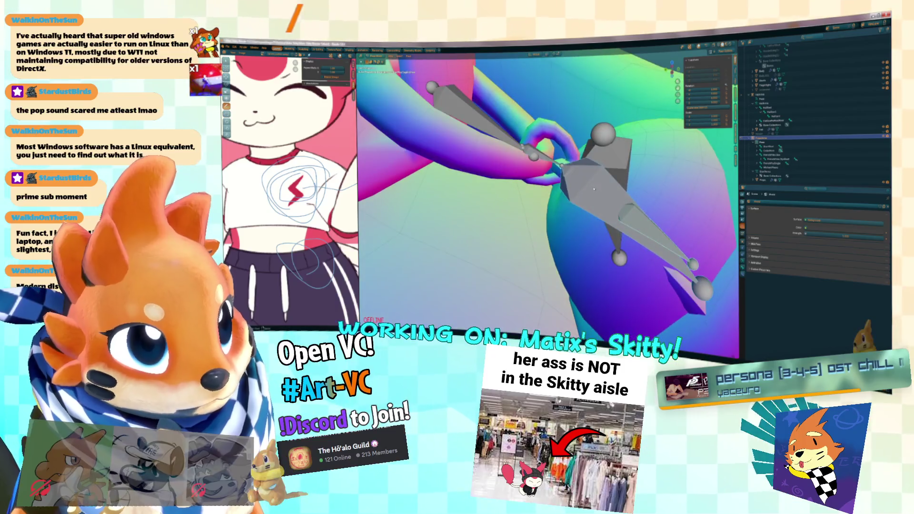
pyautogui.press('r')
pyautogui.press('y')
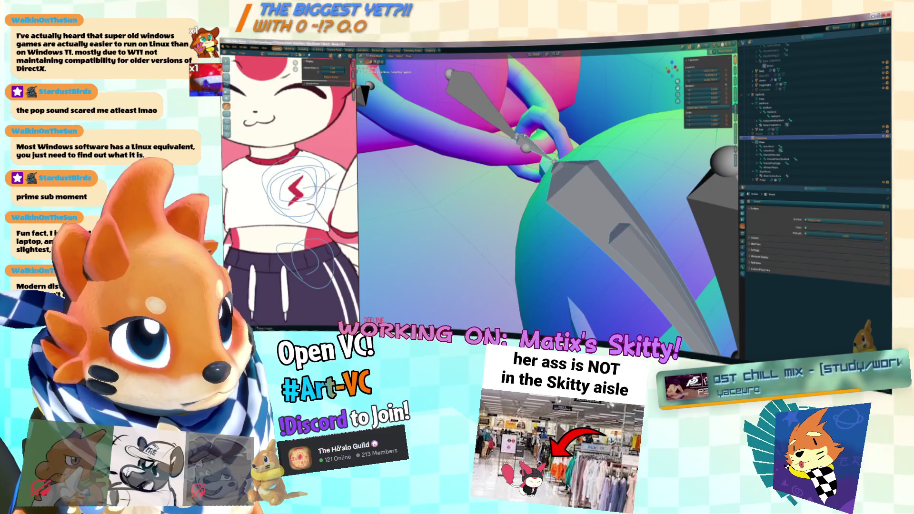
pyautogui.click(546, 150)
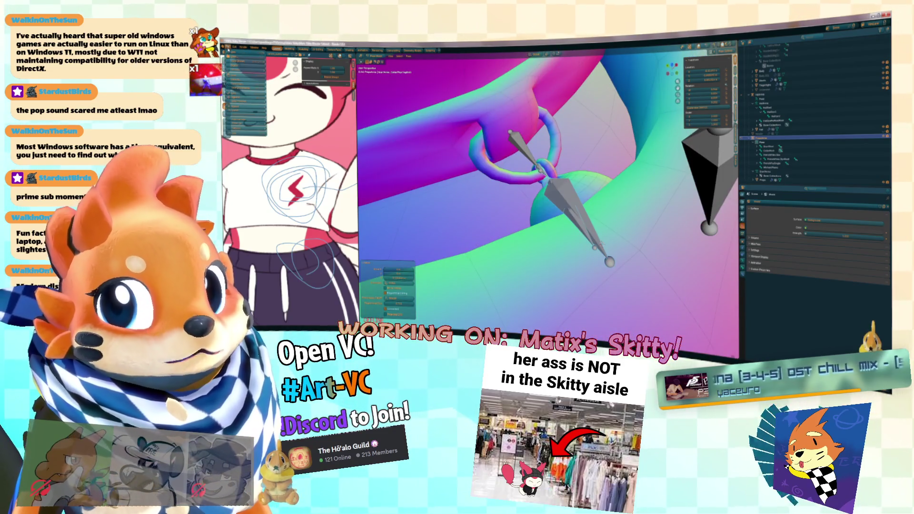
# Step: Dismiss the stray file browser and reopen the File > Export browser for the posed collar
pyautogui.hotkey('ctrl', 'shift', 's')
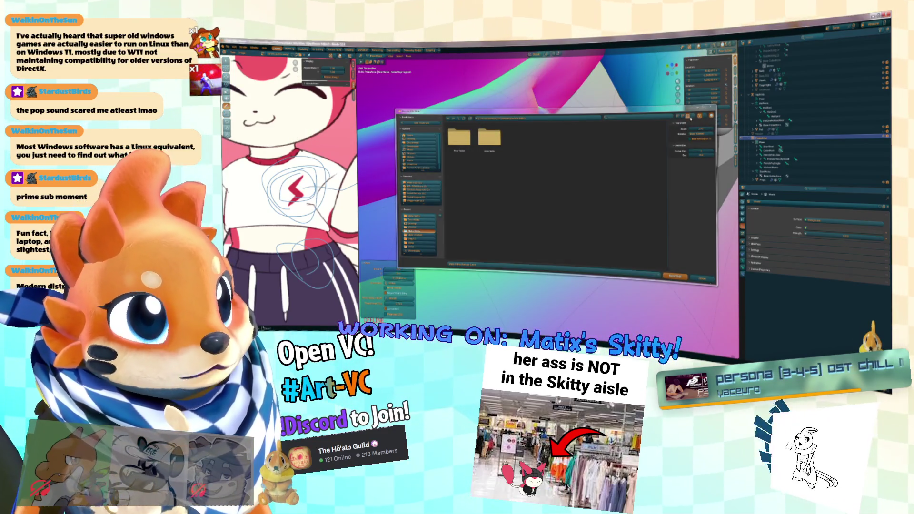
pyautogui.press('Escape')
pyautogui.click(227, 47)
pyautogui.moveTo(259, 115)
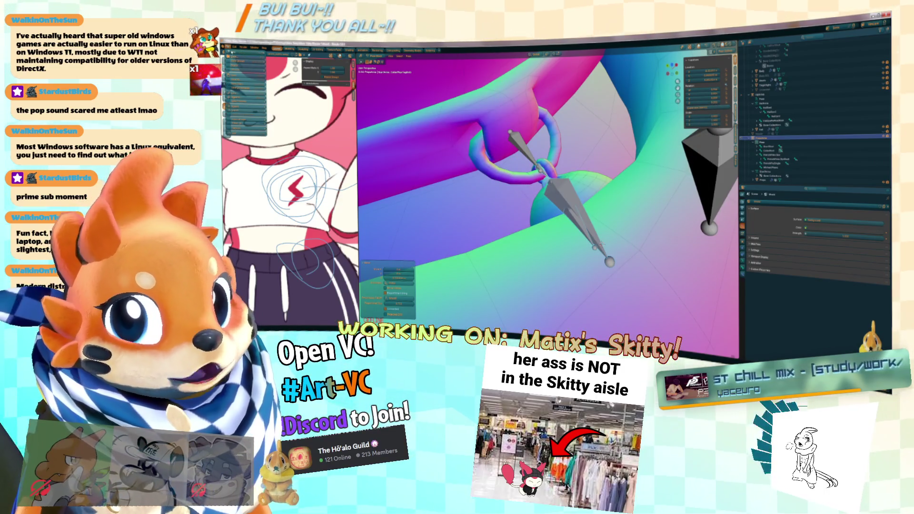
pyautogui.moveTo(234, 47)
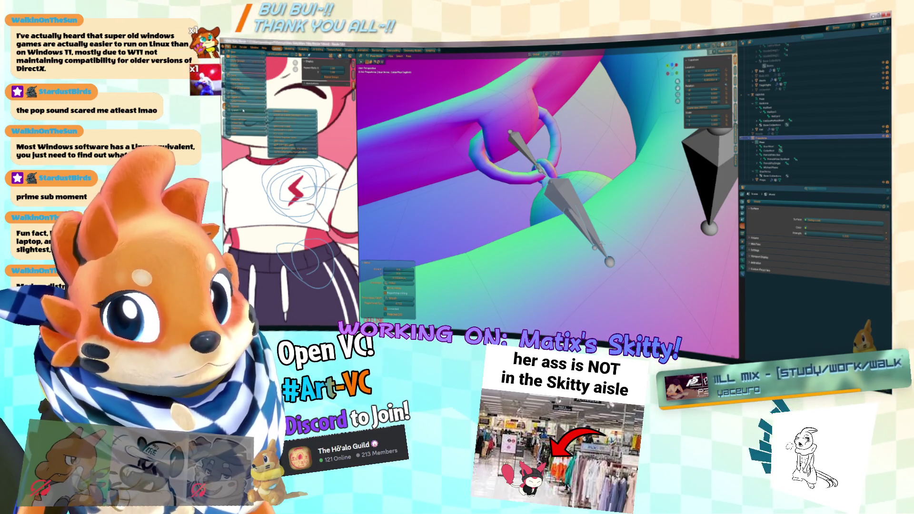
pyautogui.click(290, 144)
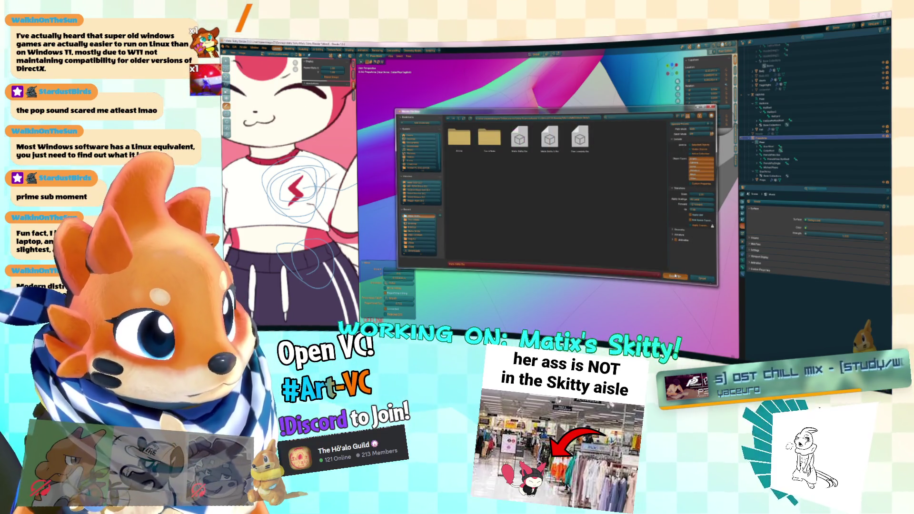
# Step: Switch to Unity and orbit the view to see the bell from another angle
pyautogui.hotkey('alt', 'Tab')
pyautogui.moveTo(587, 179); pyautogui.dragTo(564, 188)
pyautogui.scroll(5, 557, 157)
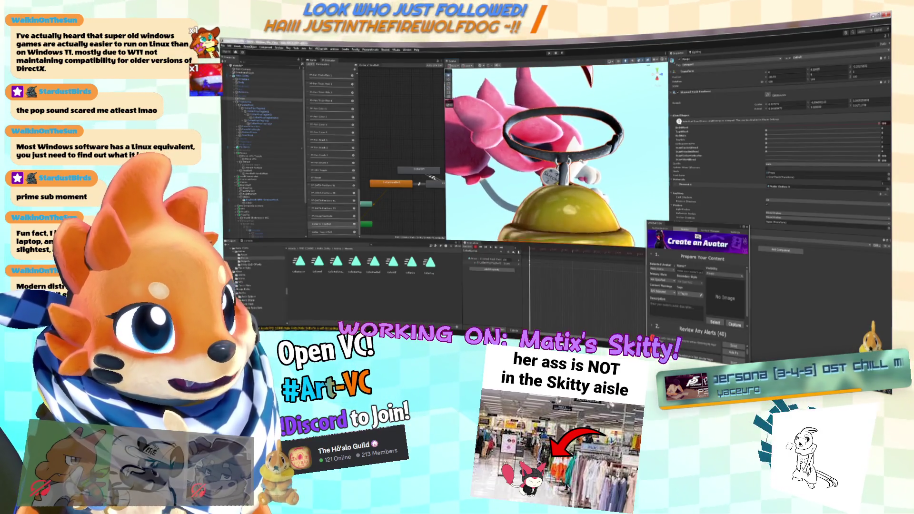
# Step: Set the first blendshape to 100 in Unity, then put Blender's rig in Object Mode
pyautogui.scroll(1, 557, 157)
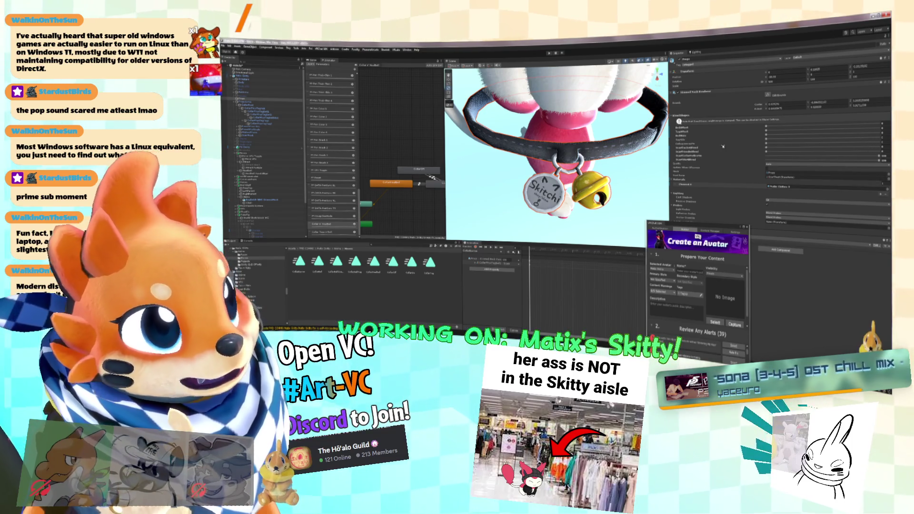
pyautogui.moveTo(793, 126); pyautogui.dragTo(878, 124)
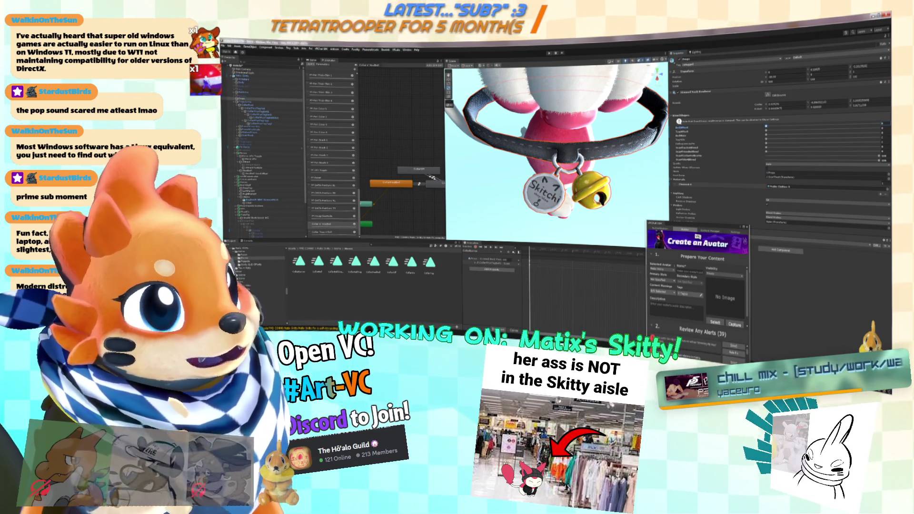
pyautogui.hotkey('alt', 'Tab')
pyautogui.moveTo(589, 181); pyautogui.dragTo(428, 95)
pyautogui.click(376, 56)
pyautogui.click(377, 61)
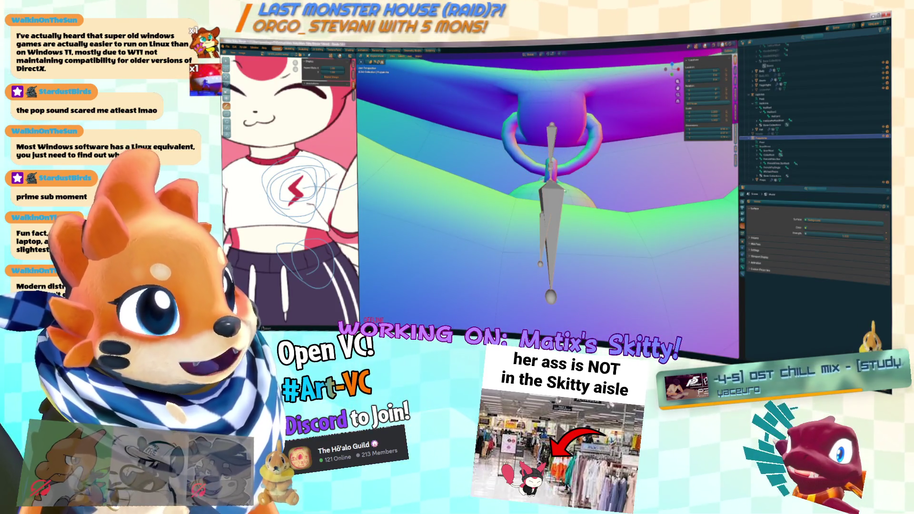
# Step: Select the collar mesh in the Outliner, activate its Basis shape key, and enter Edit Mode
pyautogui.click(576, 189)
pyautogui.click(742, 274)
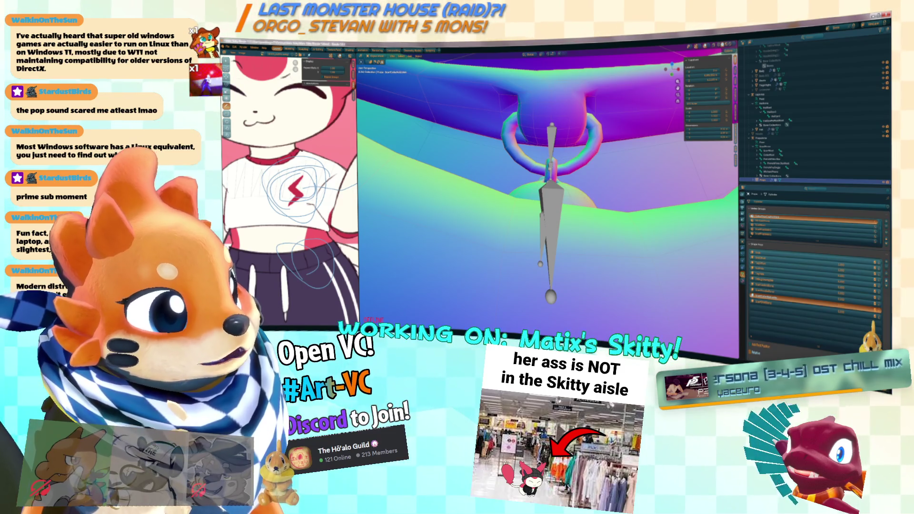
pyautogui.scroll(-3, 878, 314)
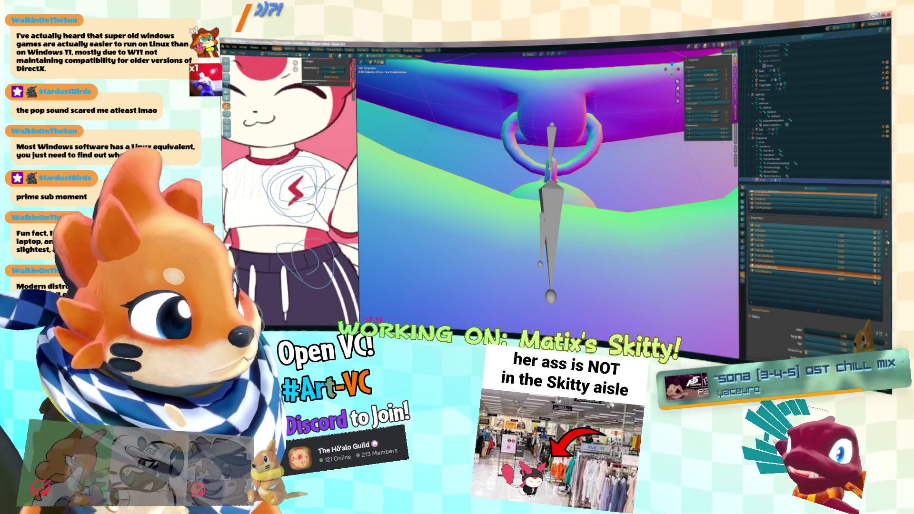
pyautogui.click(833, 232)
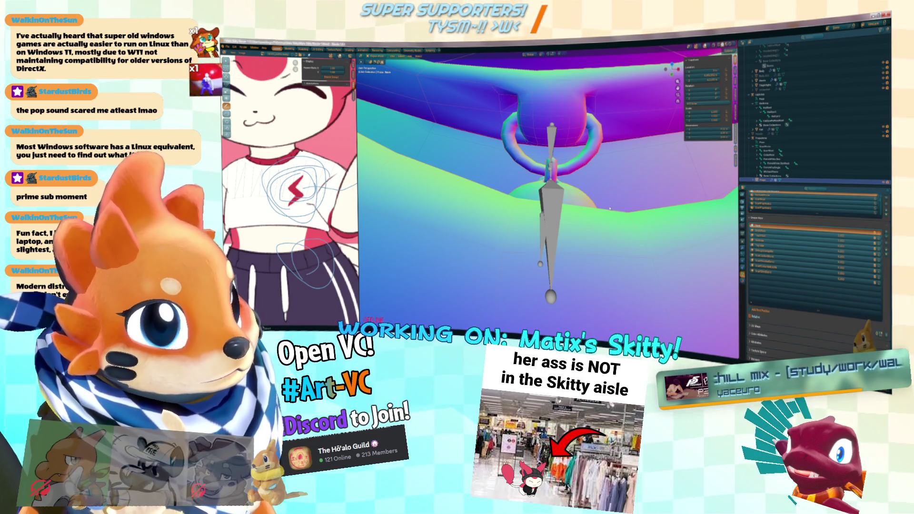
pyautogui.press('Tab')
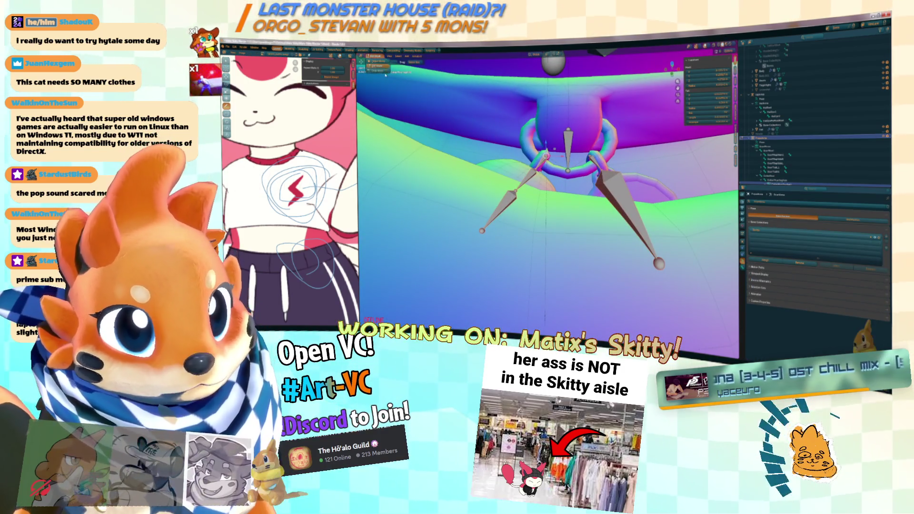
# Step: Put the armature in Pose Mode, then make the collar mesh active from the Outliner
pyautogui.hotkey('ctrl', 'Tab')
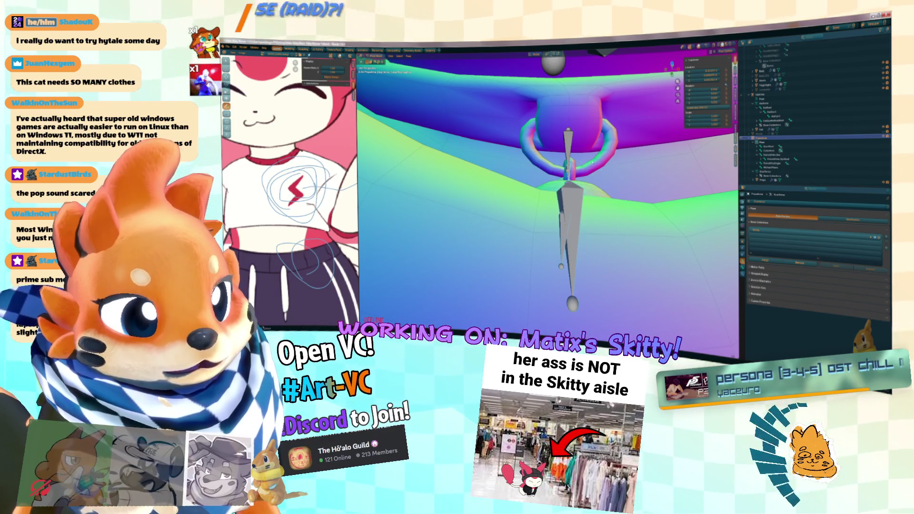
pyautogui.click(766, 180)
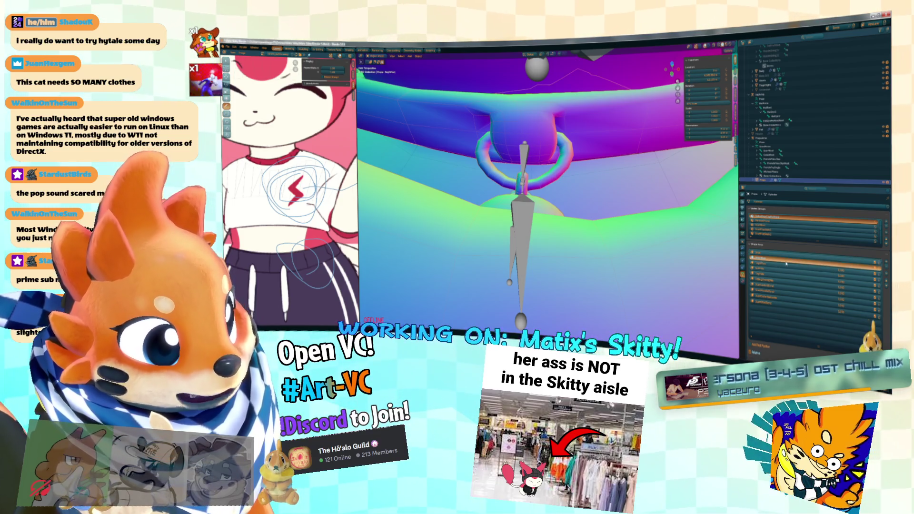
# Step: In Edit Mode, blend the charm's vertices from a chosen source shape key
pyautogui.click(572, 166)
pyautogui.moveTo(573, 166); pyautogui.dragTo(672, 292)
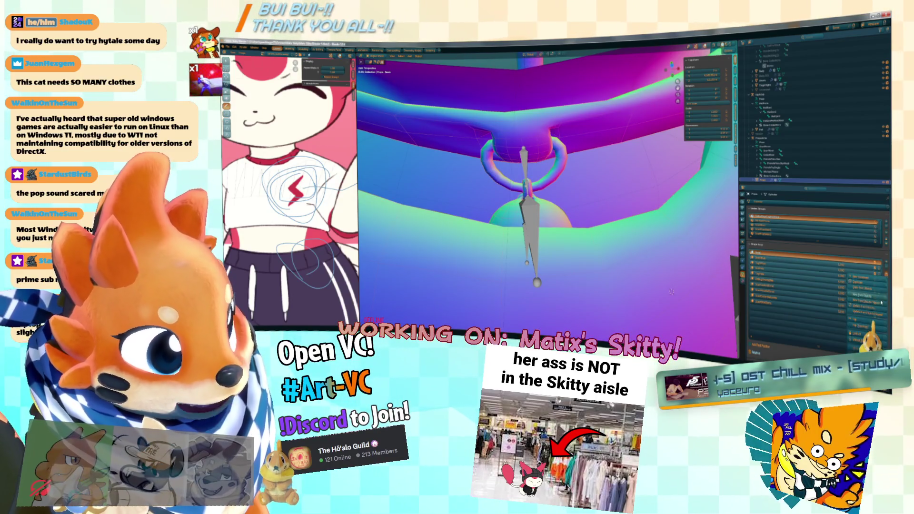
pyautogui.moveTo(671, 291)
pyautogui.mouseDown()
pyautogui.moveTo(675, 311)
pyautogui.moveTo(540, 185)
pyautogui.mouseUp()
pyautogui.press('Tab')
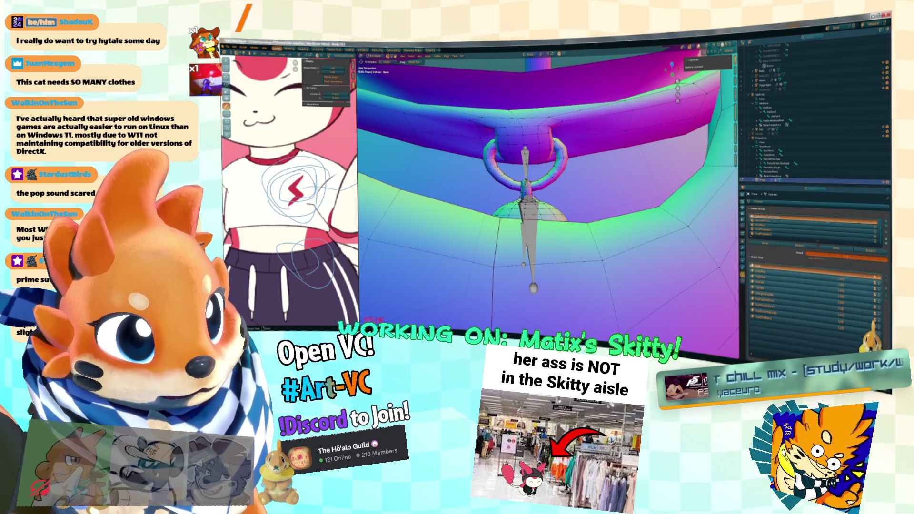
pyautogui.rightClick(557, 173)
pyautogui.click(585, 181)
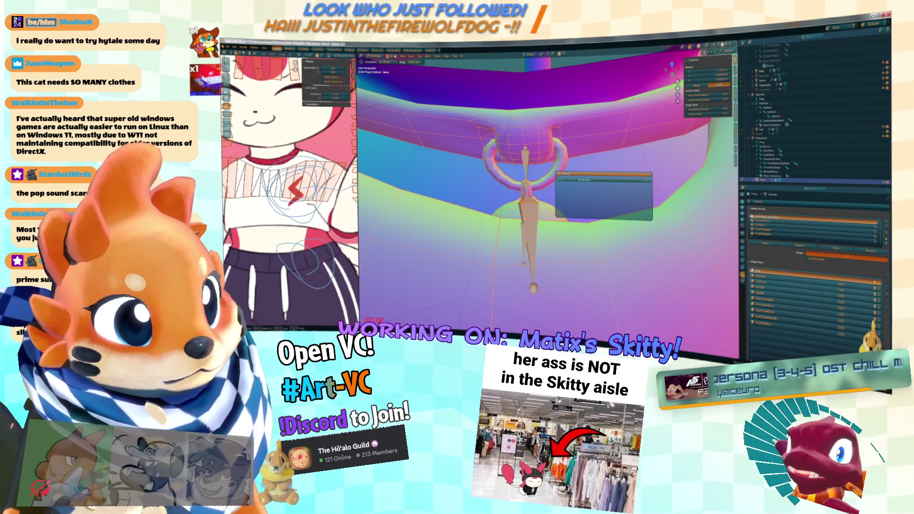
pyautogui.click(584, 180)
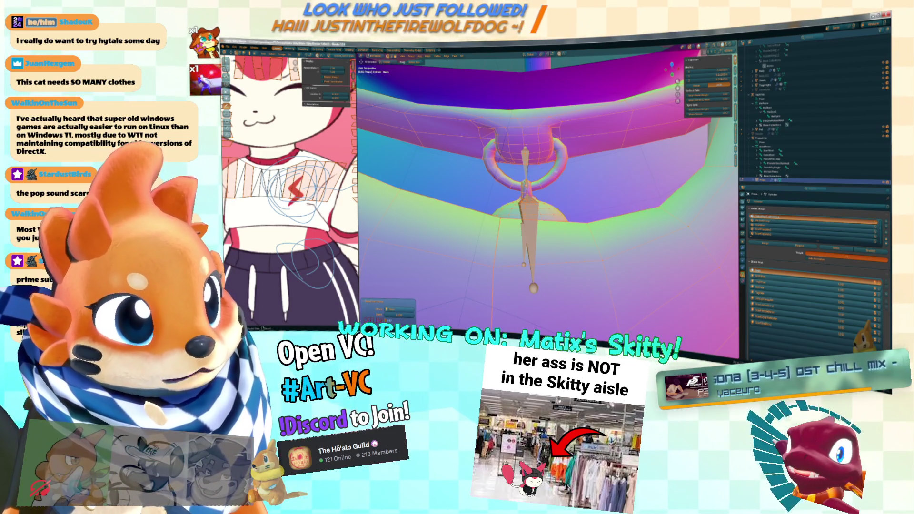
pyautogui.click(394, 309)
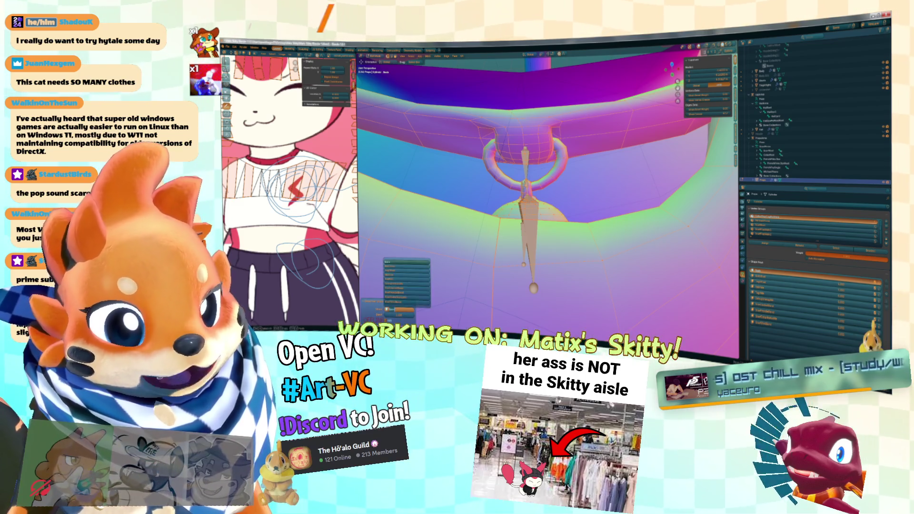
pyautogui.click(405, 276)
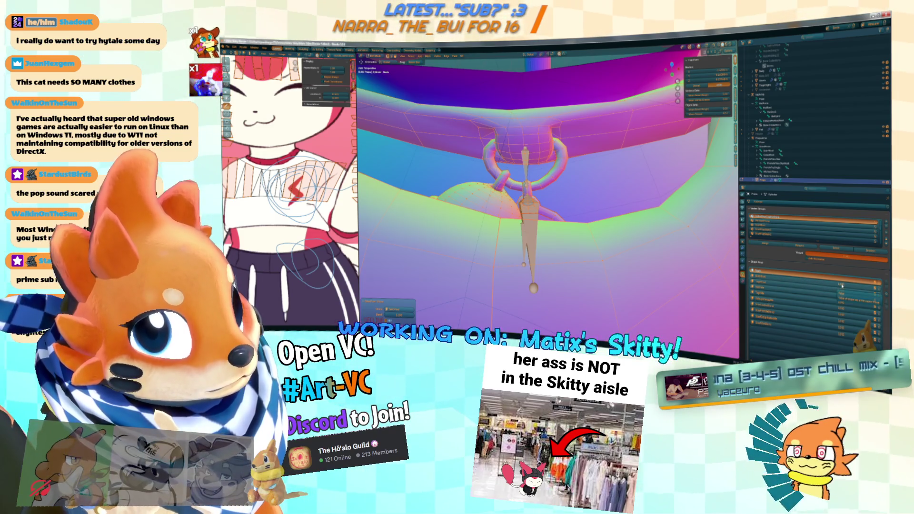
# Step: Preview the shape key deformation by raising its value and toggling Edit and Object Mode
pyautogui.click(801, 281)
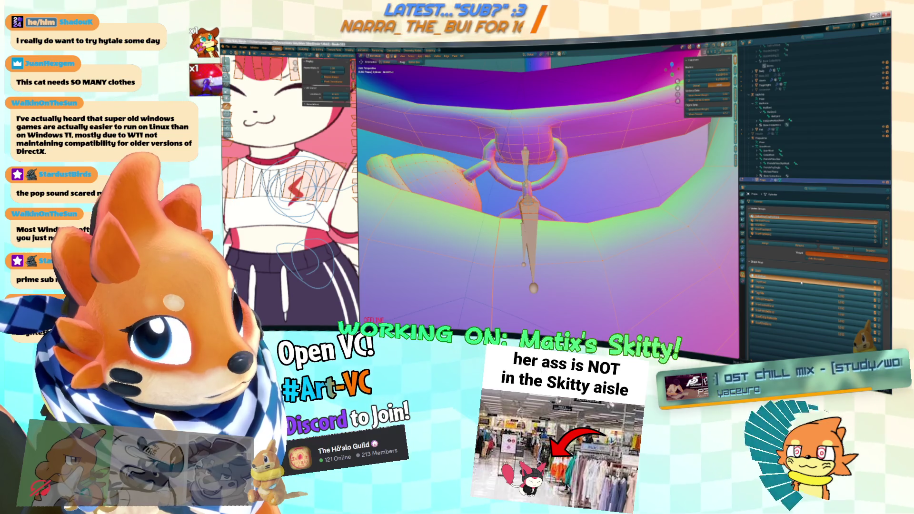
pyautogui.press('Up')
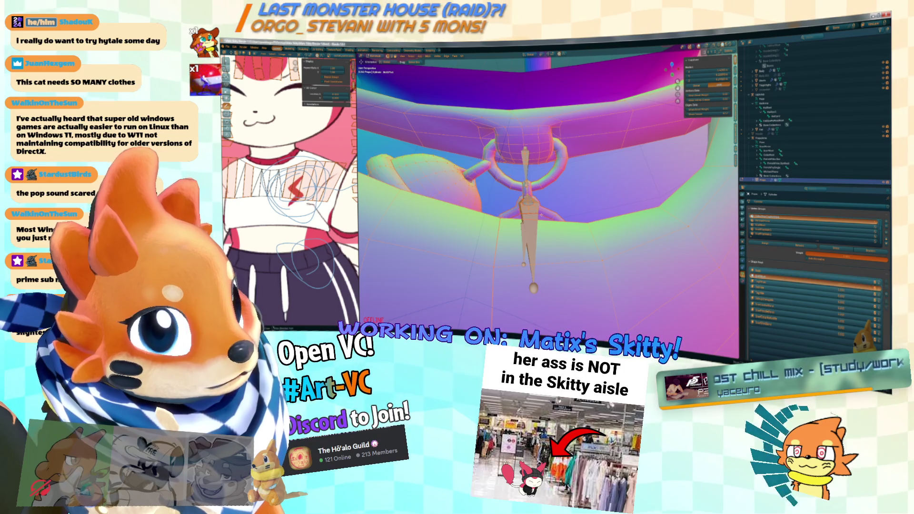
pyautogui.press('Tab')
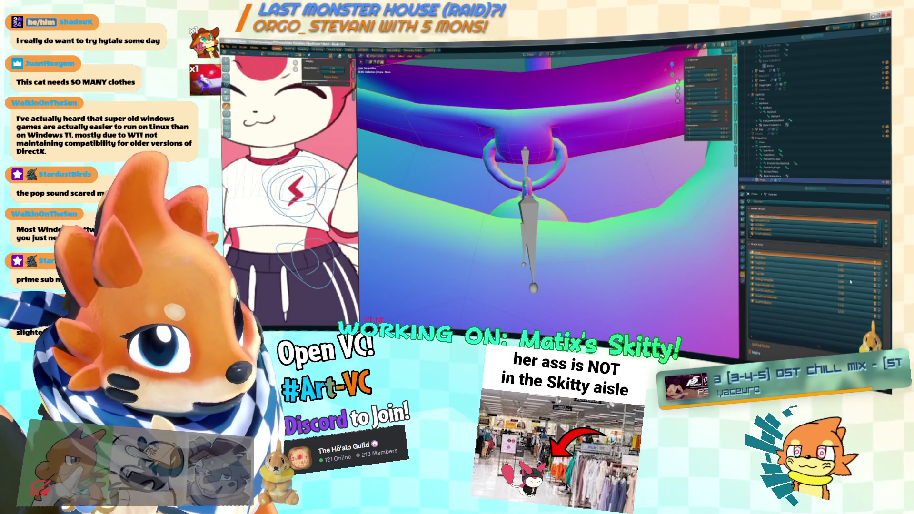
pyautogui.moveTo(844, 281); pyautogui.dragTo(848, 282)
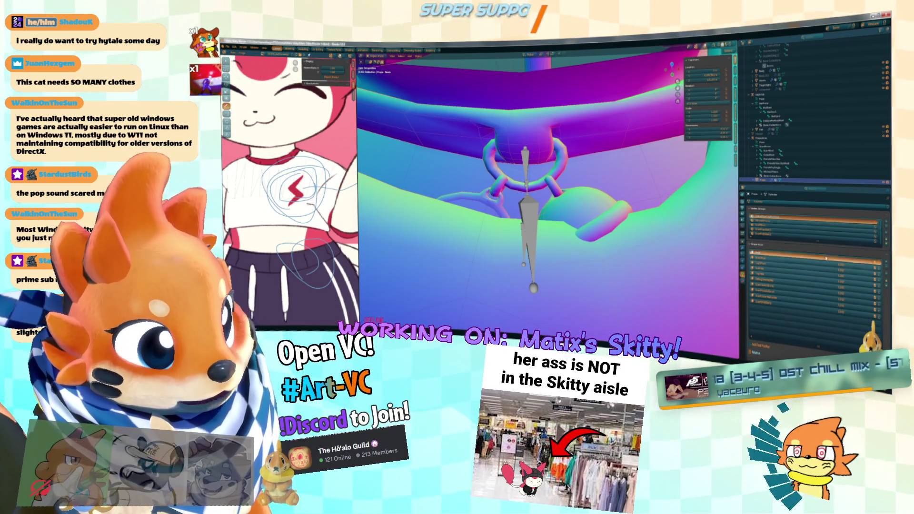
pyautogui.press('Tab')
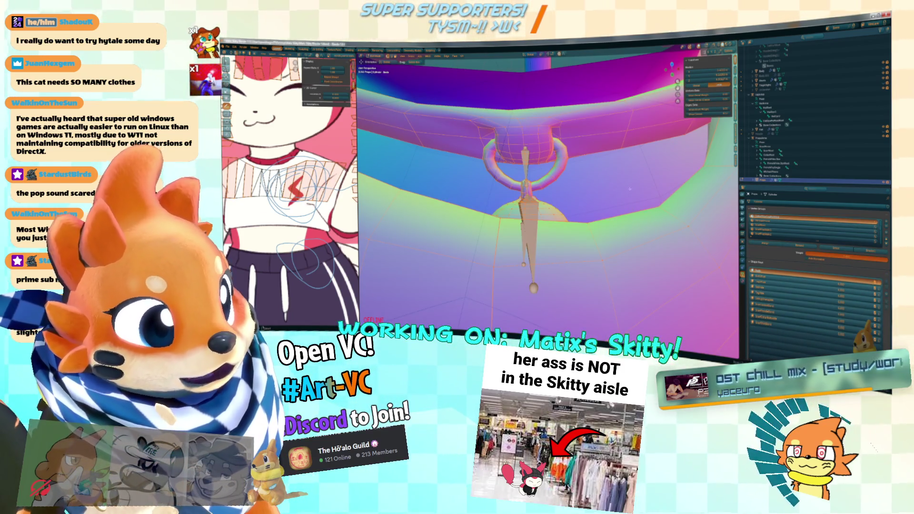
pyautogui.scroll(-3, 887, 303)
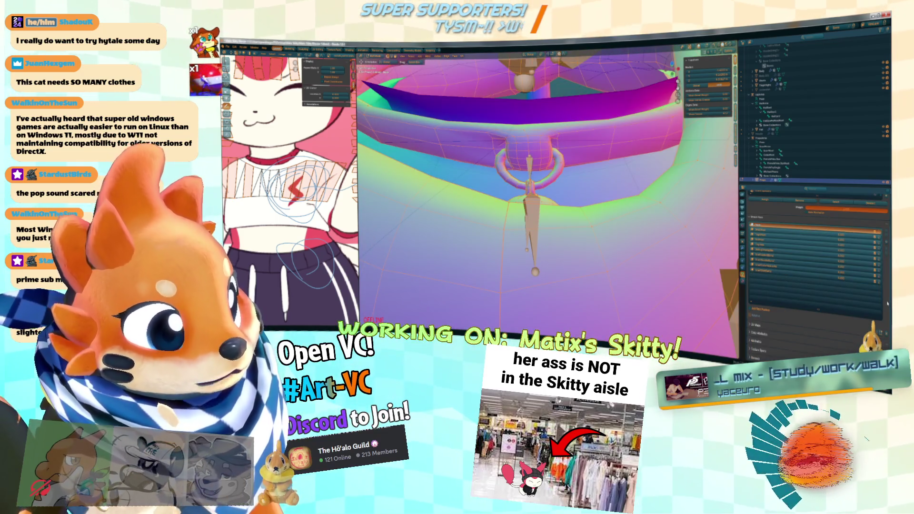
pyautogui.press('Tab')
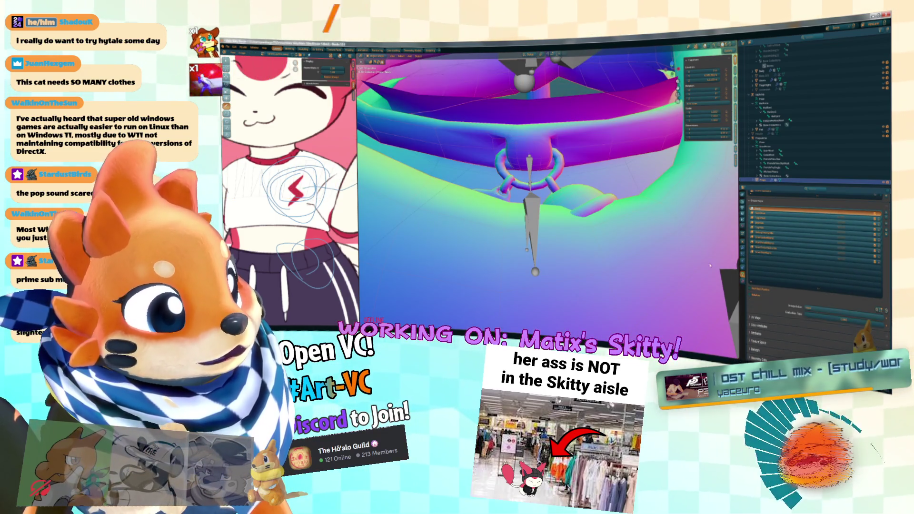
pyautogui.press('Tab')
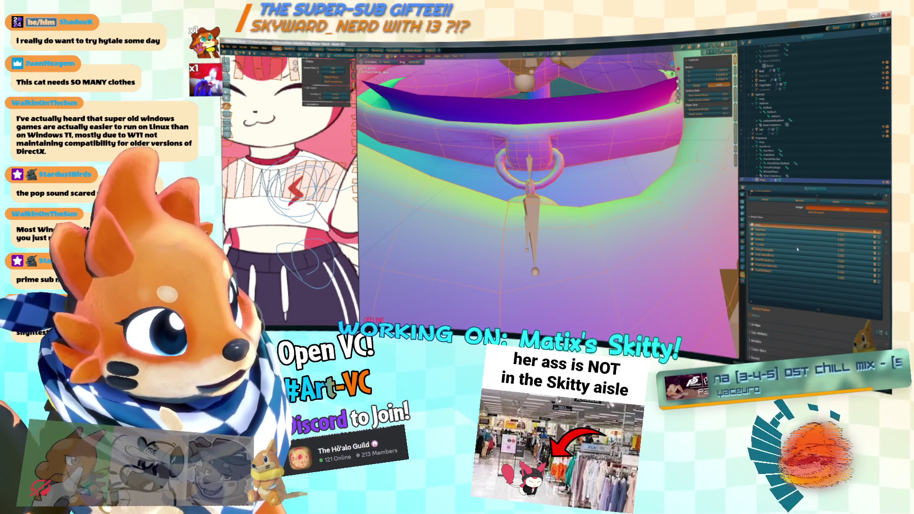
pyautogui.scroll(3, 801, 263)
# Step: Activate the second shape key, check its deformation from a new angle, and select the armature
pyautogui.click(801, 258)
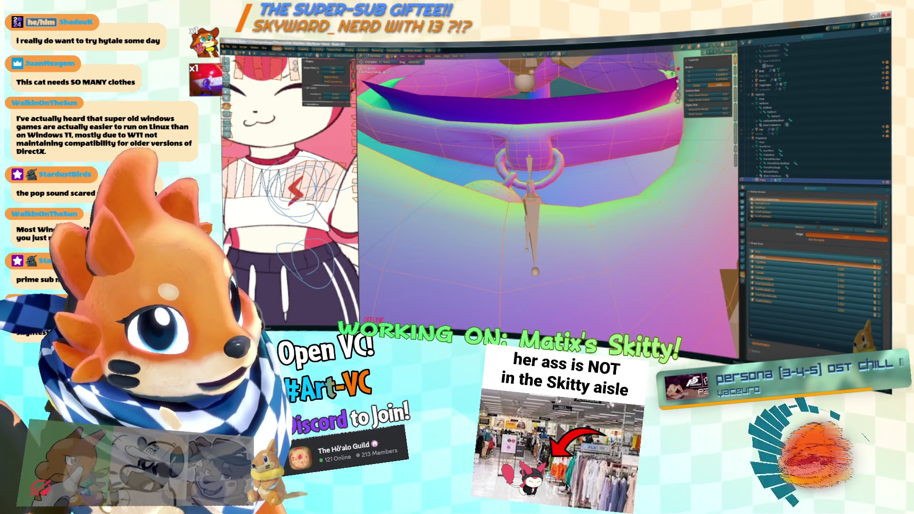
pyautogui.press('Tab')
pyautogui.moveTo(723, 247); pyautogui.dragTo(634, 217)
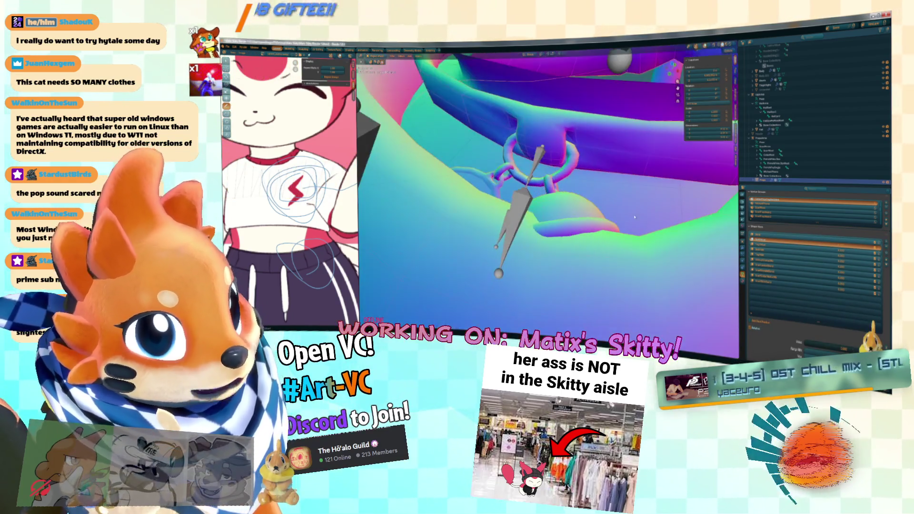
pyautogui.scroll(2, 780, 252)
pyautogui.scroll(-2, 776, 253)
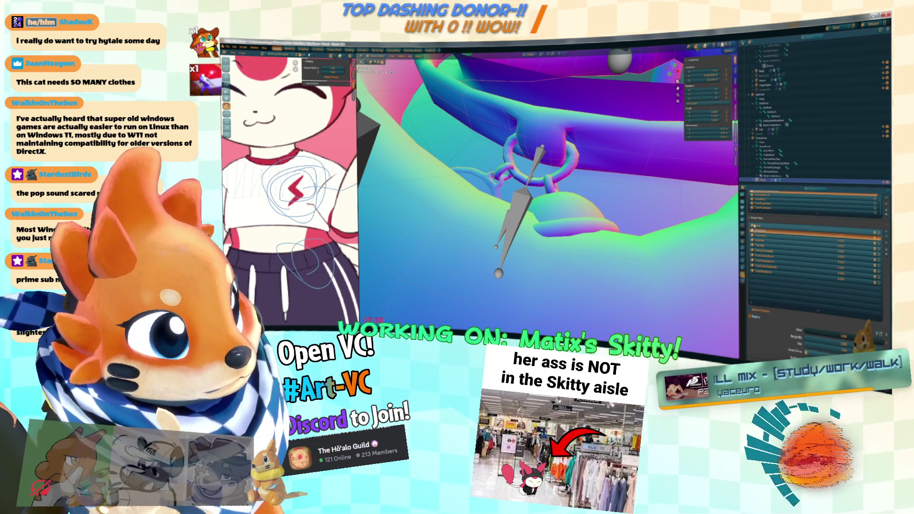
pyautogui.click(766, 137)
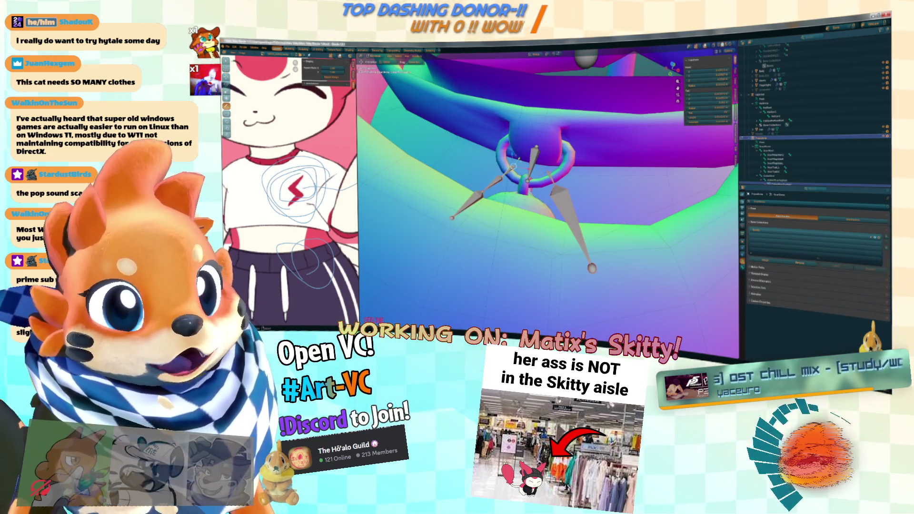
# Step: Check the mesh's Armature modifier and parent the hanging pieces with Ctrl+P, confirming OK
pyautogui.hotkey('ctrl', 'Tab')
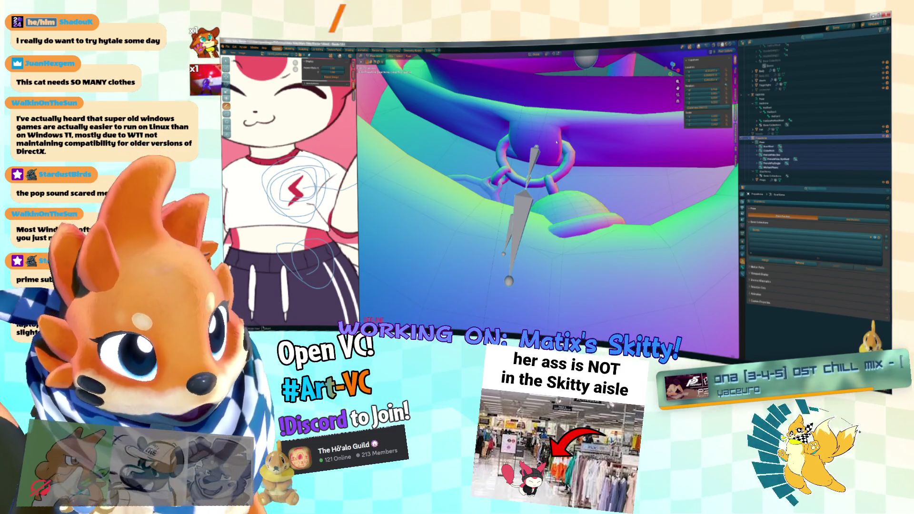
pyautogui.press('Tab')
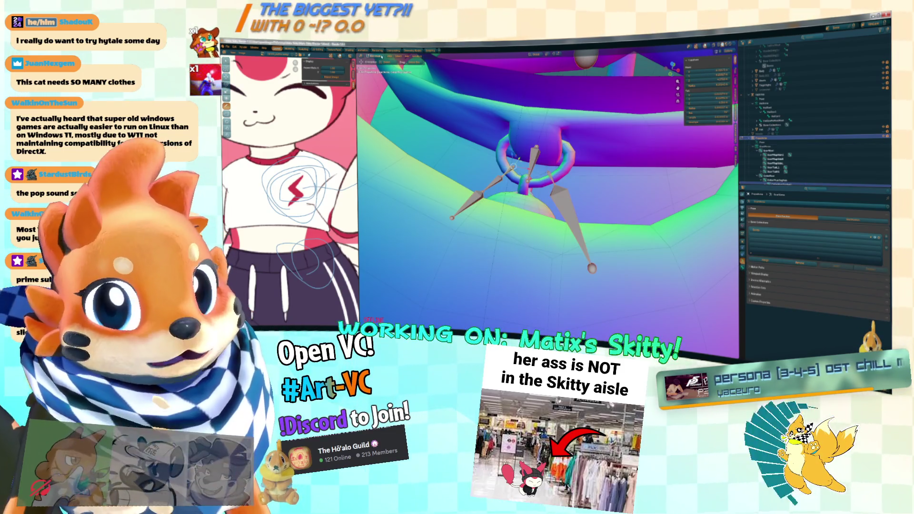
pyautogui.press('Tab')
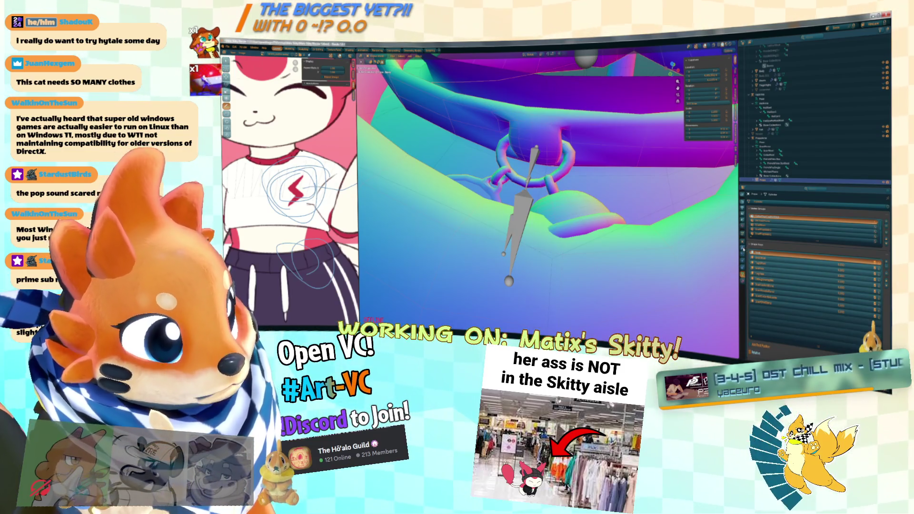
pyautogui.click(744, 248)
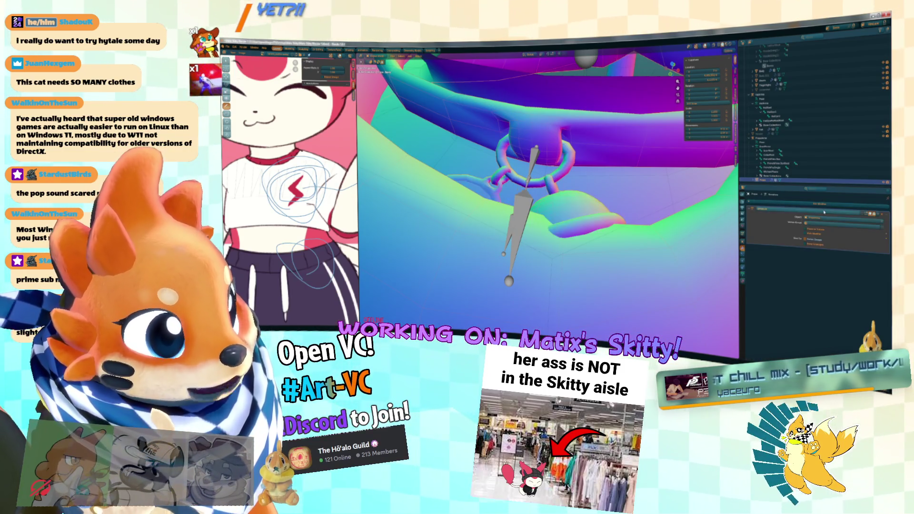
pyautogui.hotkey('ctrl', 'p')
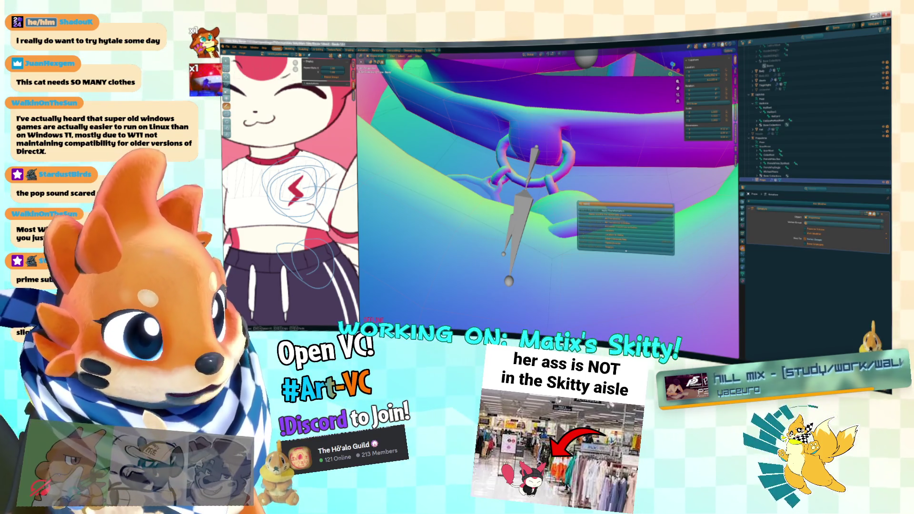
pyautogui.click(621, 215)
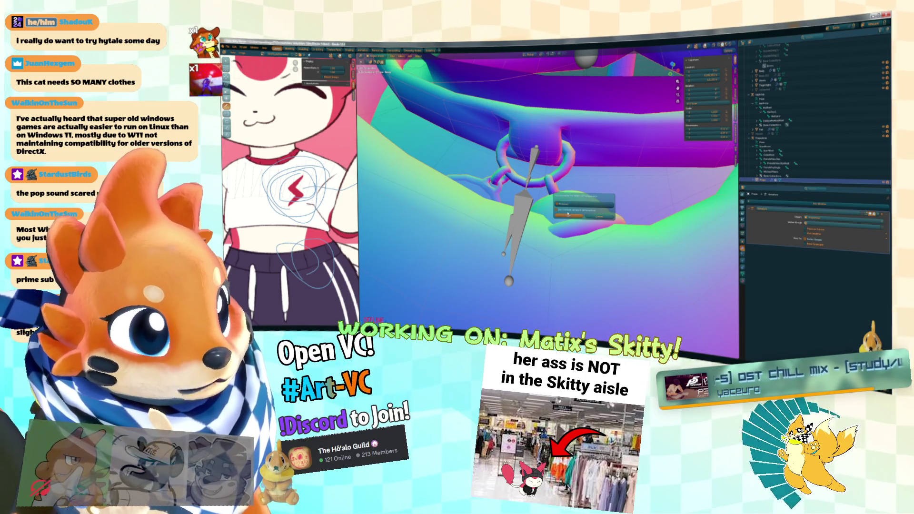
pyautogui.click(568, 215)
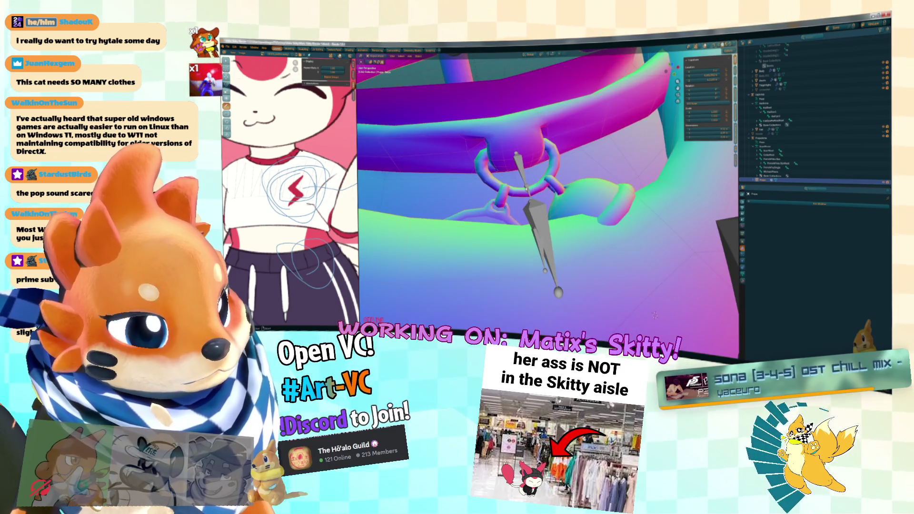
# Step: From Pose Mode, parent the selection to the active pendant bone
pyautogui.press('Tab')
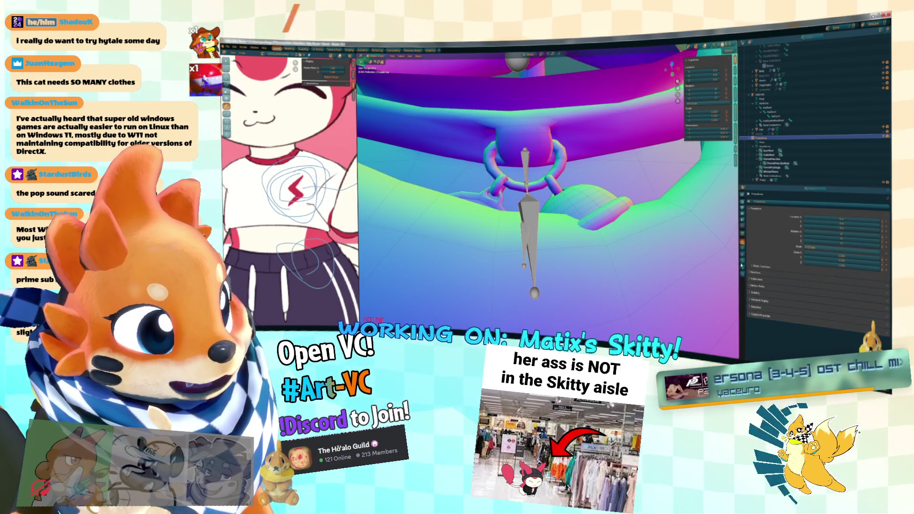
pyautogui.press('Tab')
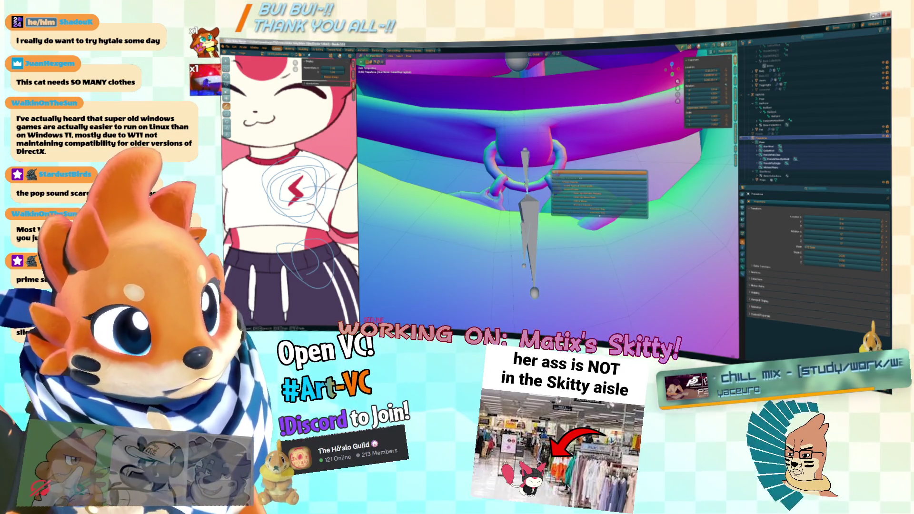
pyautogui.hotkey('ctrl', 'p')
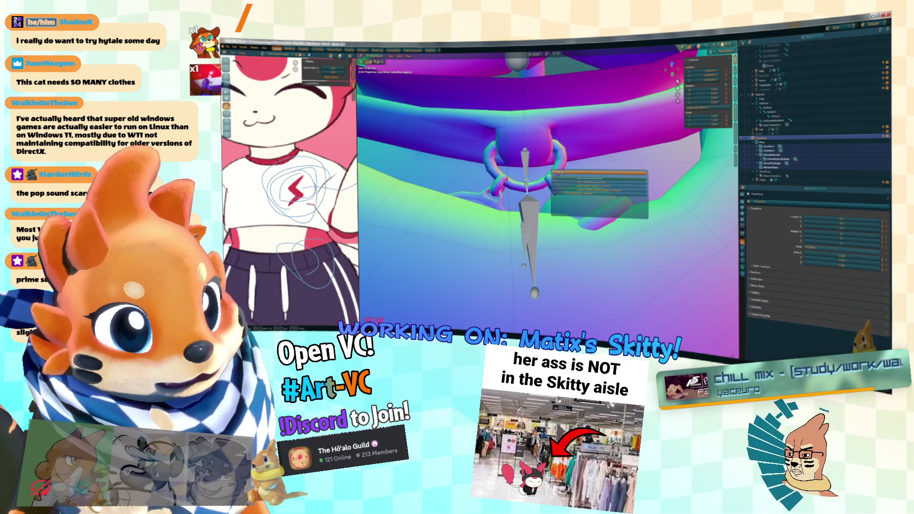
pyautogui.press('Return')
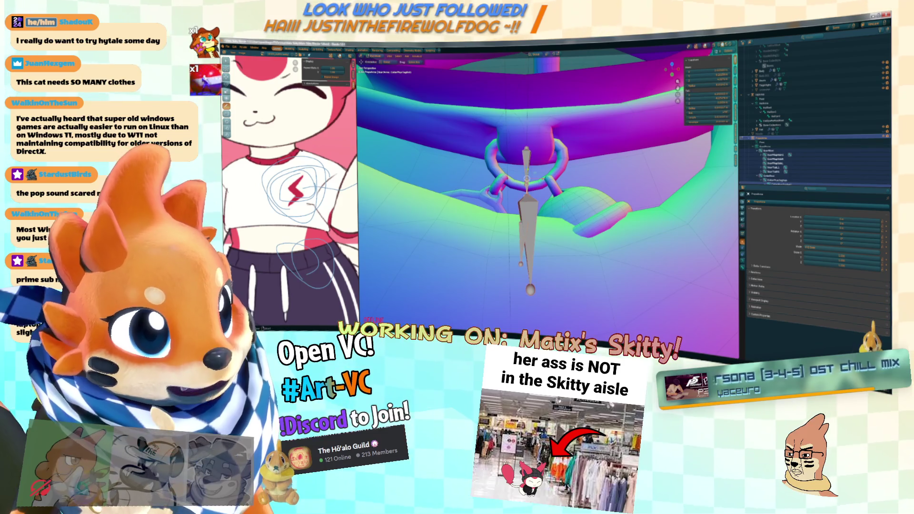
# Step: Select the collar mesh and adjust two of its shape key values in Object Data properties
pyautogui.click(497, 176)
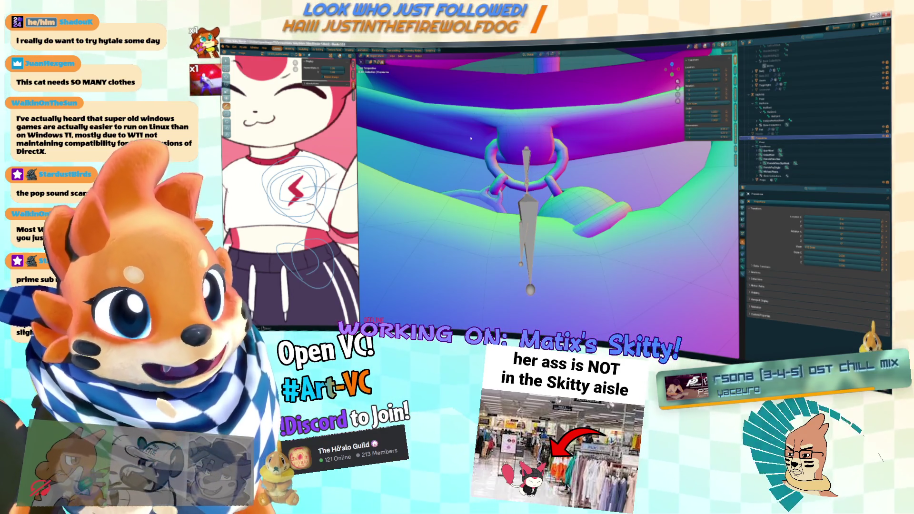
pyautogui.click(744, 275)
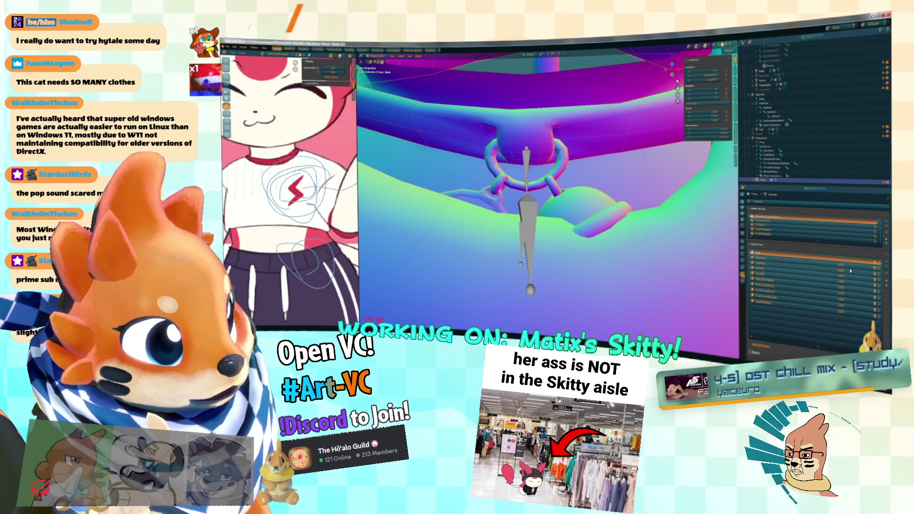
pyautogui.click(839, 265)
pyautogui.click(839, 270)
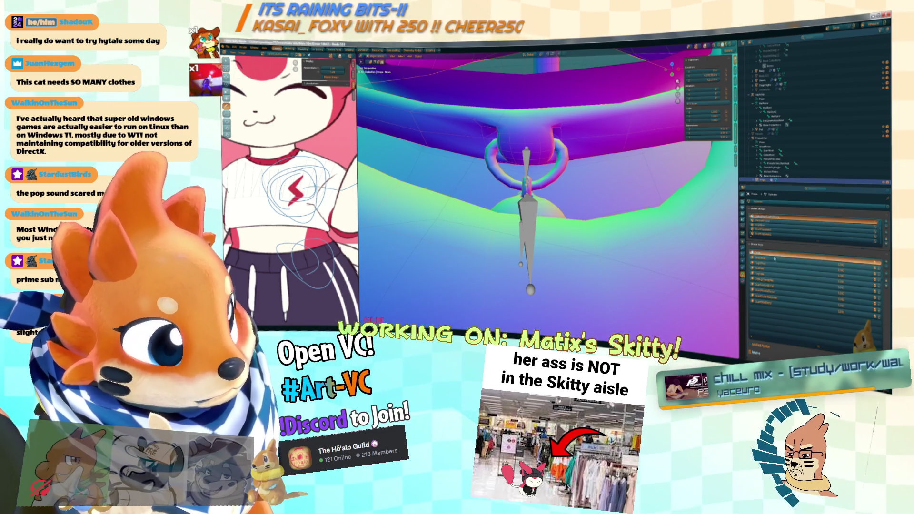
# Step: Assign the ring's vertices to the active pendant-bone vertex group on each shape key
pyautogui.press('Tab')
pyautogui.hotkey('ctrl', 'g')
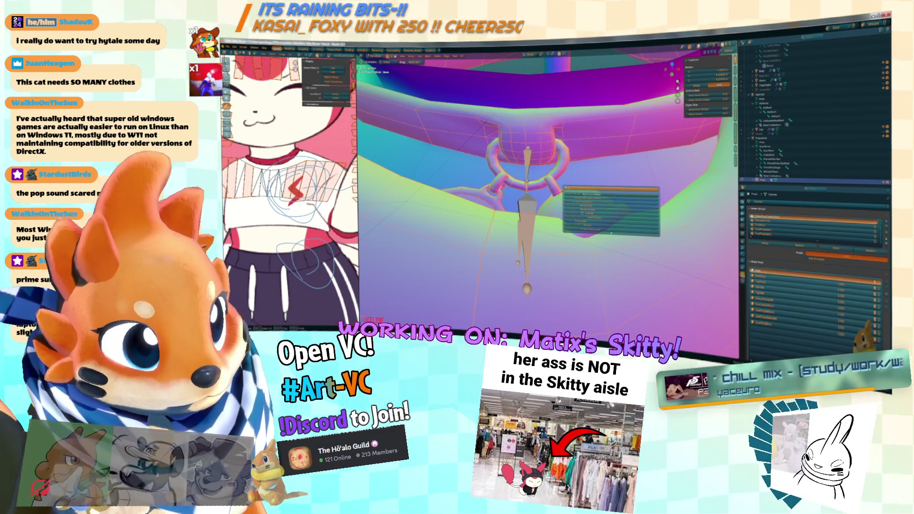
pyautogui.click(578, 195)
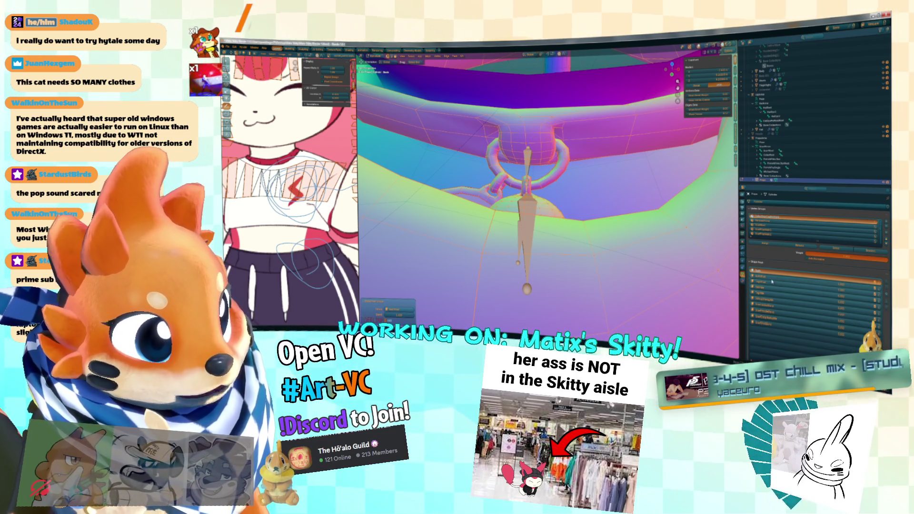
pyautogui.click(773, 281)
pyautogui.click(782, 284)
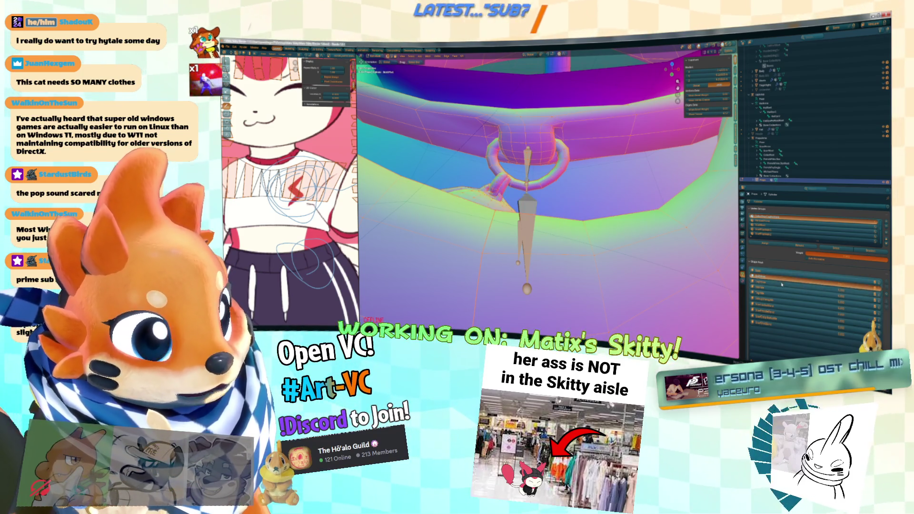
pyautogui.click(781, 284)
pyautogui.hotkey('ctrl', 'g')
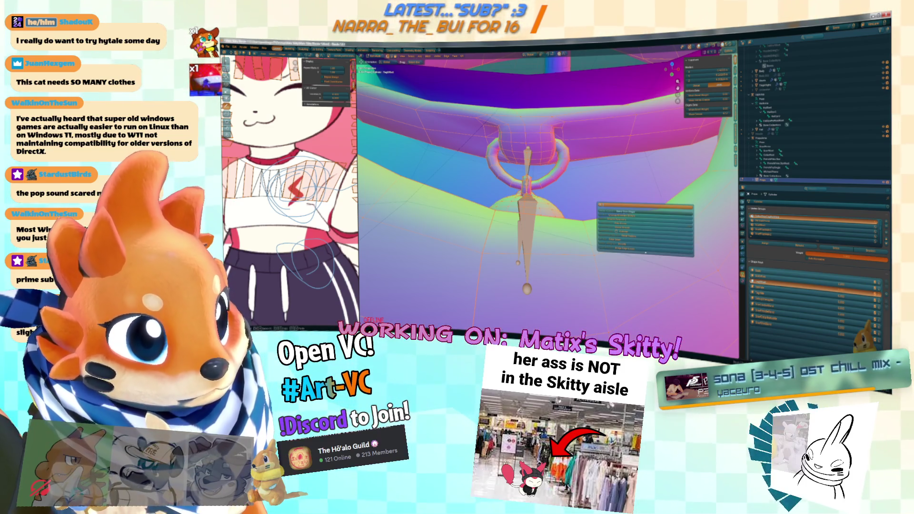
pyautogui.click(619, 215)
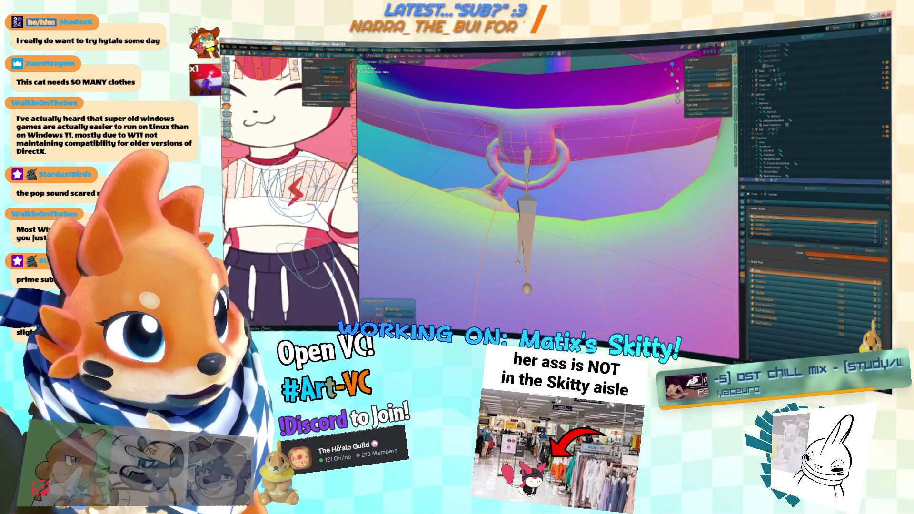
pyautogui.hotkey('ctrl', 'g')
pyautogui.click(396, 270)
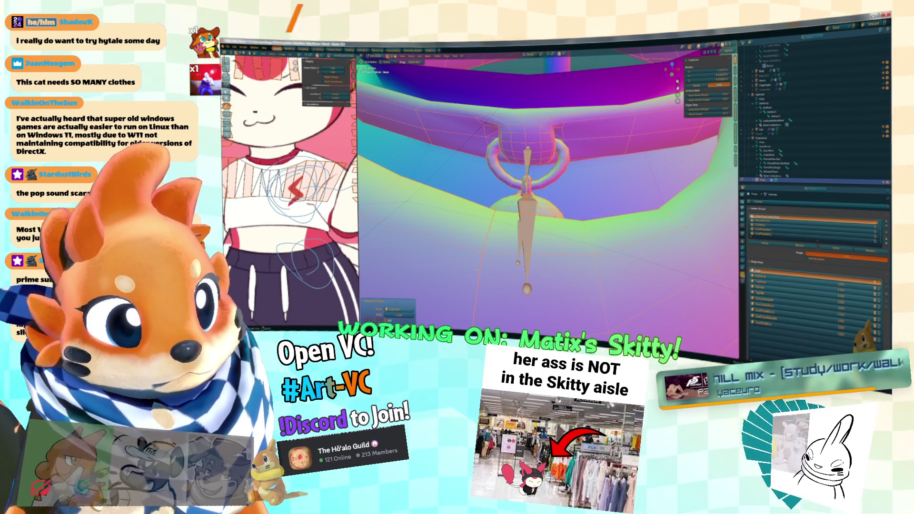
# Step: Toggle out of Edit Mode and orbit to inspect the ring from two angles
pyautogui.moveTo(594, 227)
pyautogui.mouseDown()
pyautogui.moveTo(571, 205)
pyautogui.moveTo(600, 195)
pyautogui.moveTo(556, 177)
pyautogui.moveTo(542, 190)
pyautogui.mouseUp()
pyautogui.press('Tab')
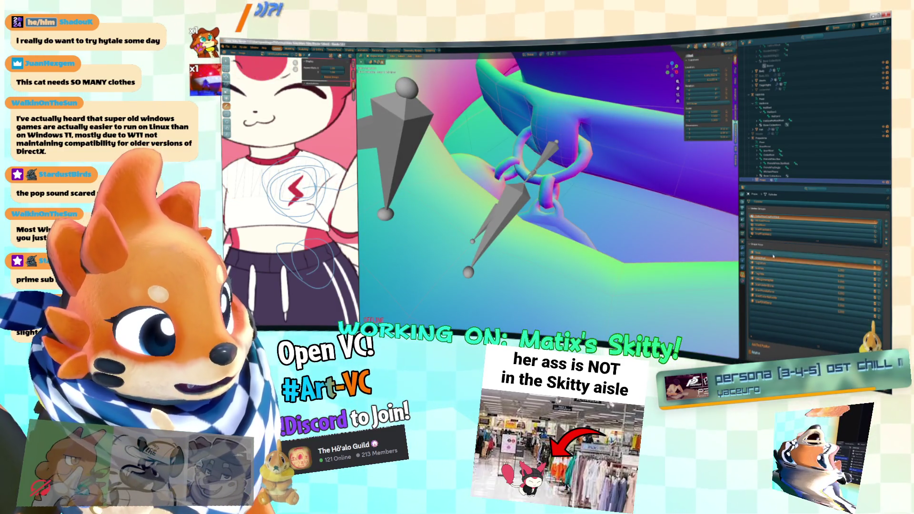
pyautogui.press('Tab')
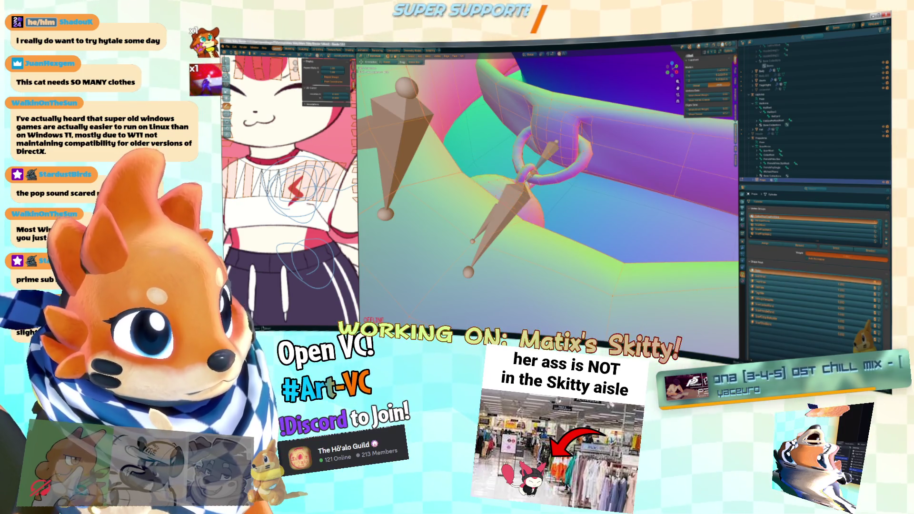
pyautogui.press('Tab')
pyautogui.moveTo(519, 176); pyautogui.dragTo(505, 159)
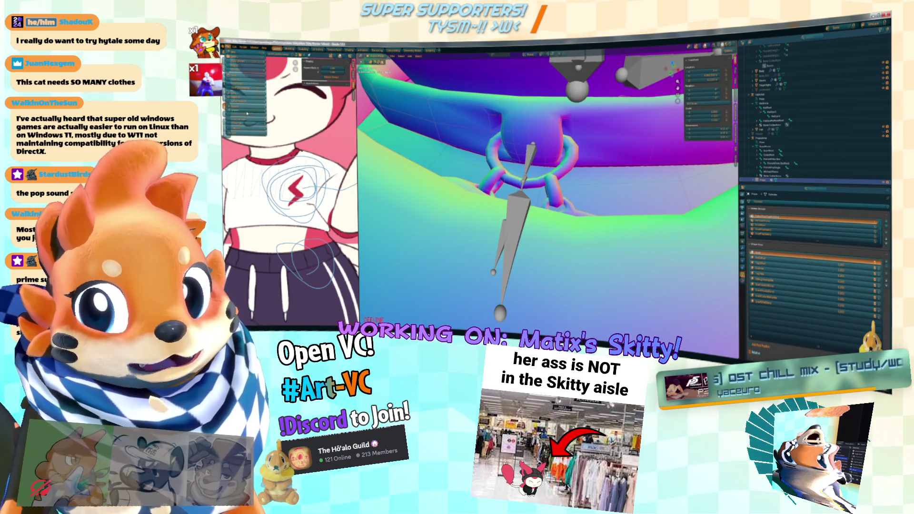
pyautogui.hotkey('ctrl', 'shift', 's')
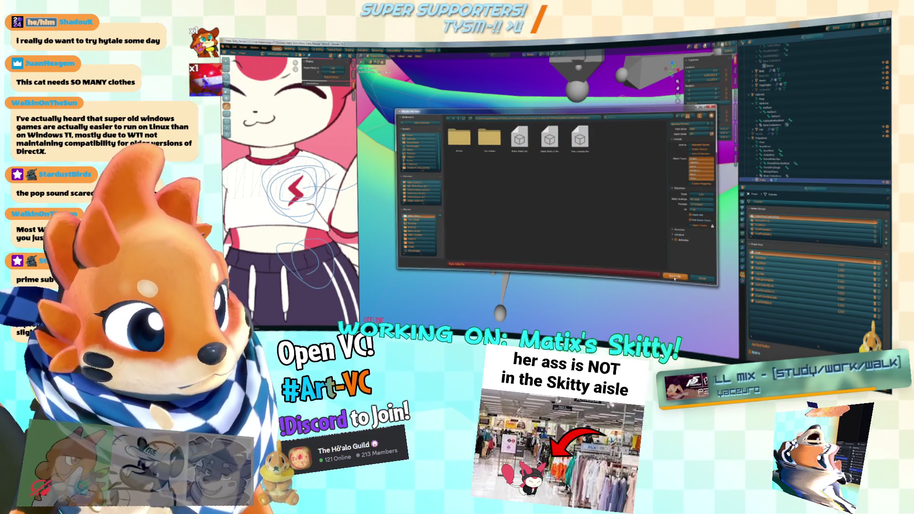
pyautogui.hotkey('alt', 'Tab')
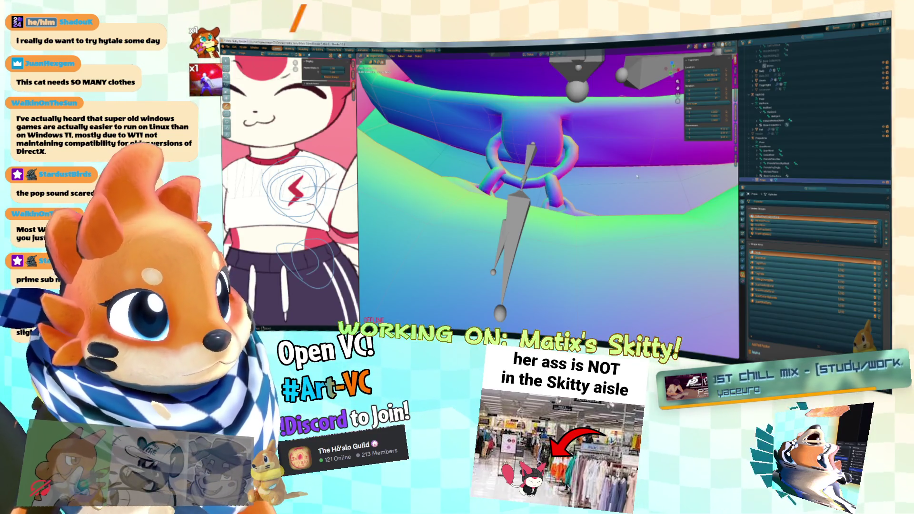
pyautogui.press('Tab')
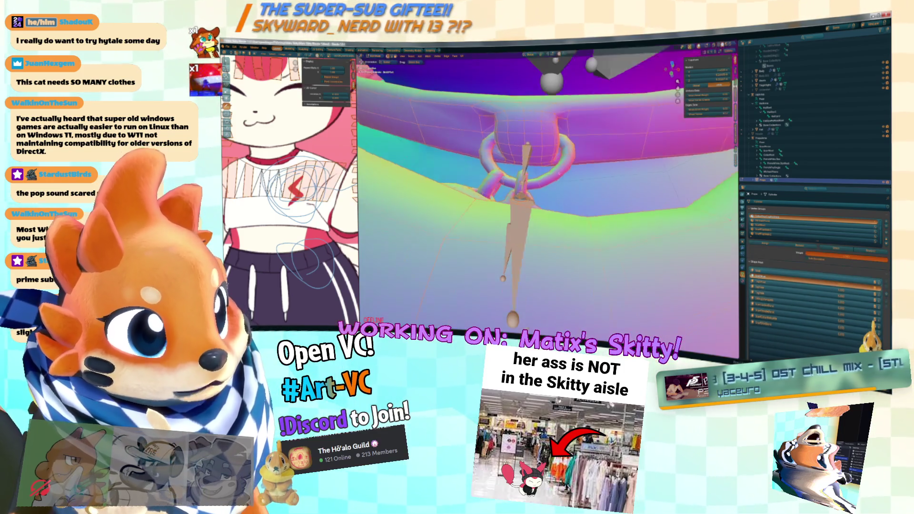
# Step: Try adding loop geometry to the ring, adjust its amount, then undo it
pyautogui.rightClick(591, 182)
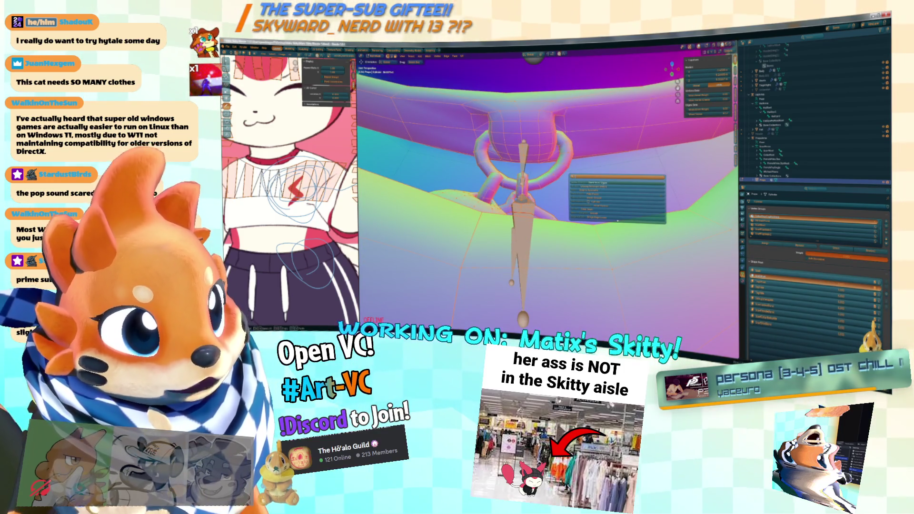
pyautogui.click(580, 195)
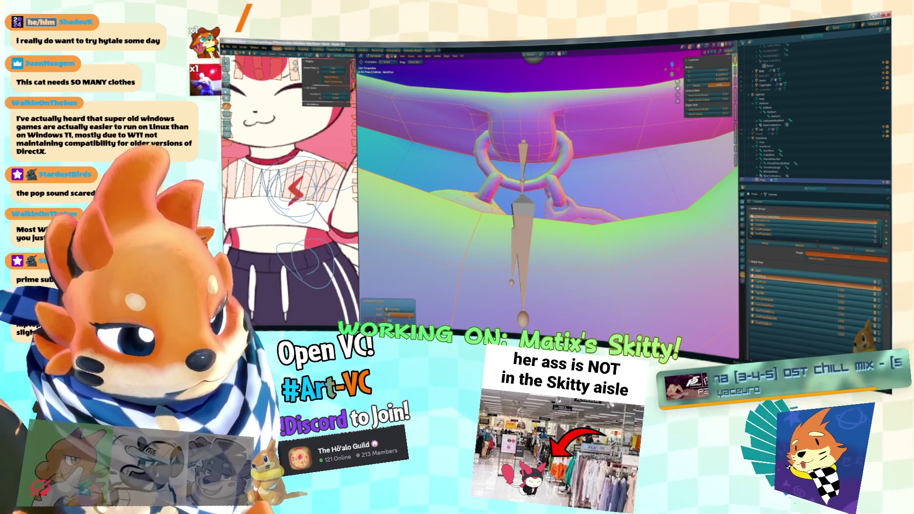
pyautogui.moveTo(390, 315); pyautogui.dragTo(408, 317)
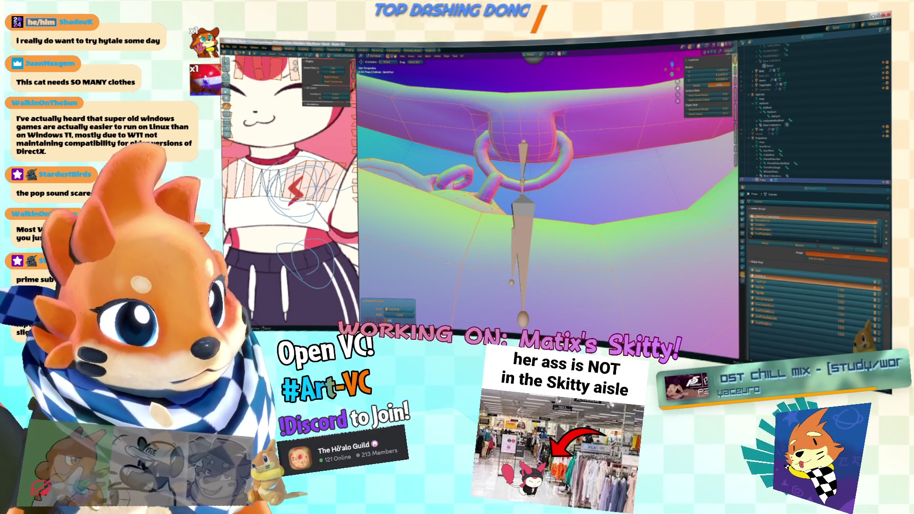
pyautogui.scroll(2, 520, 217)
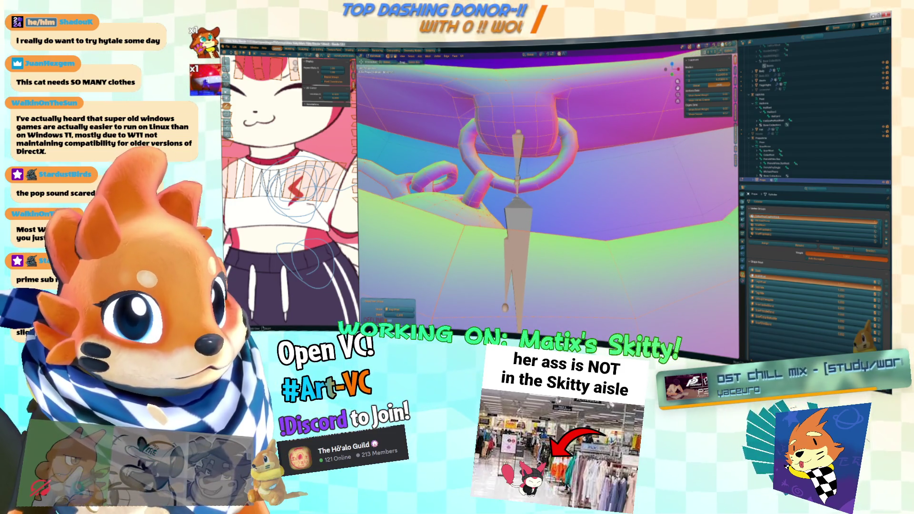
pyautogui.hotkey('ctrl', 'z')
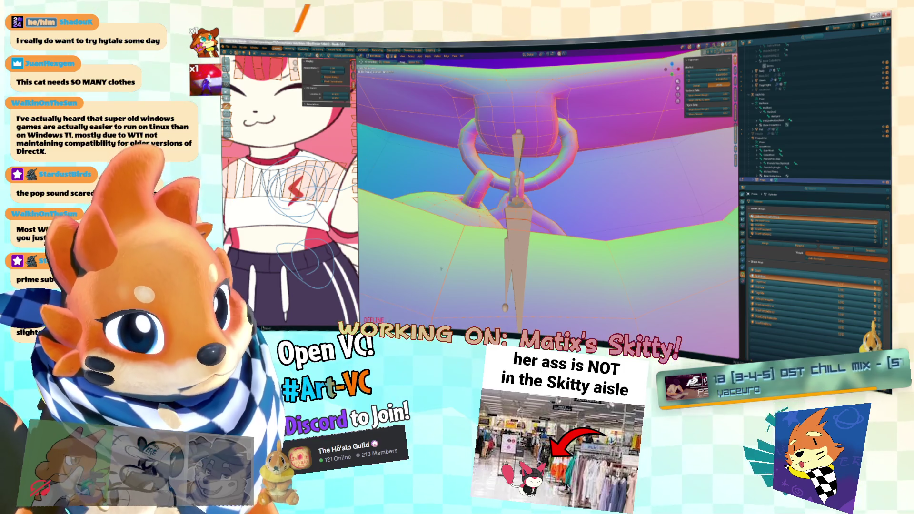
# Step: On another shape key, remove the ring's tube loops and restore one loop on the right
pyautogui.click(767, 282)
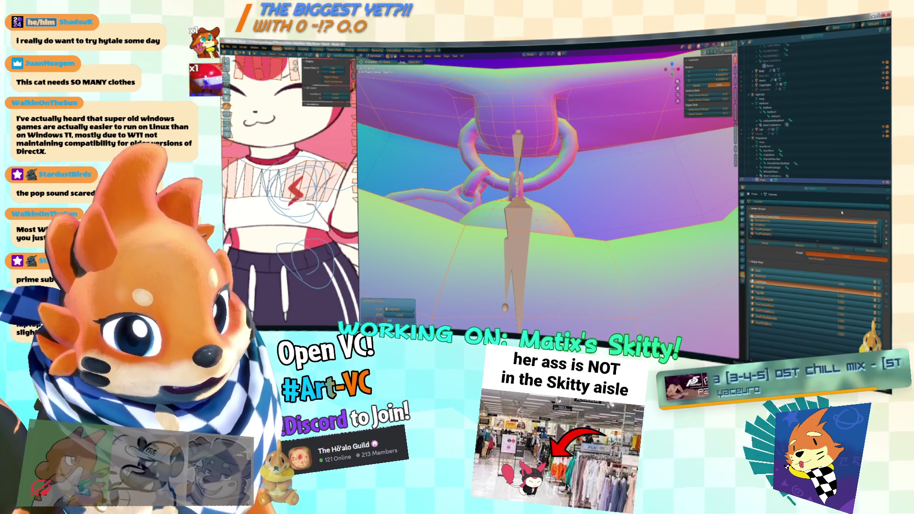
pyautogui.click(786, 288)
pyautogui.rightClick(619, 191)
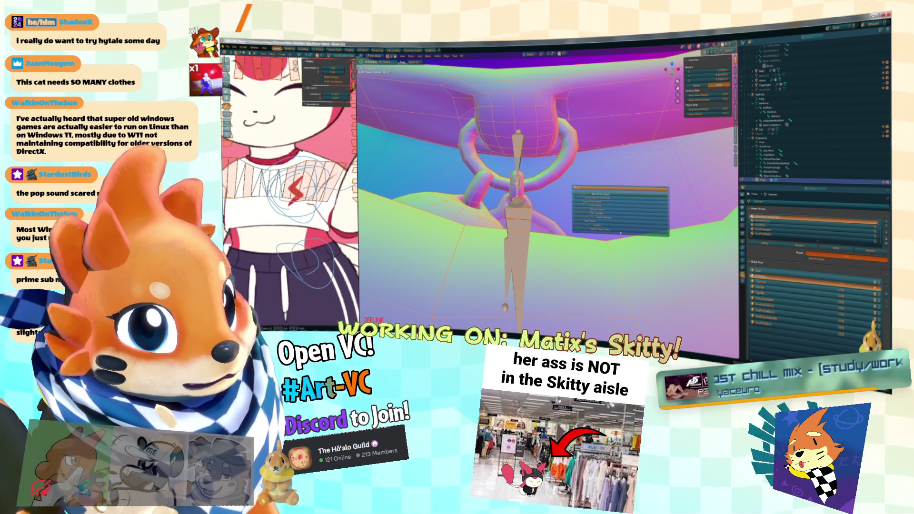
pyautogui.click(605, 194)
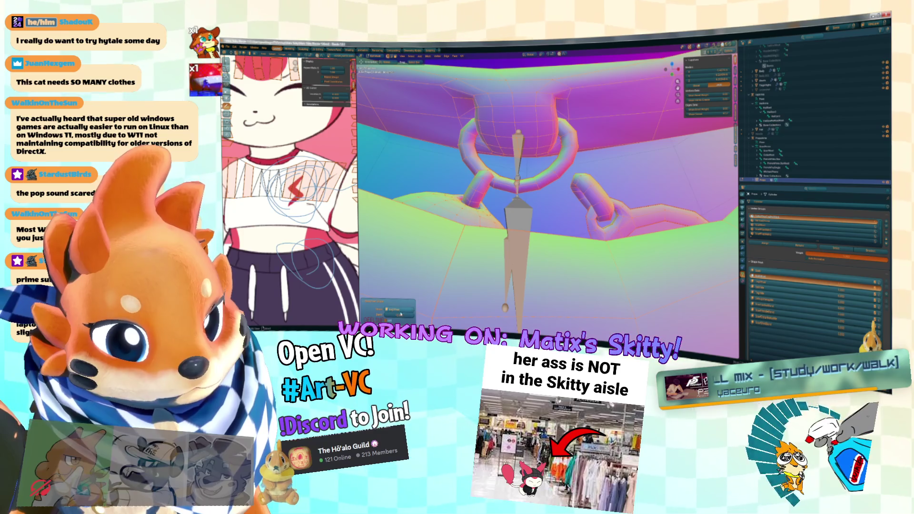
pyautogui.hotkey('ctrl', 'z')
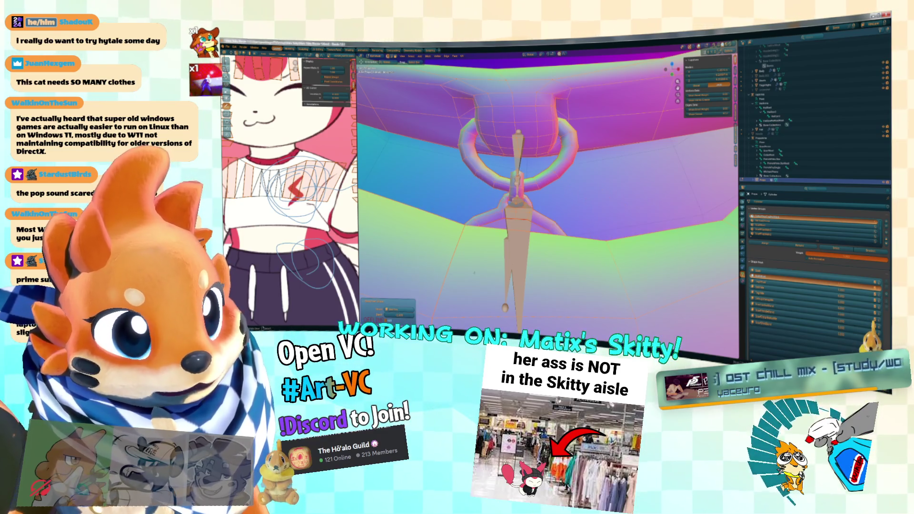
pyautogui.click(396, 309)
pyautogui.click(397, 267)
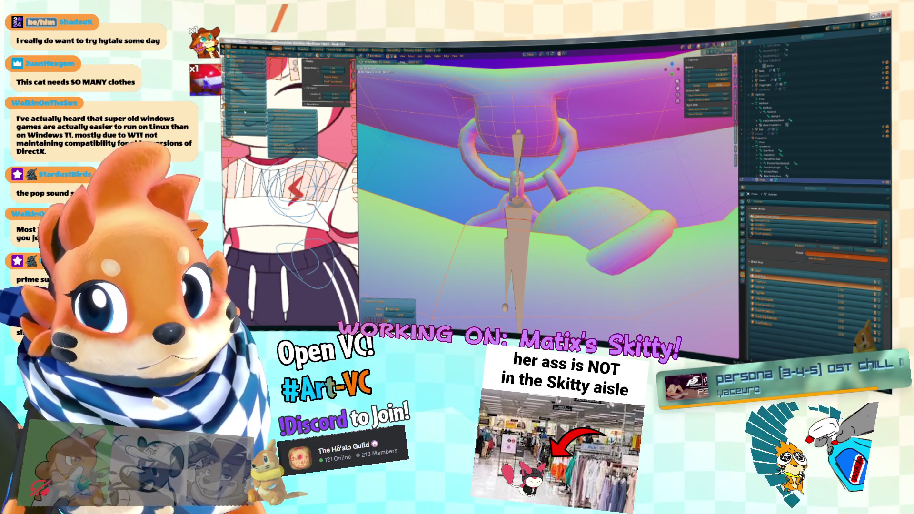
# Step: Check the avatar from the side in Unity, then return to Blender
pyautogui.hotkey('ctrl', 'o')
pyautogui.click(701, 277)
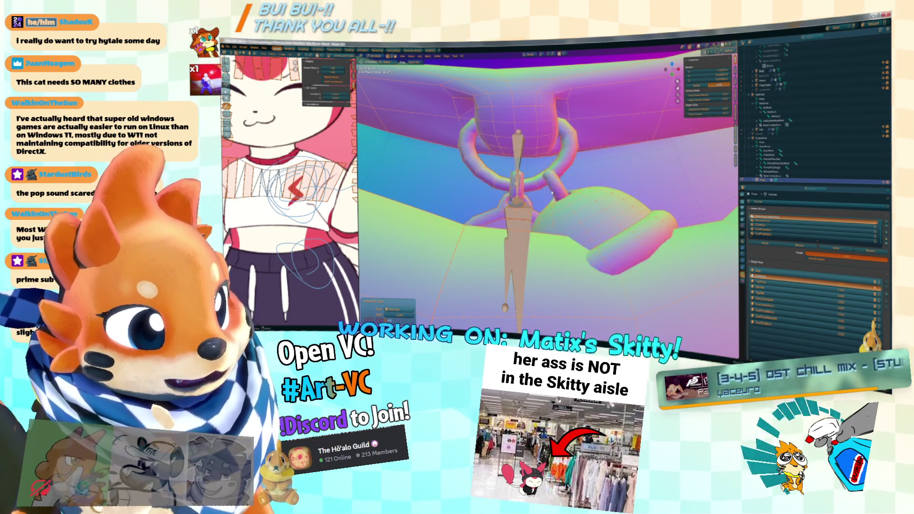
pyautogui.hotkey('alt', 'Tab')
pyautogui.click(657, 135)
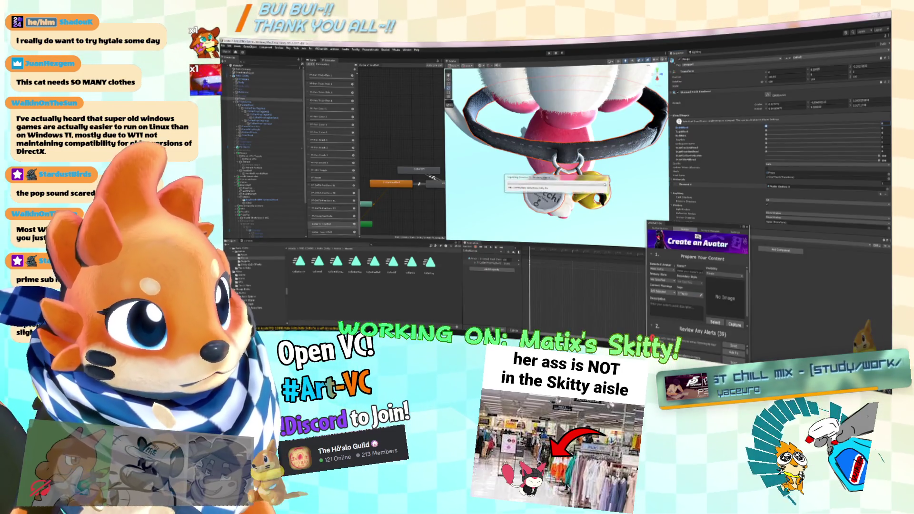
pyautogui.moveTo(606, 176)
pyautogui.mouseDown()
pyautogui.moveTo(651, 143)
pyautogui.moveTo(647, 153)
pyautogui.mouseUp()
pyautogui.hotkey('alt', 'Tab')
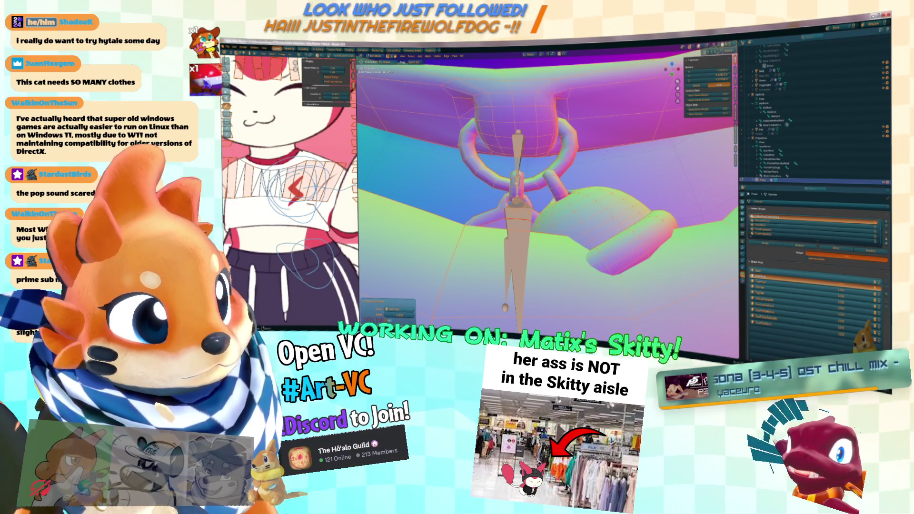
# Step: In Object Mode, add an object-targeting modifier to the collar mesh and set the rig as its target
pyautogui.press('Tab')
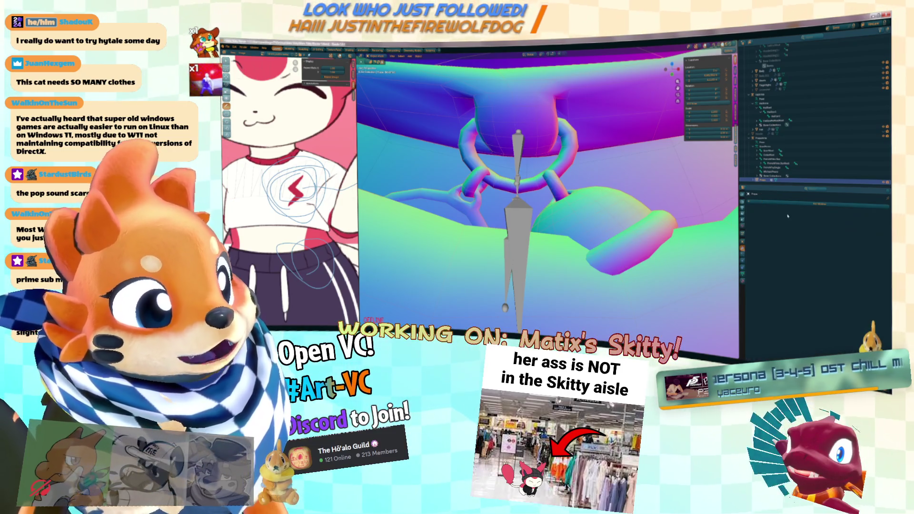
pyautogui.click(816, 204)
pyautogui.click(781, 223)
pyautogui.click(838, 217)
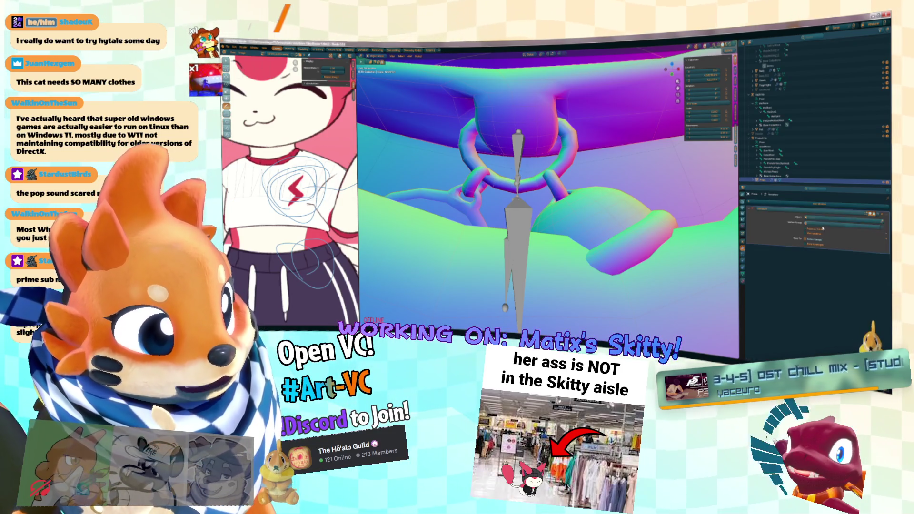
pyautogui.click(837, 217)
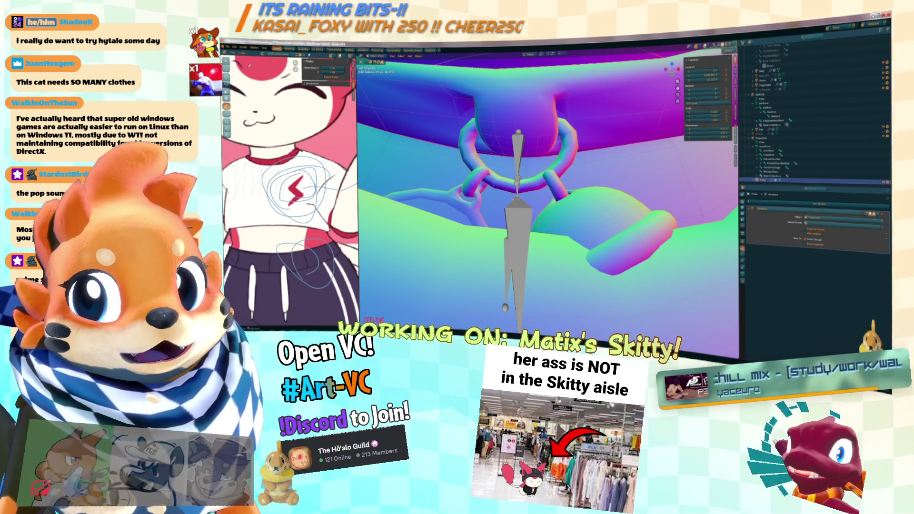
# Step: Export the collar model for Unity through File > Export
pyautogui.click(228, 47)
pyautogui.moveTo(261, 122)
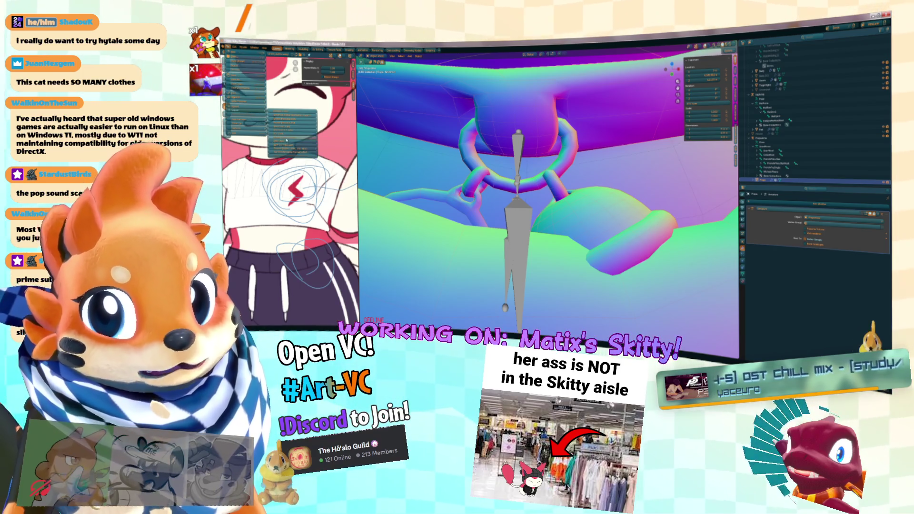
pyautogui.click(292, 139)
pyautogui.click(672, 277)
pyautogui.hotkey('alt', 'Tab')
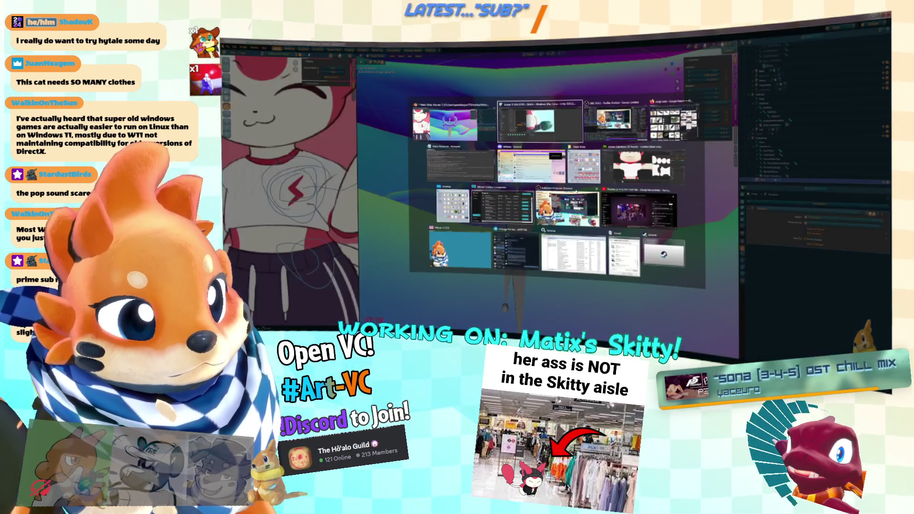
# Step: Select the bell and its parent, then orbit and zoom around the collar and name tag
pyautogui.scroll(3, 530, 209)
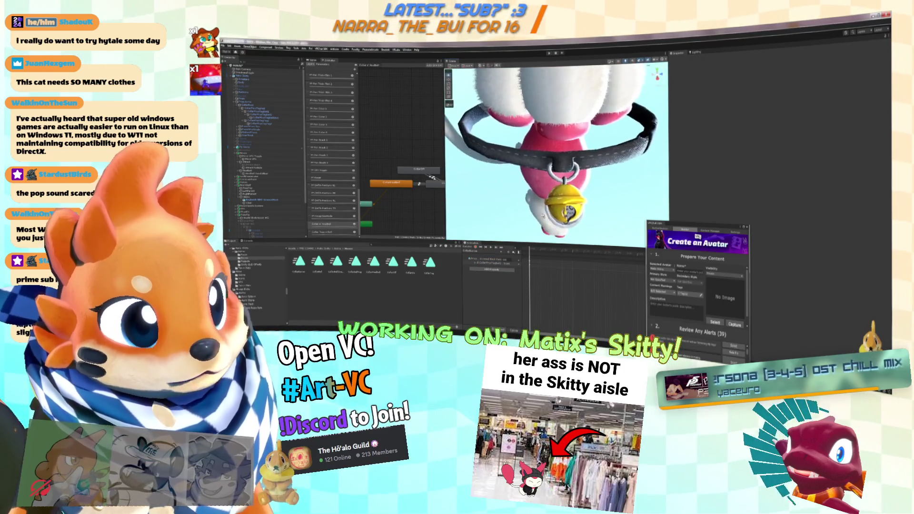
pyautogui.click(546, 74)
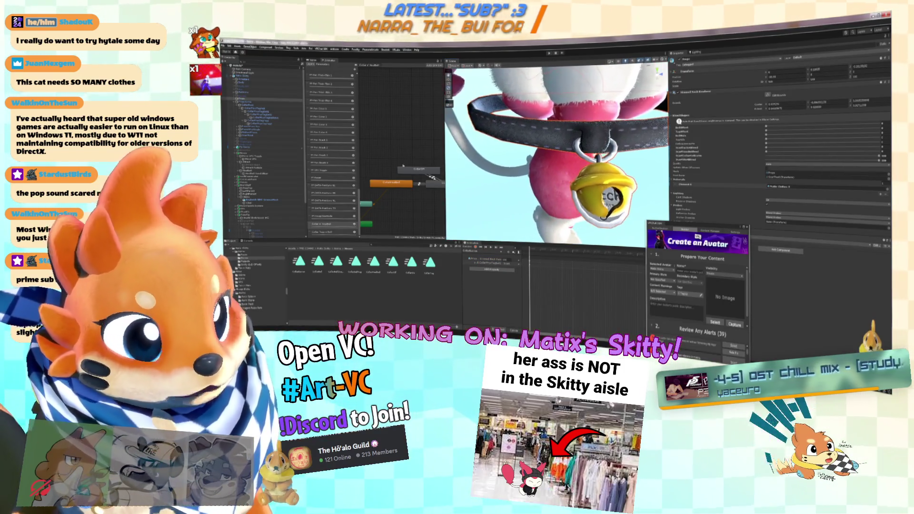
pyautogui.click(267, 112)
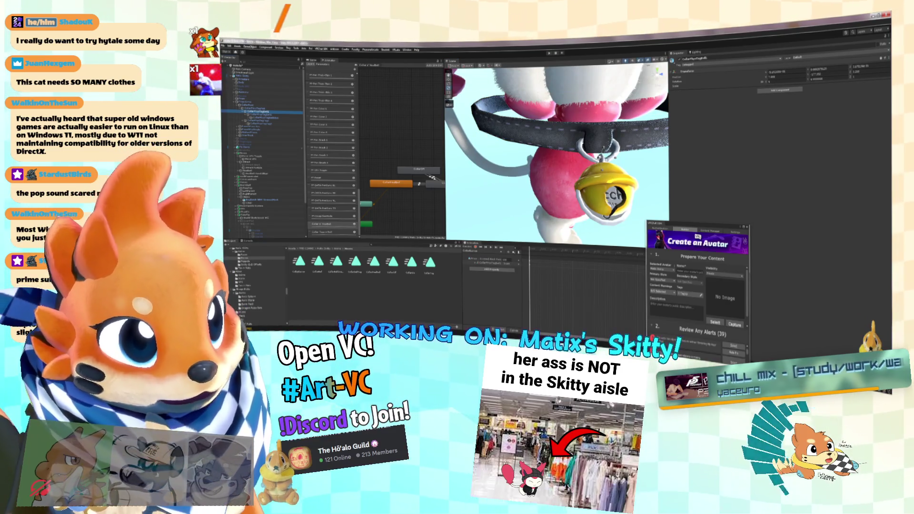
pyautogui.scroll(5, 557, 157)
pyautogui.moveTo(557, 157); pyautogui.dragTo(495, 157)
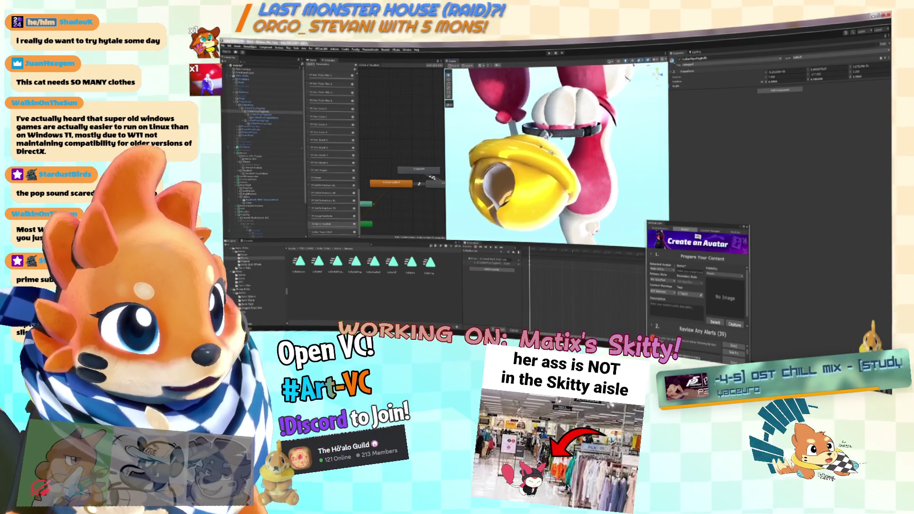
pyautogui.scroll(-5, 557, 157)
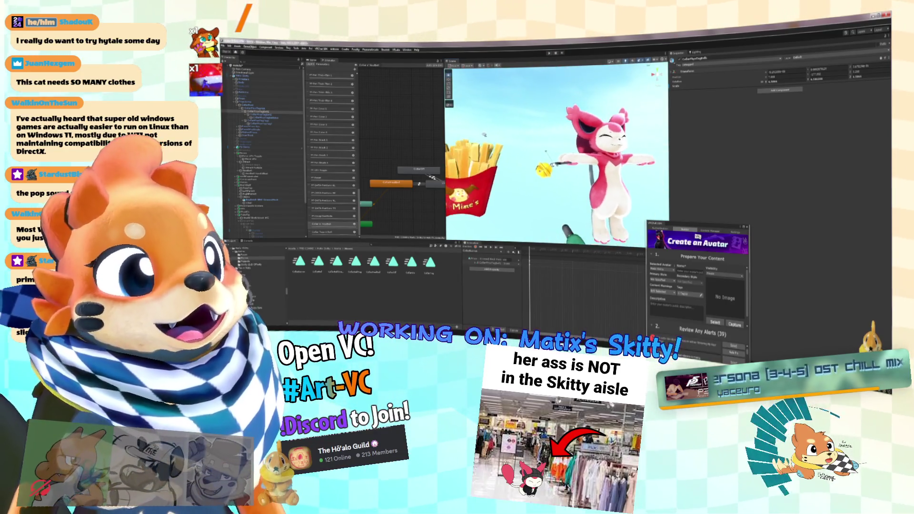
pyautogui.scroll(8, 485, 135)
pyautogui.moveTo(524, 143)
pyautogui.mouseDown()
pyautogui.moveTo(561, 156)
pyautogui.moveTo(523, 153)
pyautogui.mouseUp()
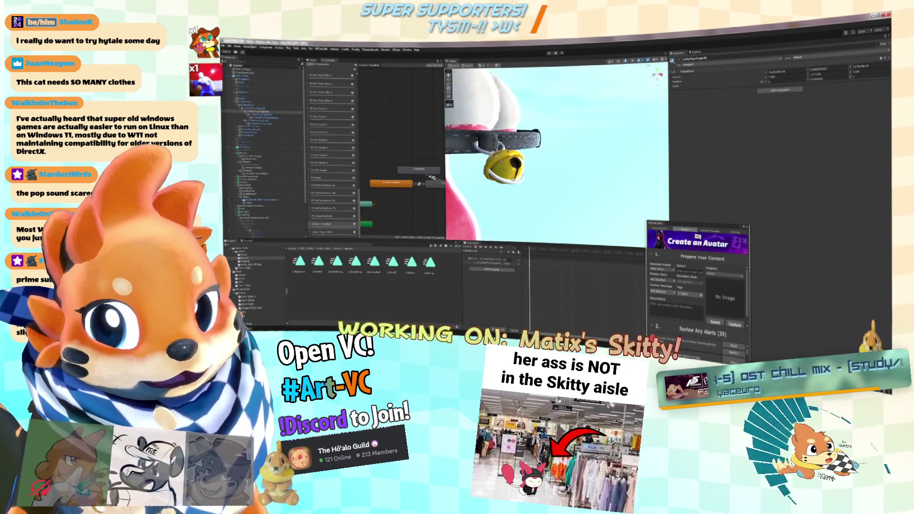
pyautogui.keyDown('ctrl'); pyautogui.click(262, 121); pyautogui.keyUp('ctrl')
pyautogui.moveTo(524, 152)
pyautogui.mouseDown()
pyautogui.moveTo(486, 164)
pyautogui.moveTo(505, 214)
pyautogui.mouseUp()
# Step: Widen the Animation property list and remove one animated property
pyautogui.moveTo(530, 259); pyautogui.dragTo(605, 259)
pyautogui.rightClick(529, 262)
pyautogui.click(543, 265)
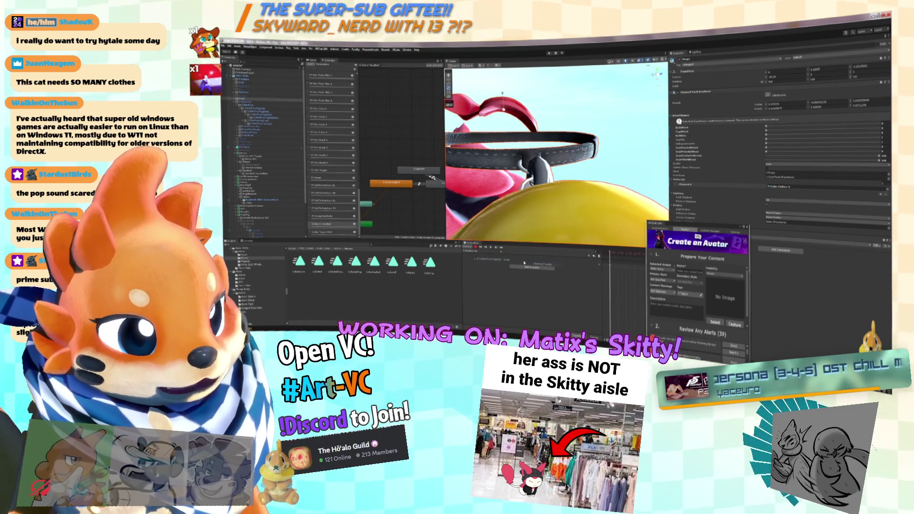
# Step: Delete the remaining animated property and disable both bell objects in the animation
pyautogui.click(501, 260)
pyautogui.press('Delete')
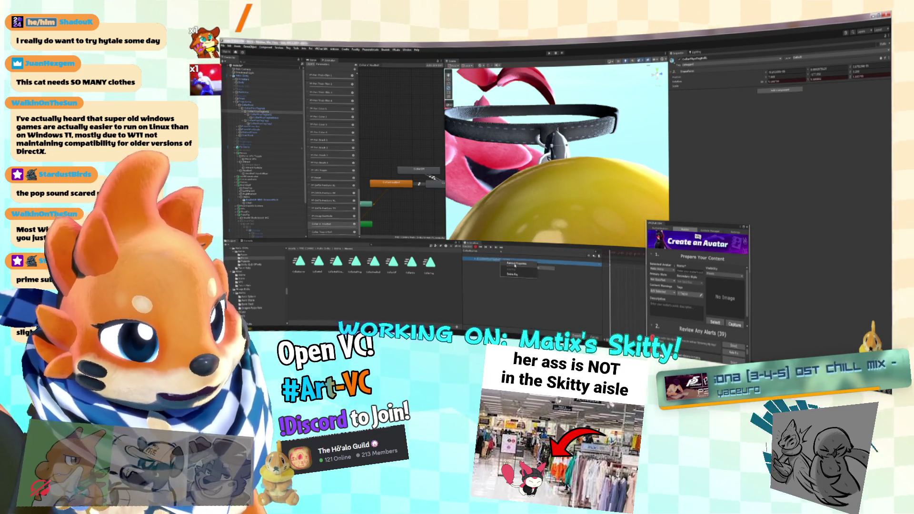
pyautogui.doubleClick(266, 118)
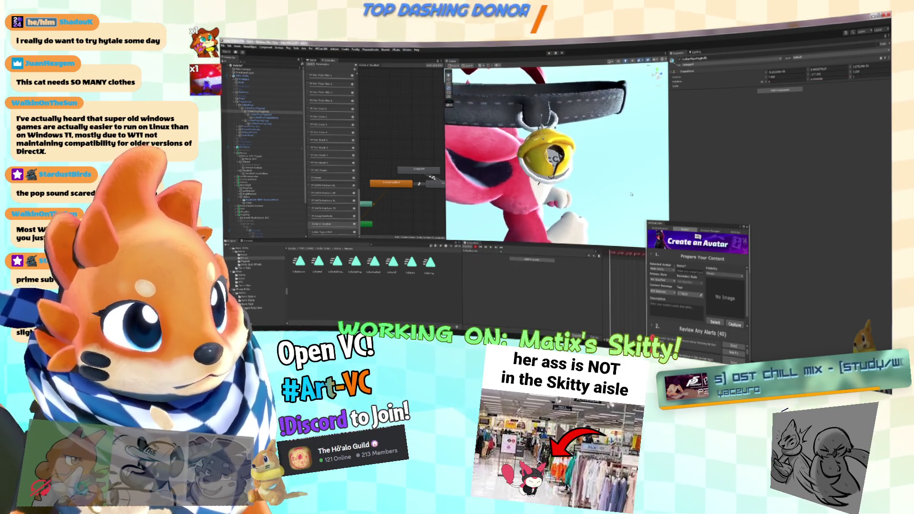
pyautogui.keyDown('ctrl'); pyautogui.click(268, 121); pyautogui.keyUp('ctrl')
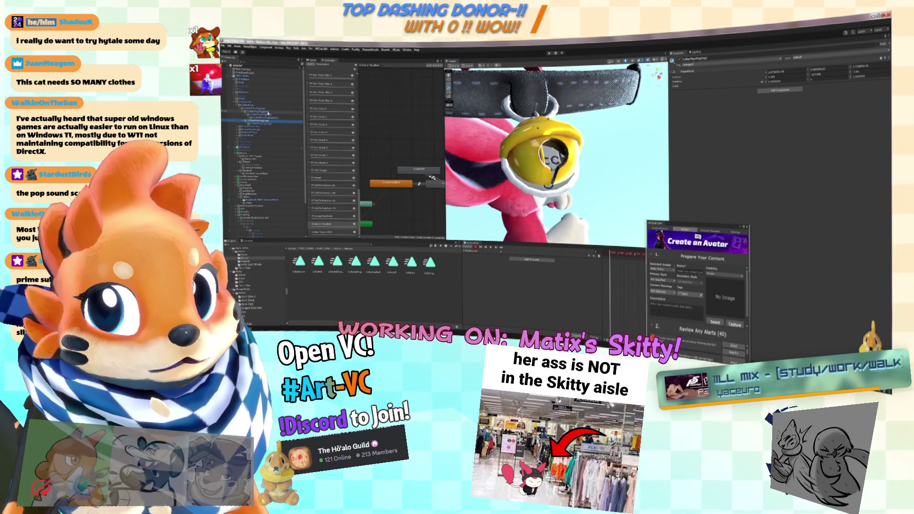
pyautogui.hotkey('alt', 'shift', 'a')
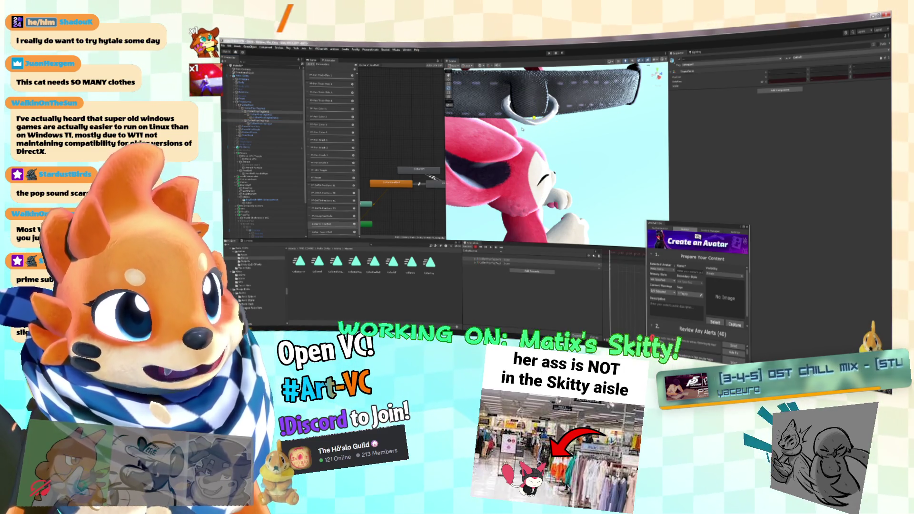
# Step: Key the collar ring's transform and orbit to view the ring side-on
pyautogui.press('f')
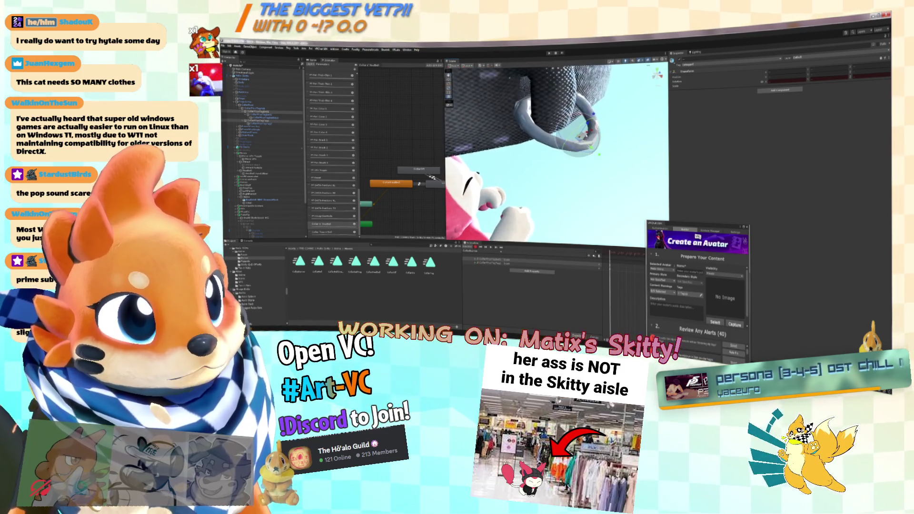
pyautogui.press('k')
pyautogui.moveTo(564, 123); pyautogui.dragTo(615, 104)
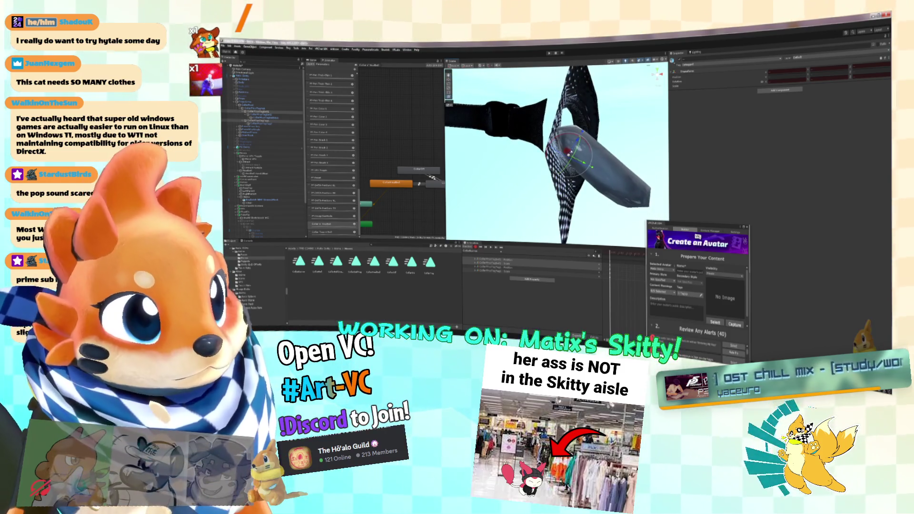
pyautogui.press('f')
pyautogui.moveTo(565, 130)
pyautogui.mouseDown()
pyautogui.moveTo(548, 163)
pyautogui.moveTo(476, 161)
pyautogui.mouseUp()
pyautogui.scroll(-5, 548, 163)
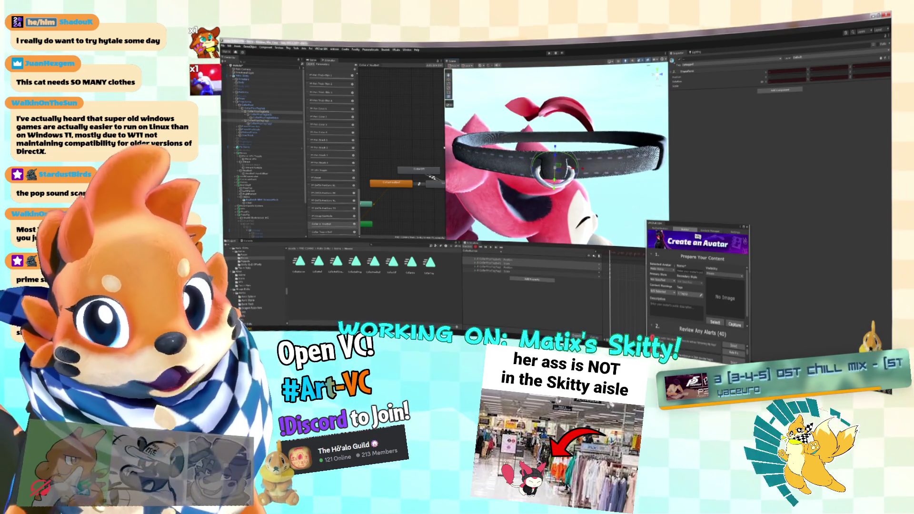
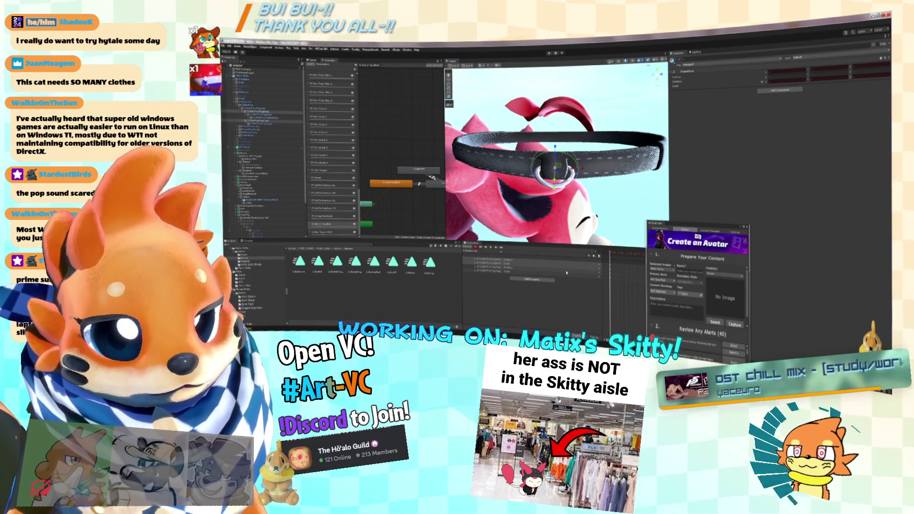
# Step: Switch to another collar animation clip and delete its unneeded animated properties
pyautogui.click(478, 254)
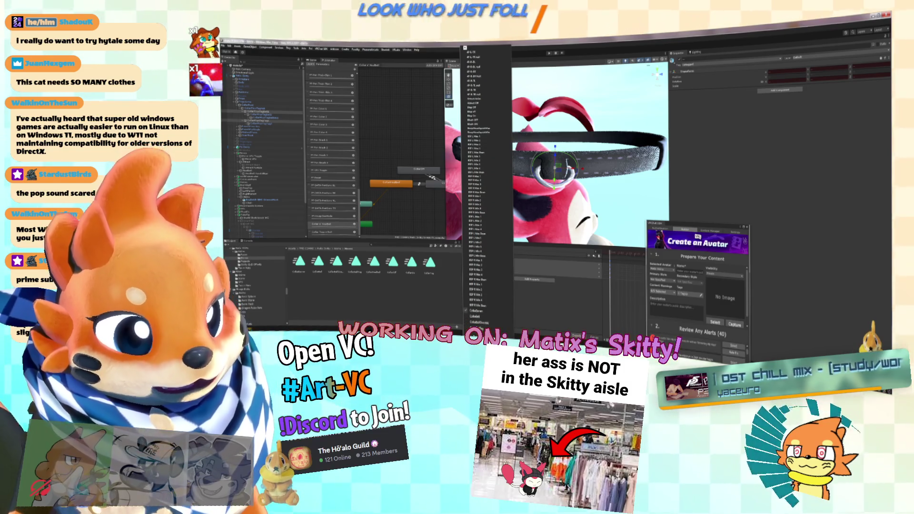
pyautogui.click(479, 137)
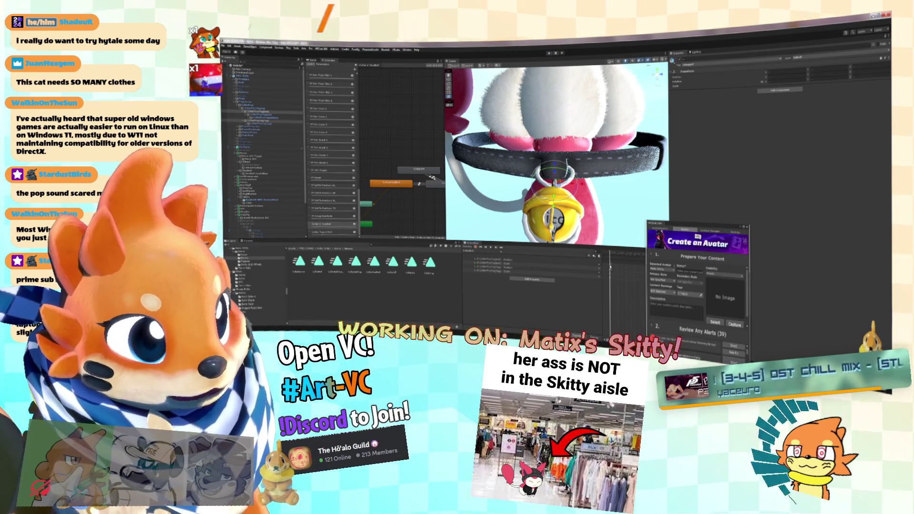
pyautogui.press('Delete')
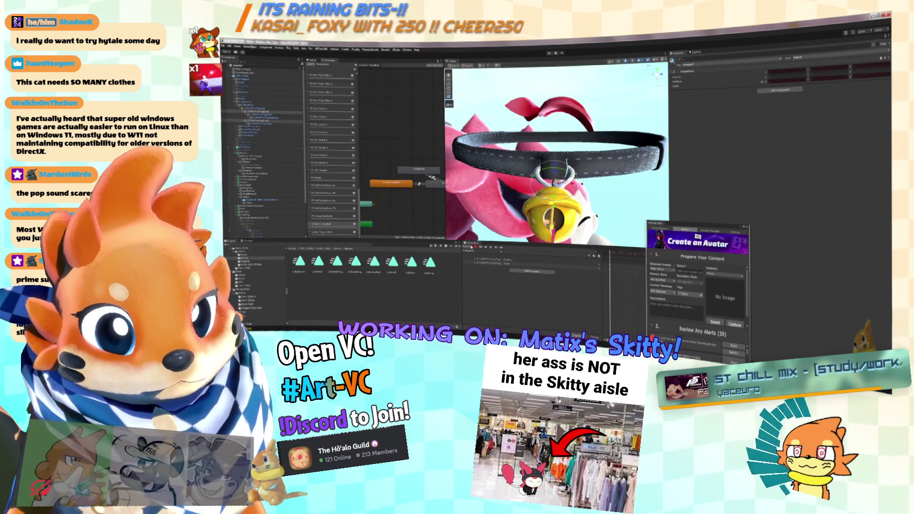
# Step: Key each of CollarPhysToggleB1's Transform properties into the clip
pyautogui.click(263, 111)
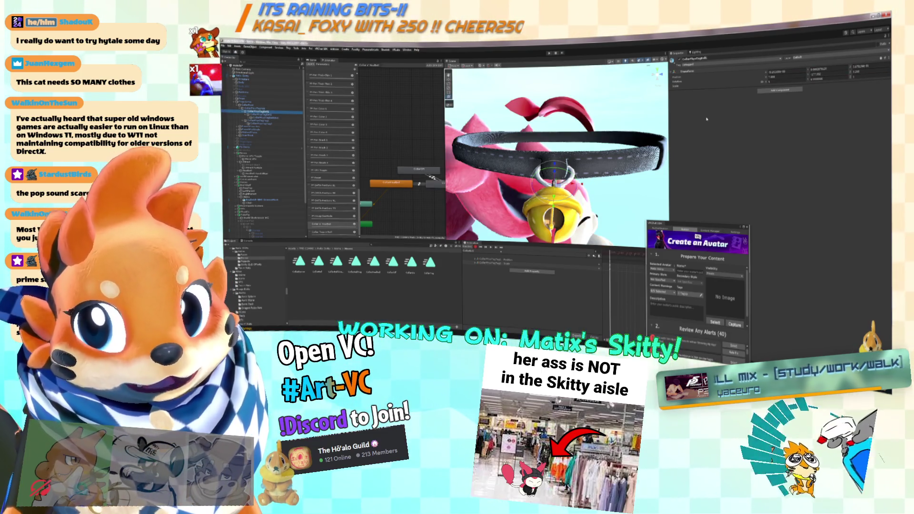
pyautogui.rightClick(766, 79)
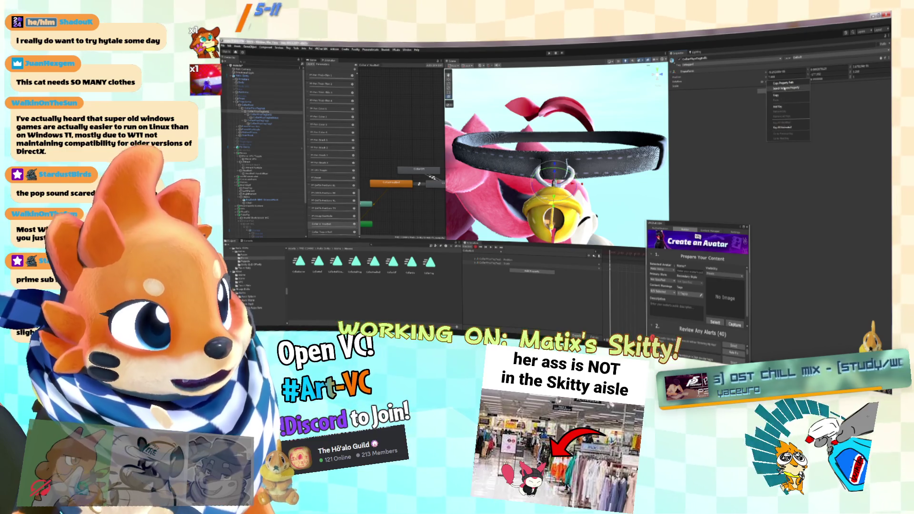
pyautogui.click(777, 107)
pyautogui.rightClick(765, 72)
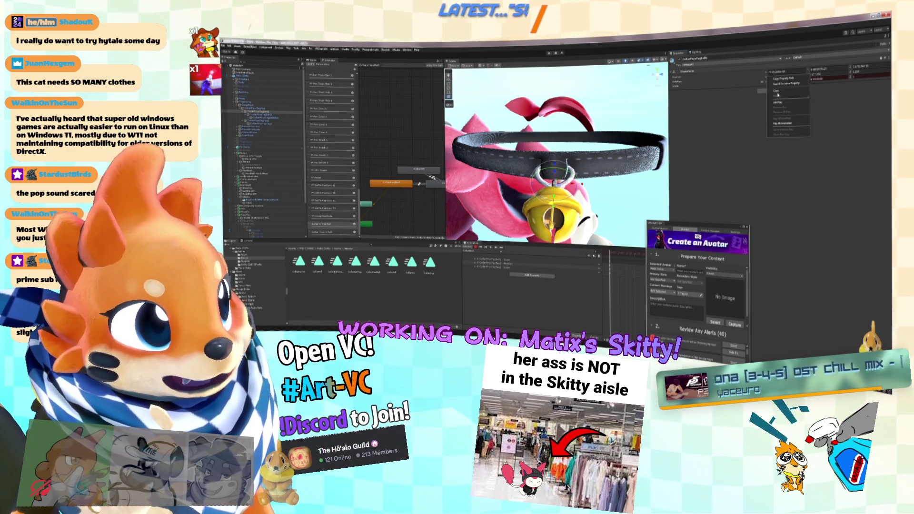
pyautogui.click(777, 103)
pyautogui.rightClick(766, 76)
pyautogui.click(777, 102)
pyautogui.rightClick(766, 79)
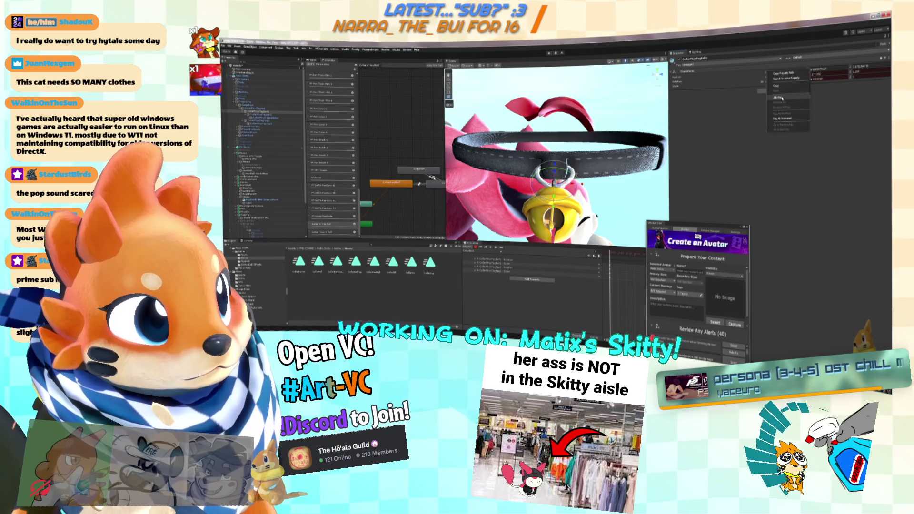
pyautogui.click(777, 102)
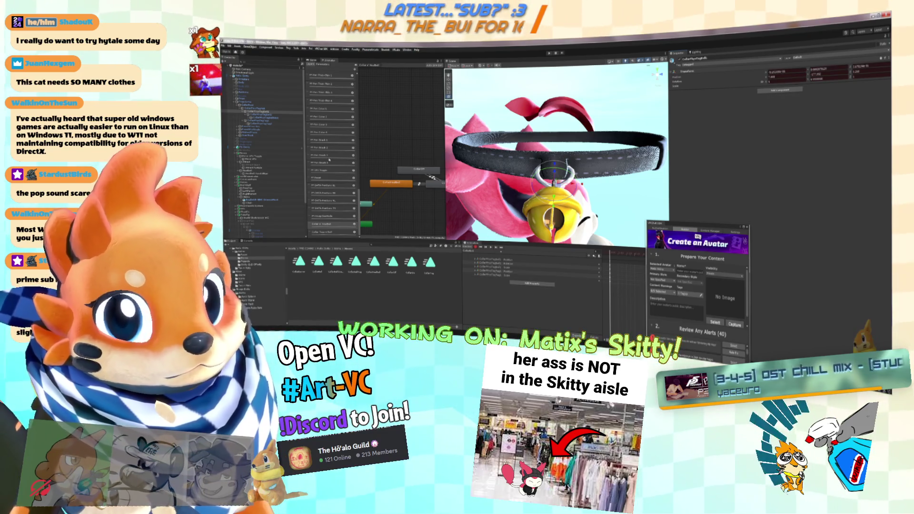
# Step: Key the next collar physics object's transform, adding a chosen property, then key both objects together
pyautogui.click(261, 121)
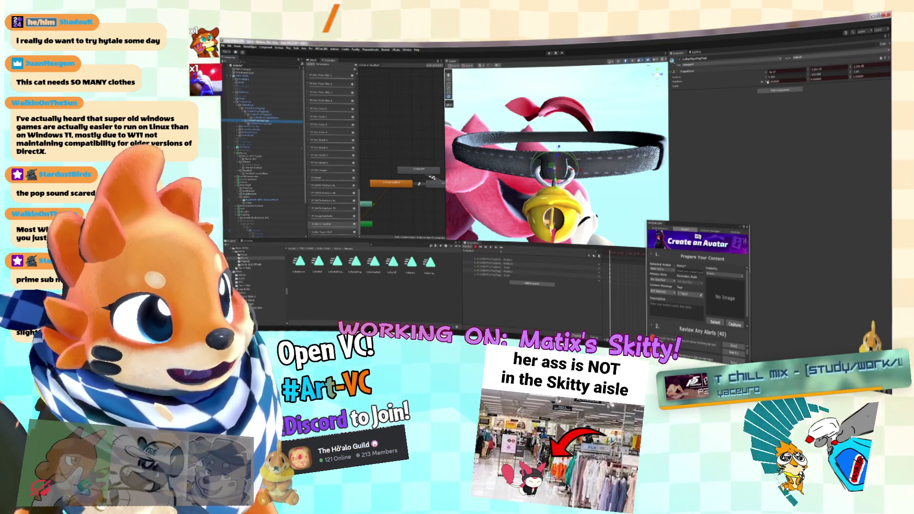
pyautogui.rightClick(766, 76)
pyautogui.click(777, 102)
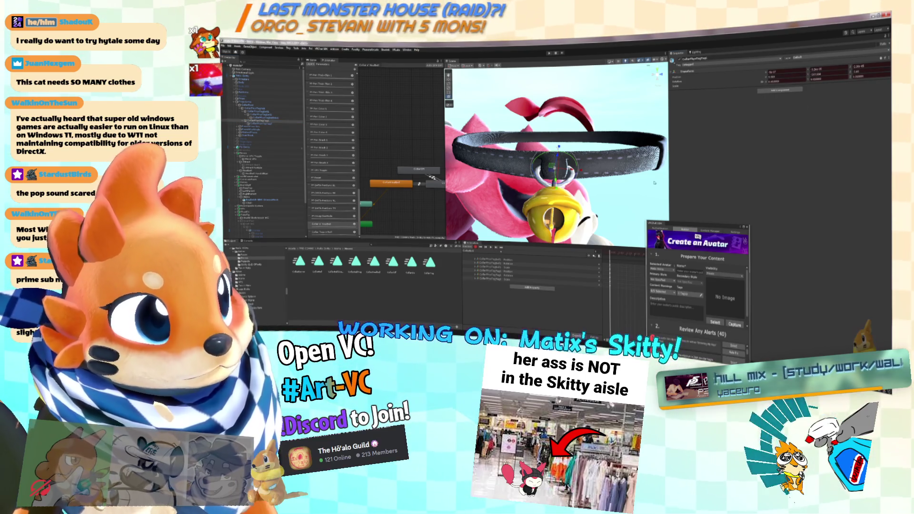
pyautogui.click(532, 288)
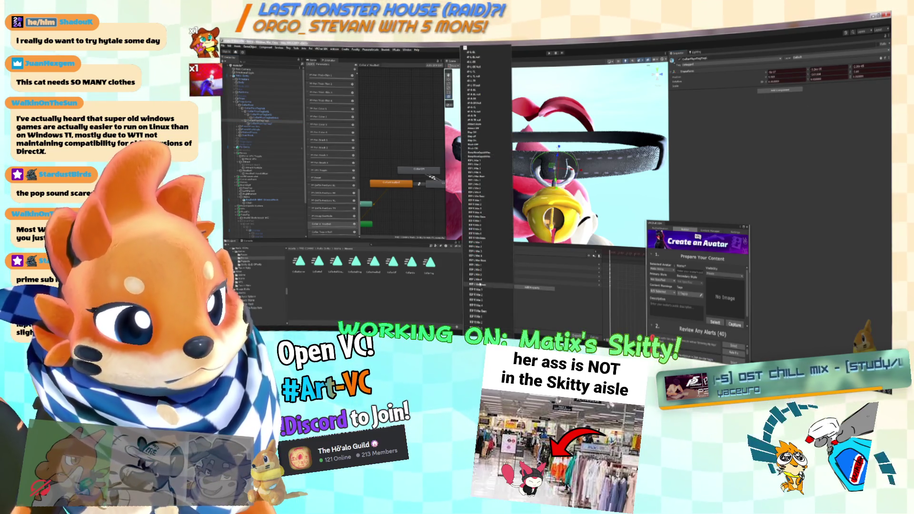
pyautogui.click(481, 136)
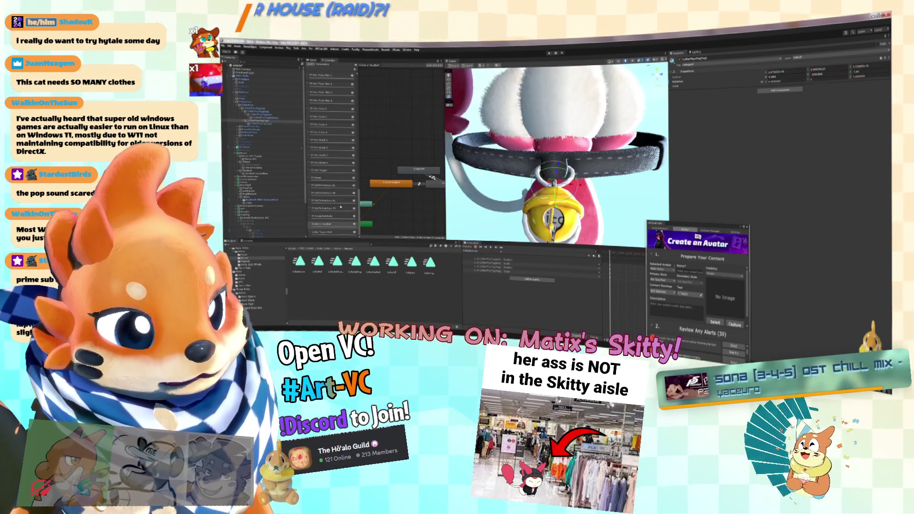
pyautogui.keyDown('ctrl'); pyautogui.click(261, 121); pyautogui.keyUp('ctrl')
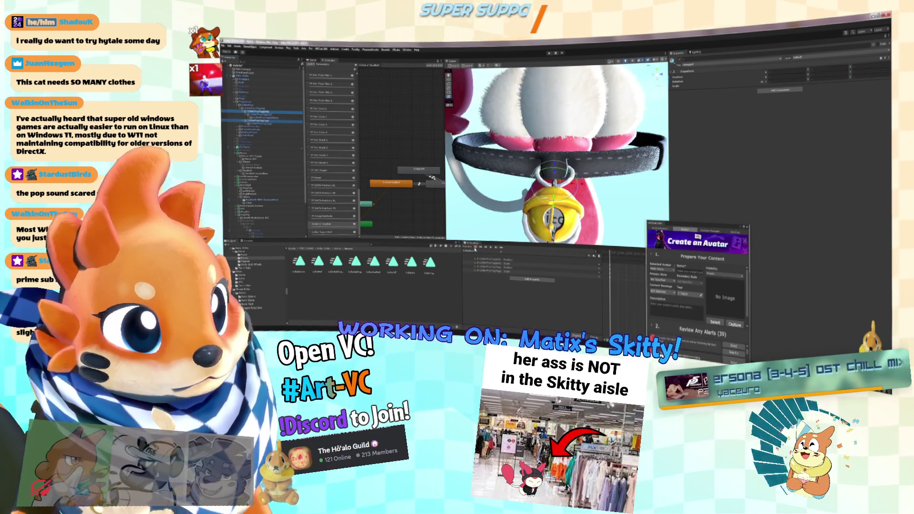
pyautogui.rightClick(767, 76)
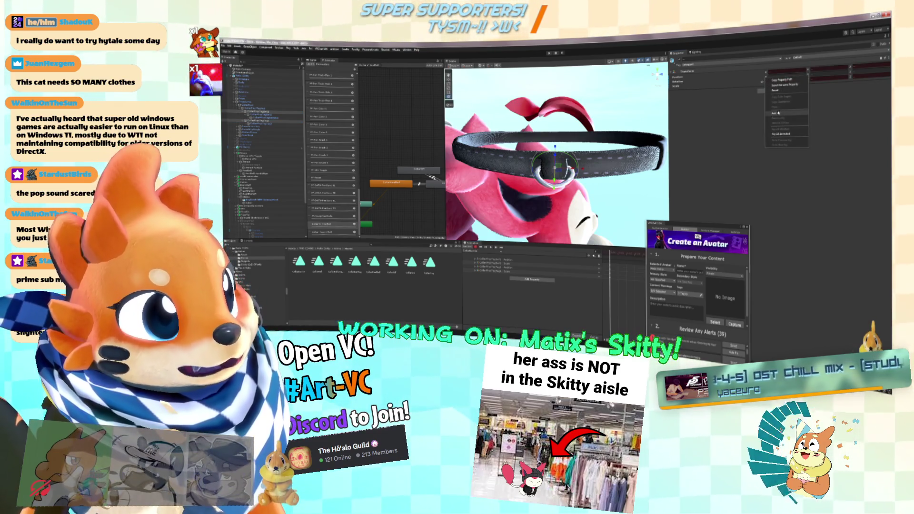
pyautogui.click(780, 115)
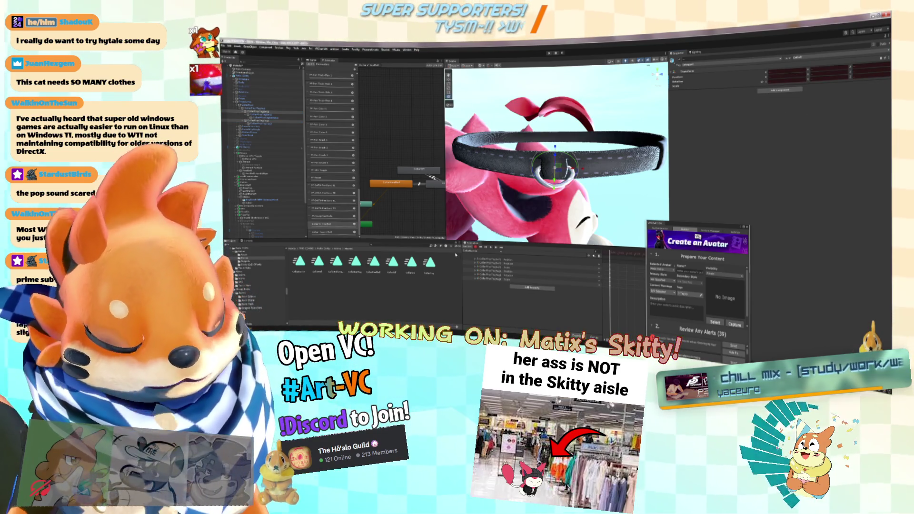
pyautogui.click(470, 251)
pyautogui.scroll(-2, 486, 191)
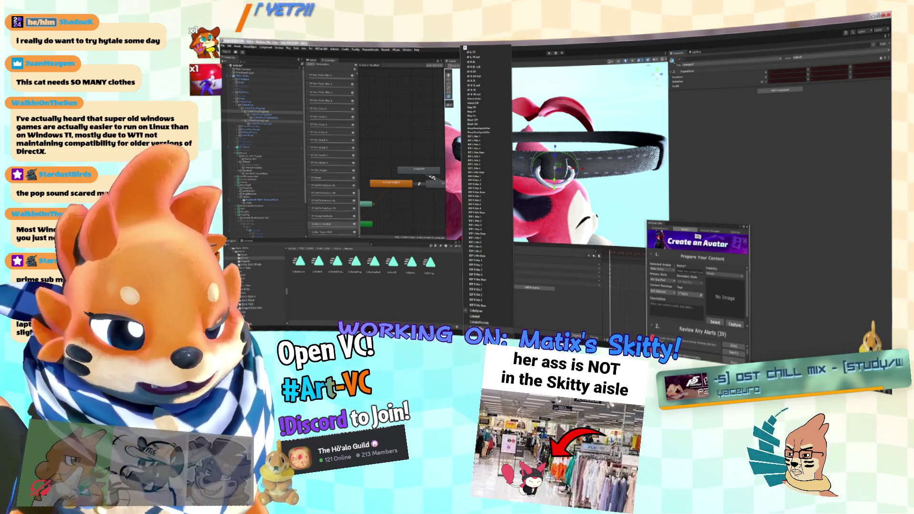
# Step: Step through the clip dropdown until another collar clip is loaded
pyautogui.click(470, 240)
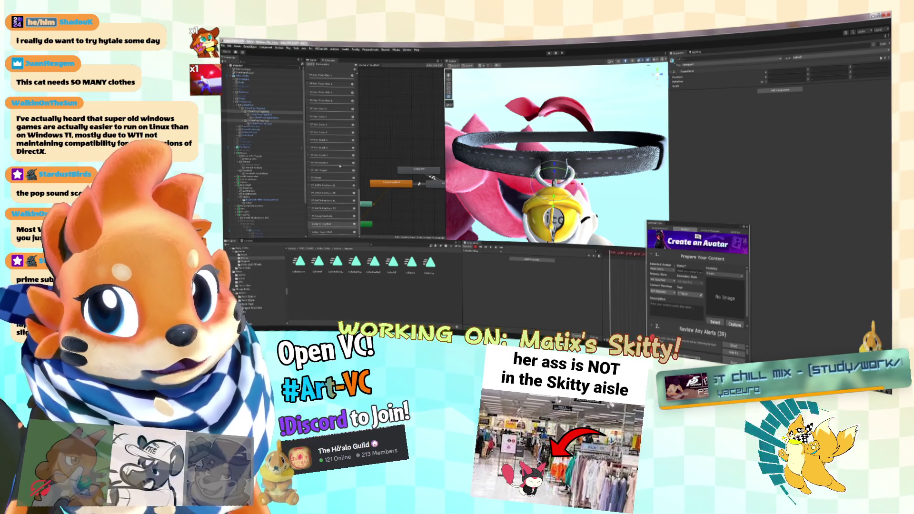
pyautogui.click(473, 251)
pyautogui.scroll(-10, 486, 185)
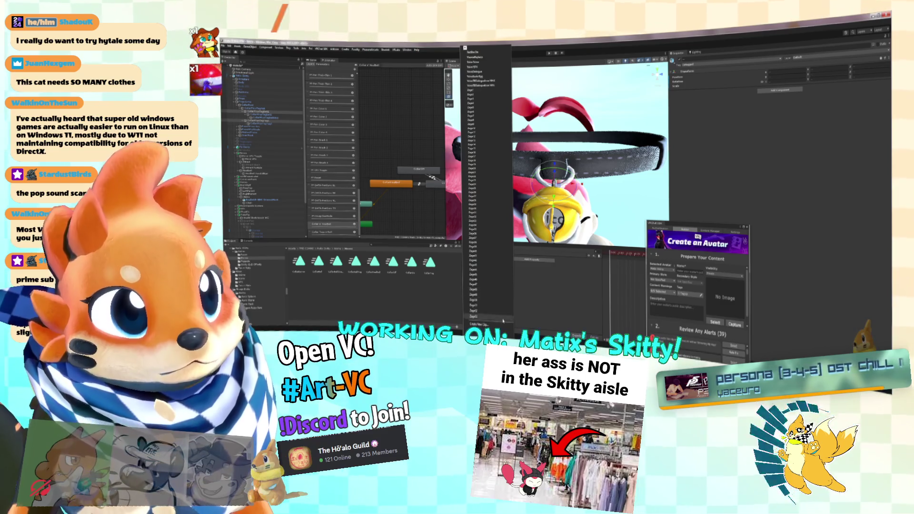
pyautogui.click(500, 288)
pyautogui.click(472, 250)
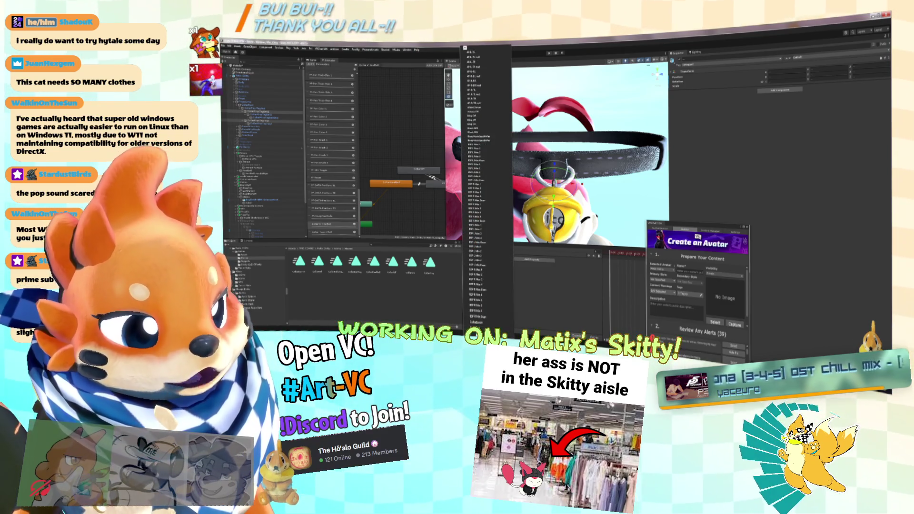
pyautogui.scroll(-1, 486, 186)
pyautogui.click(483, 319)
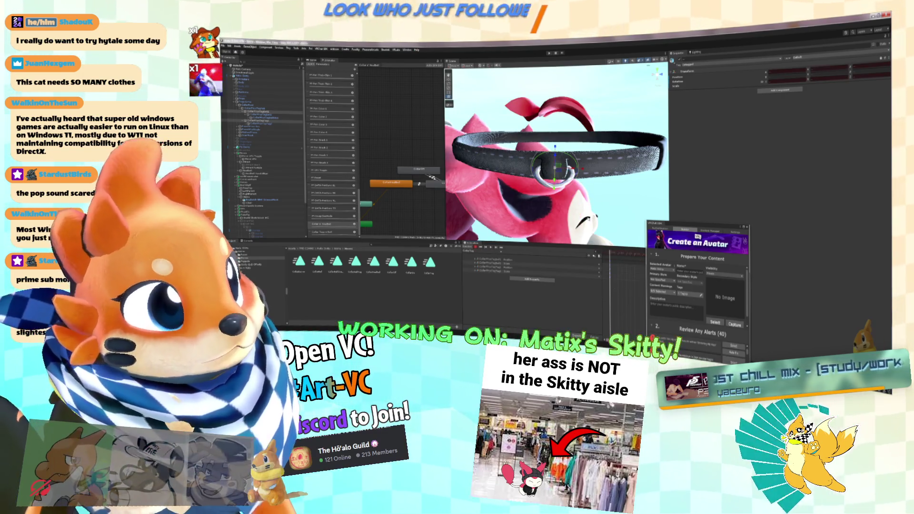
# Step: Key the collar's Transform values in this clip and delete the extra animated property rows
pyautogui.rightClick(766, 75)
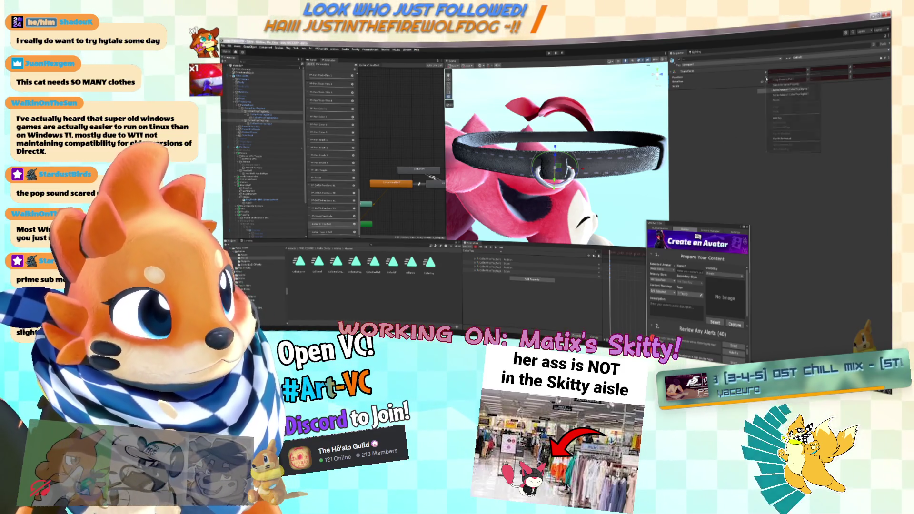
pyautogui.click(781, 118)
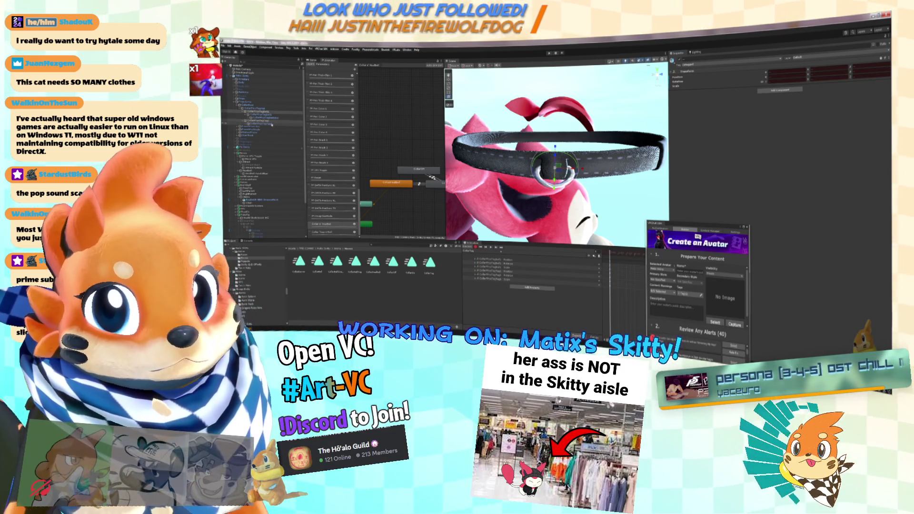
pyautogui.click(274, 120)
pyautogui.click(505, 277)
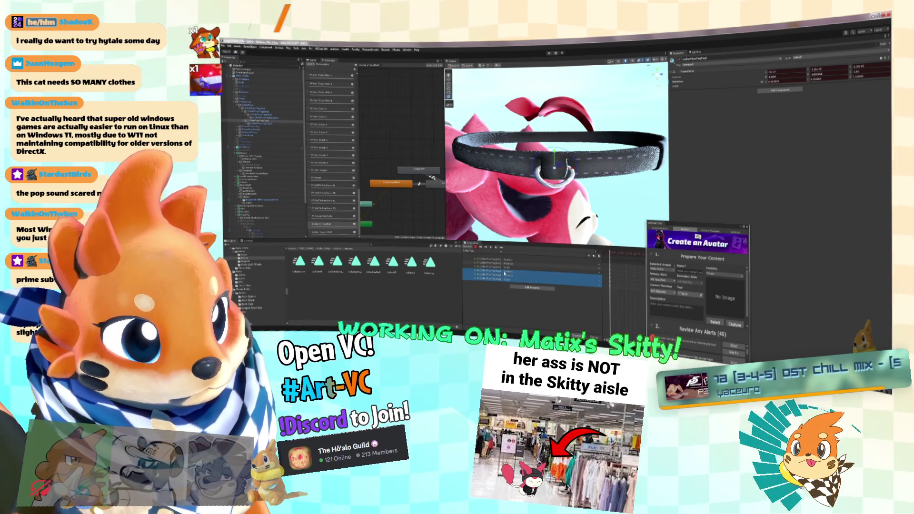
pyautogui.press('Delete')
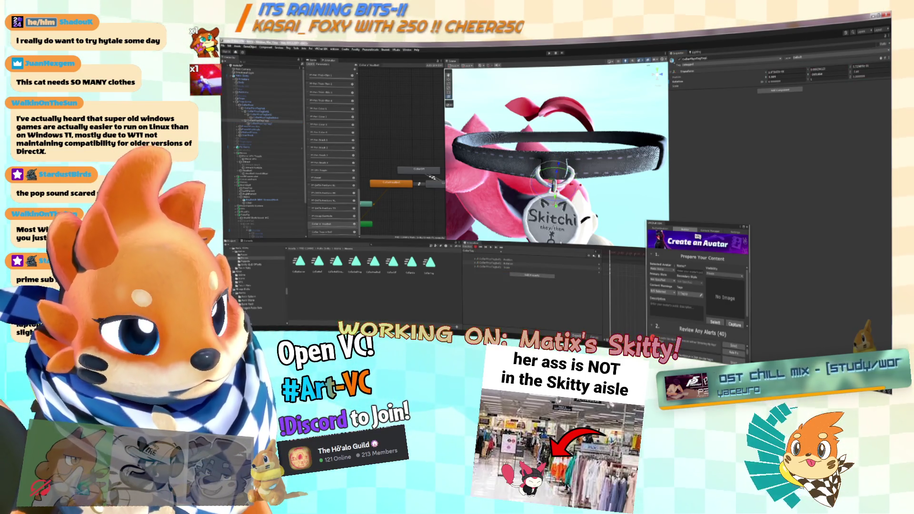
# Step: Key further transform properties in the current clip and look around the Skitchi tag
pyautogui.rightClick(767, 76)
pyautogui.click(778, 112)
pyautogui.rightClick(766, 76)
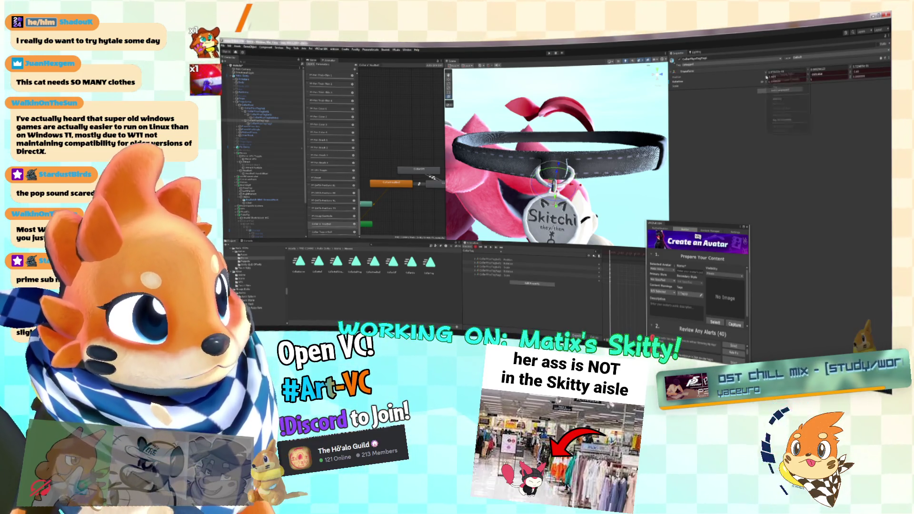
pyautogui.click(778, 113)
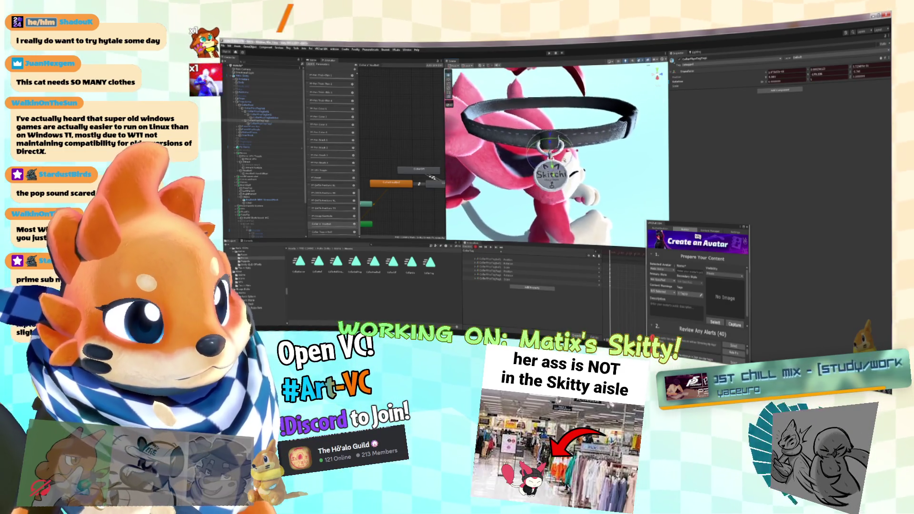
pyautogui.scroll(5, 603, 140)
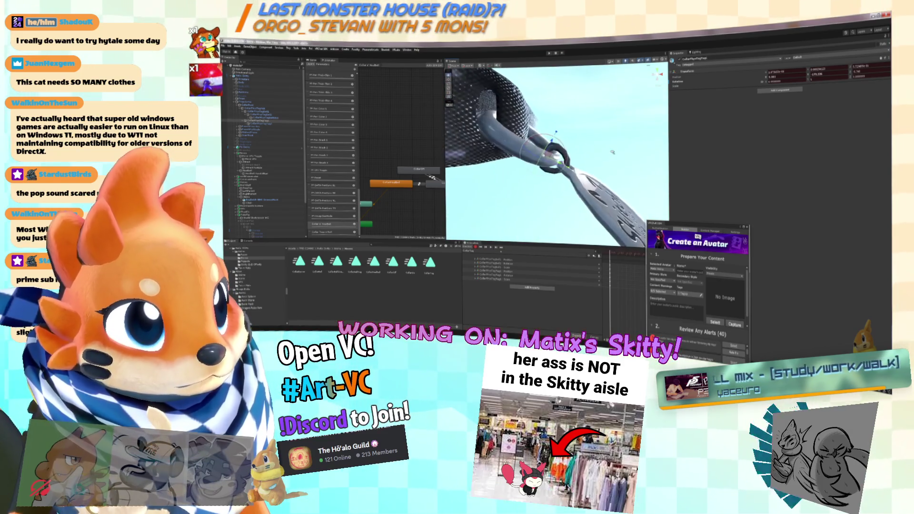
pyautogui.scroll(-5, 603, 140)
pyautogui.scroll(-5, 520, 180)
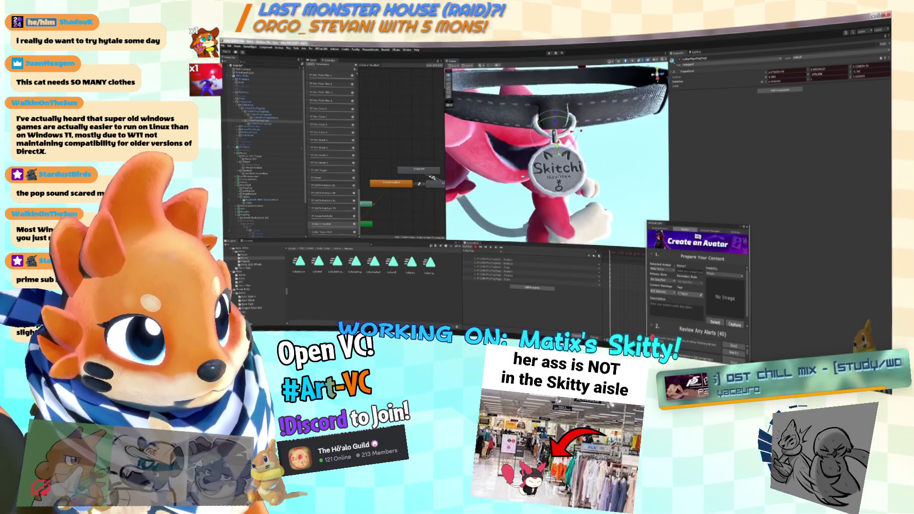
pyautogui.scroll(2, 521, 180)
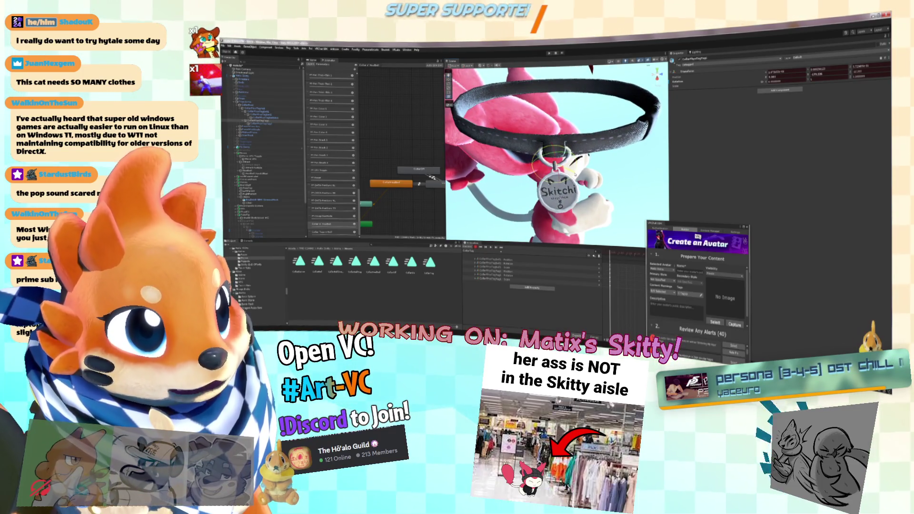
pyautogui.scroll(4, 574, 174)
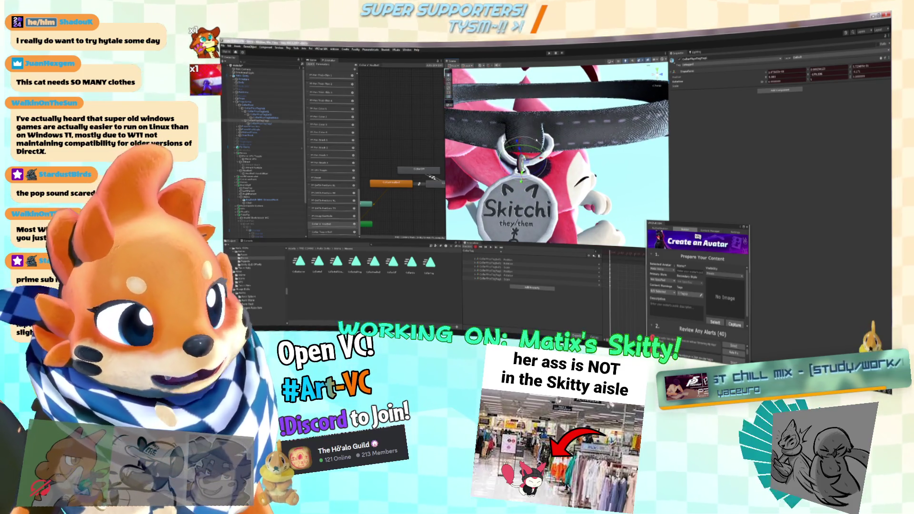
pyautogui.moveTo(537, 139); pyautogui.dragTo(504, 157)
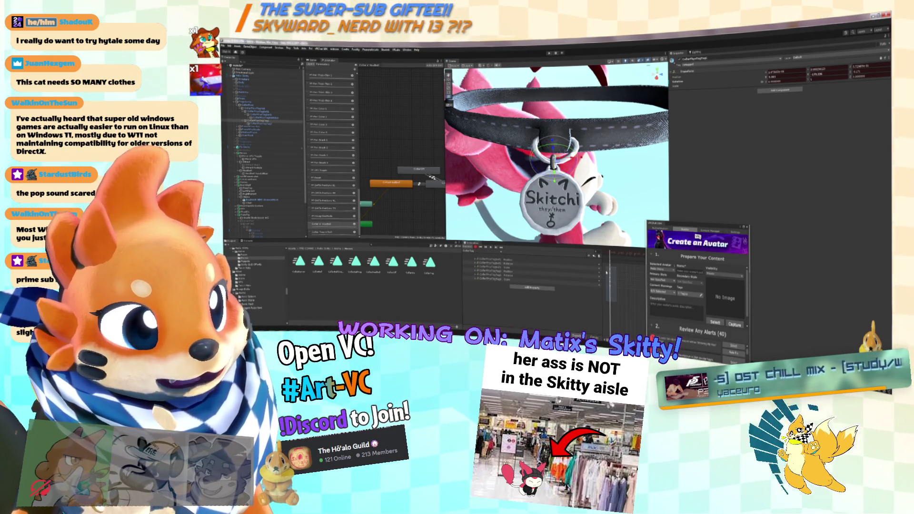
# Step: Load the bell collar clip from the Animation clip list
pyautogui.click(471, 251)
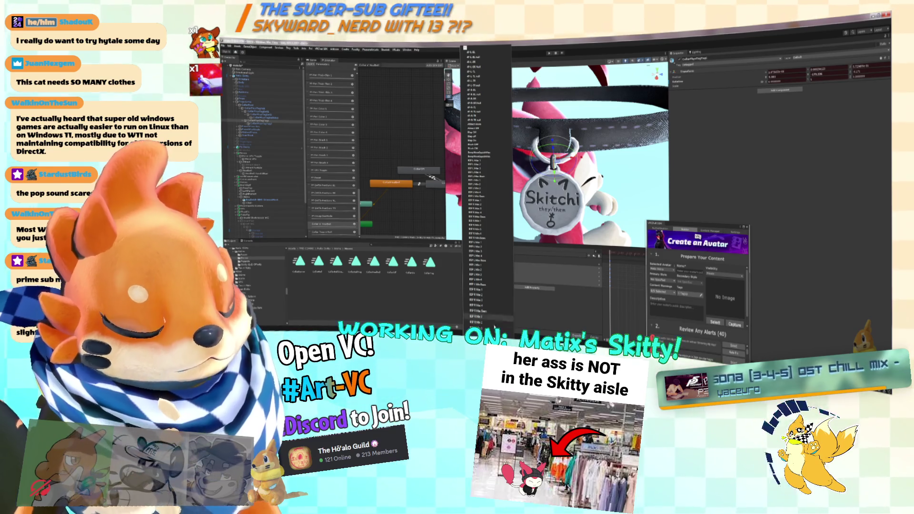
pyautogui.click(494, 325)
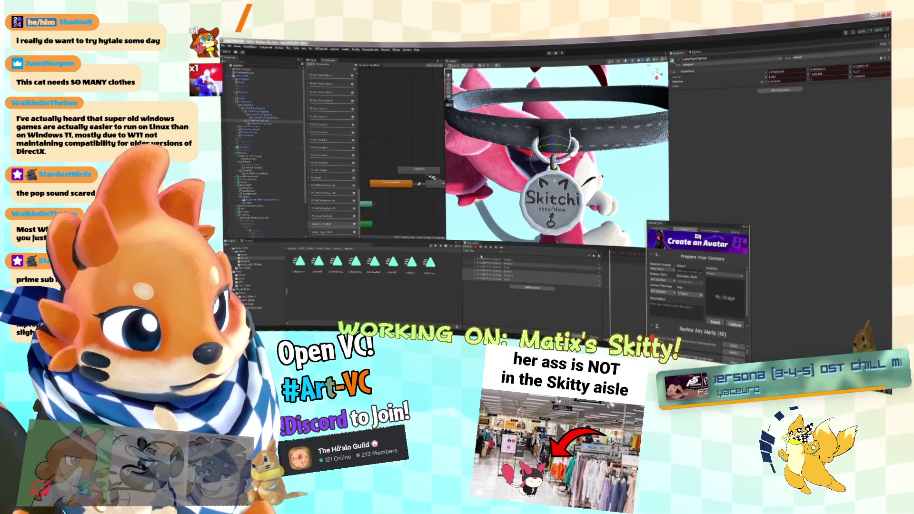
pyautogui.click(478, 252)
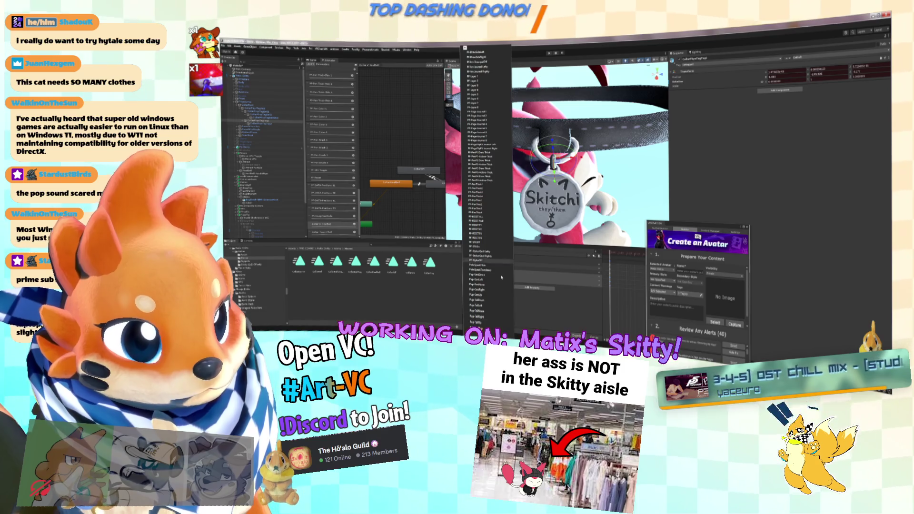
pyautogui.scroll(-10, 502, 276)
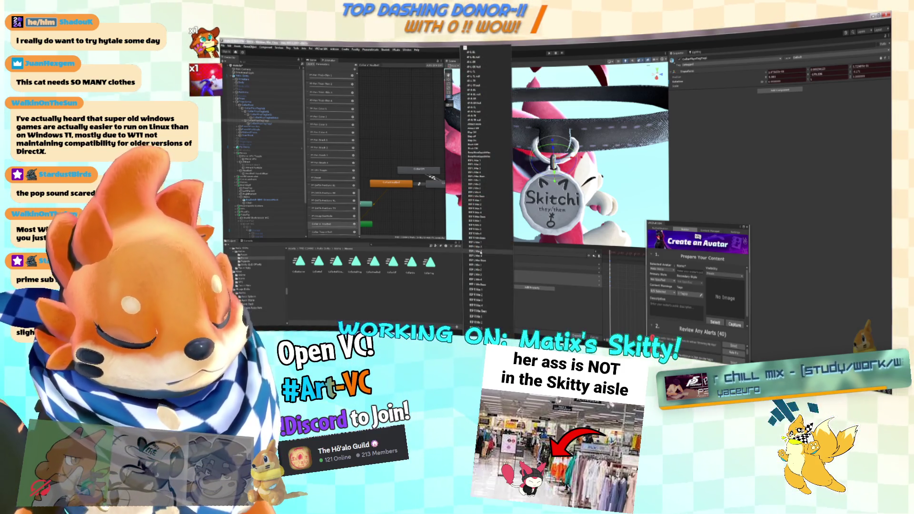
pyautogui.scroll(-5, 481, 251)
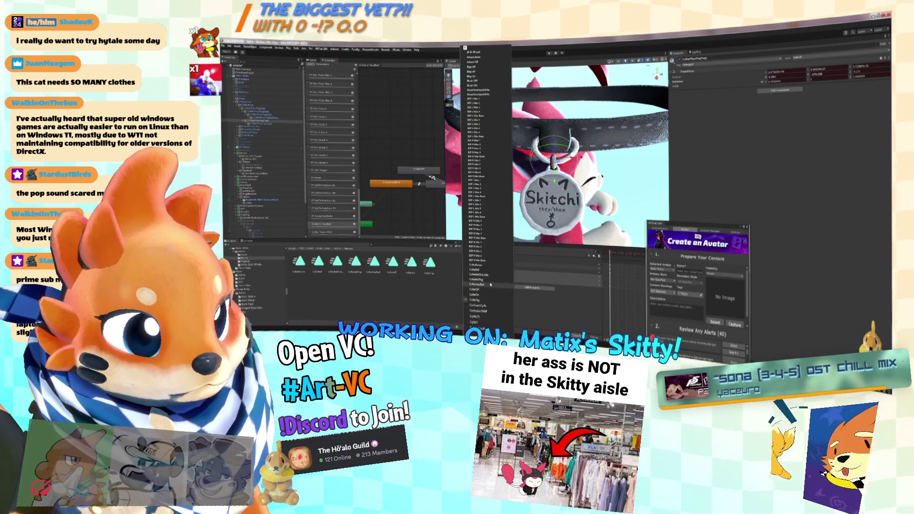
pyautogui.click(481, 284)
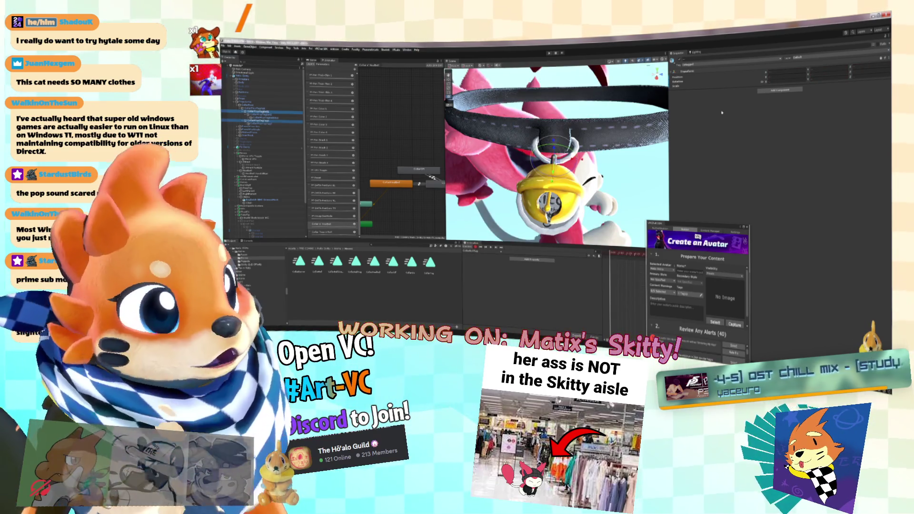
# Step: Add keys for the bell's Transform values, then select the avatar root and the Skitchi tag
pyautogui.rightClick(769, 74)
pyautogui.click(779, 117)
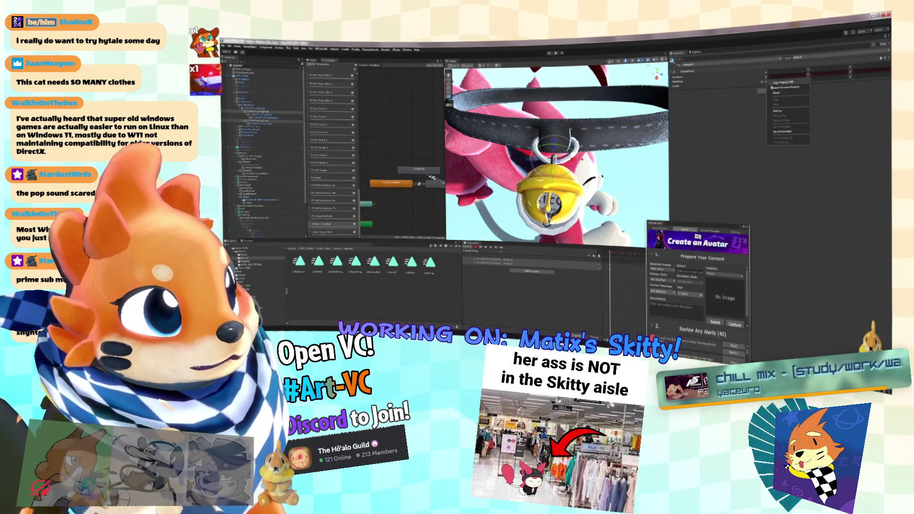
pyautogui.rightClick(767, 72)
pyautogui.click(780, 113)
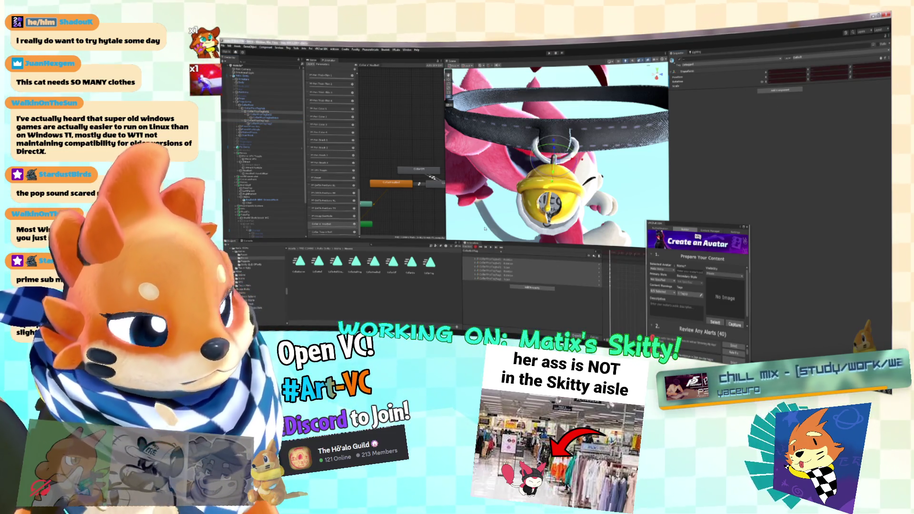
pyautogui.click(536, 263)
pyautogui.click(652, 230)
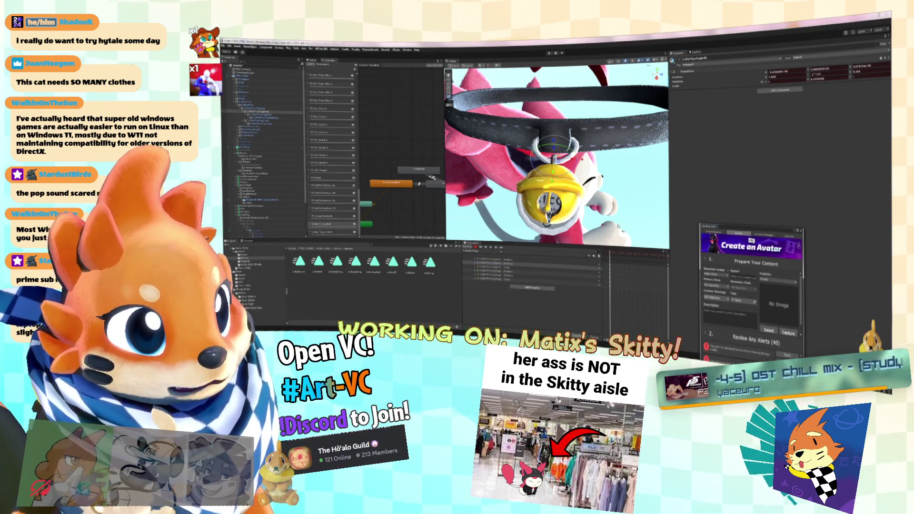
pyautogui.click(567, 224)
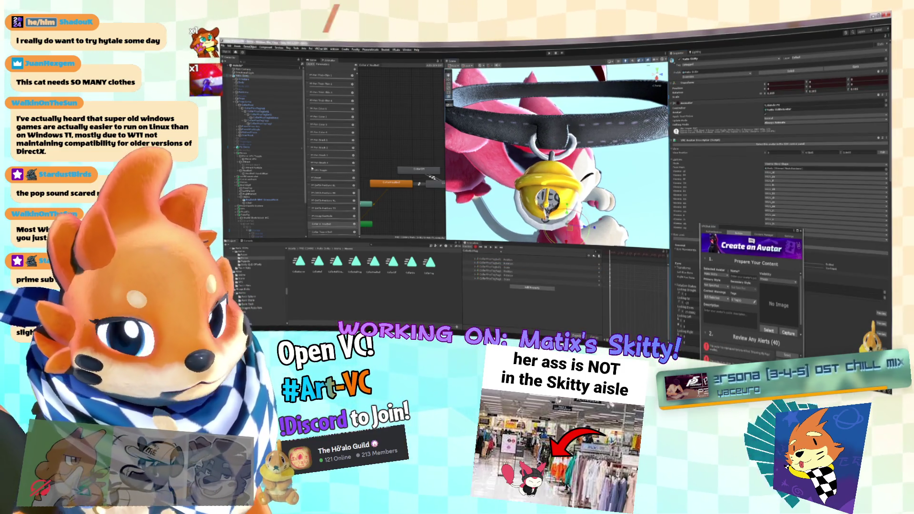
pyautogui.click(257, 111)
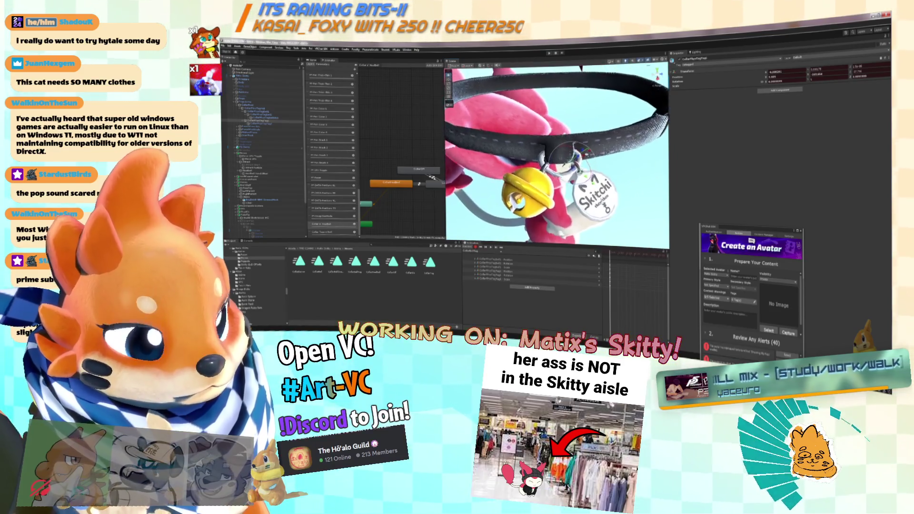
# Step: Inspect the parts under CollarFluxTogRad, framing the ring up close, then switch to Blender
pyautogui.click(260, 108)
pyautogui.click(296, 120)
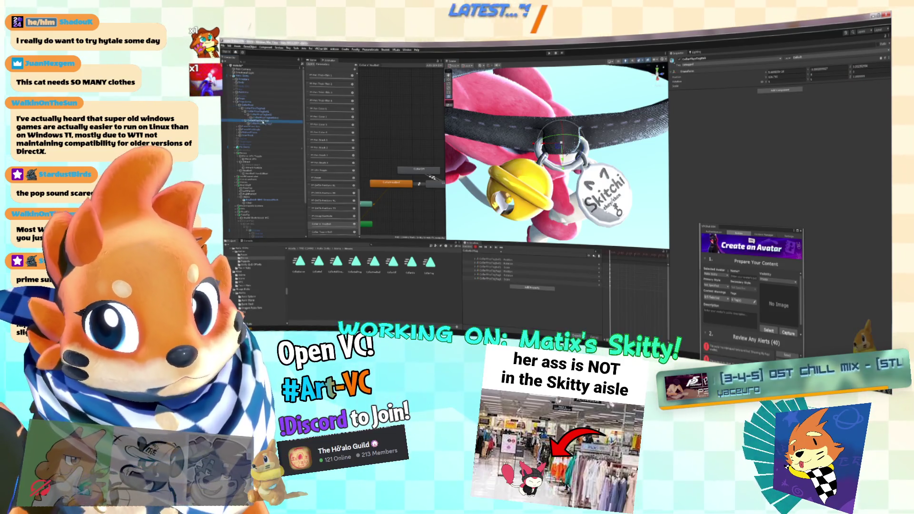
pyautogui.click(291, 114)
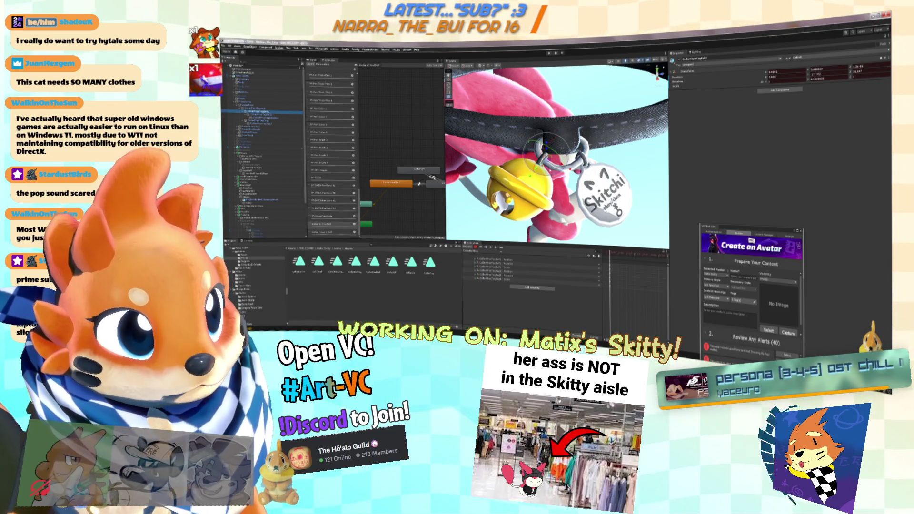
pyautogui.click(259, 110)
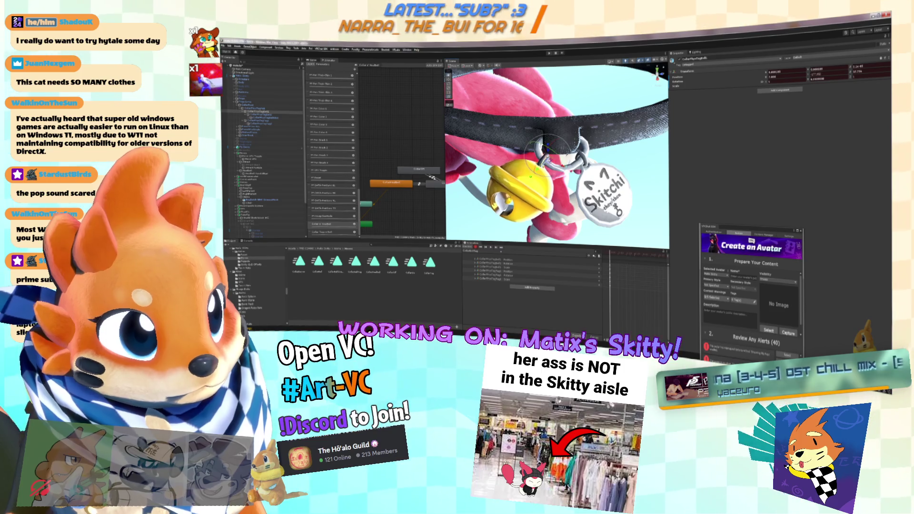
pyautogui.press('f')
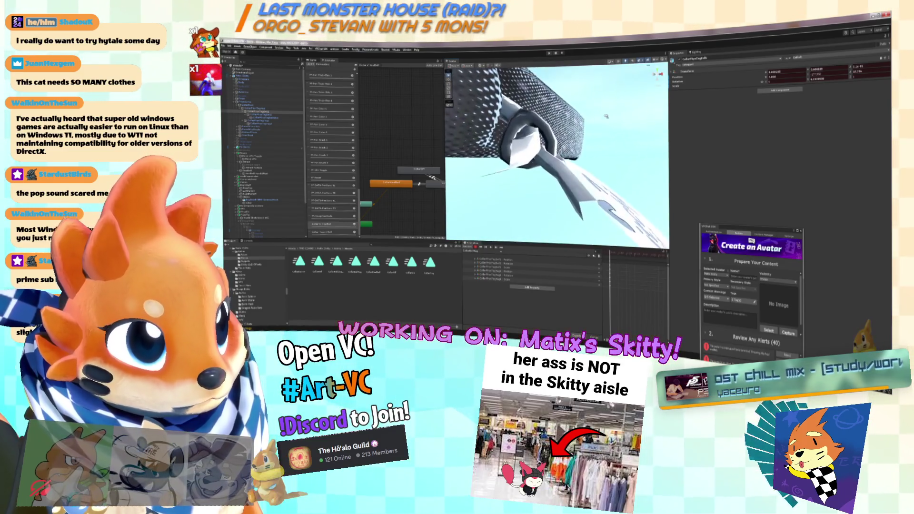
pyautogui.click(274, 121)
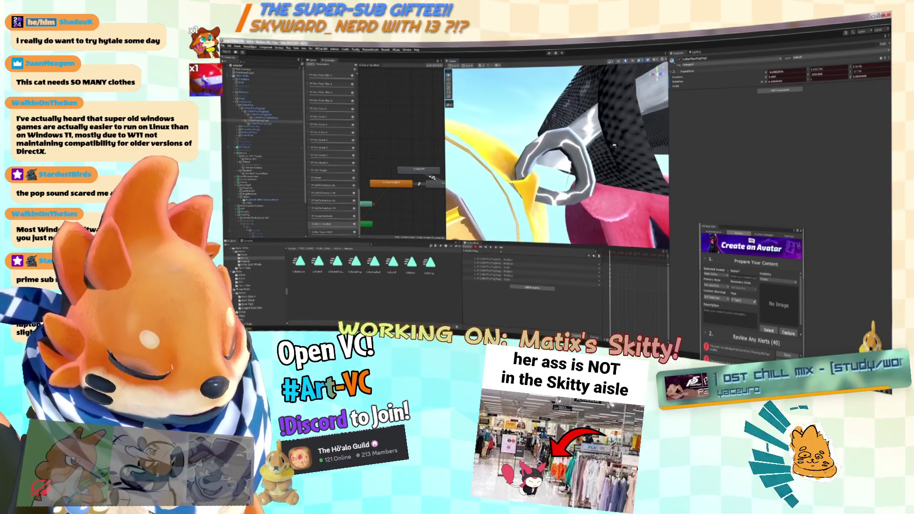
pyautogui.hotkey('alt', 'Tab')
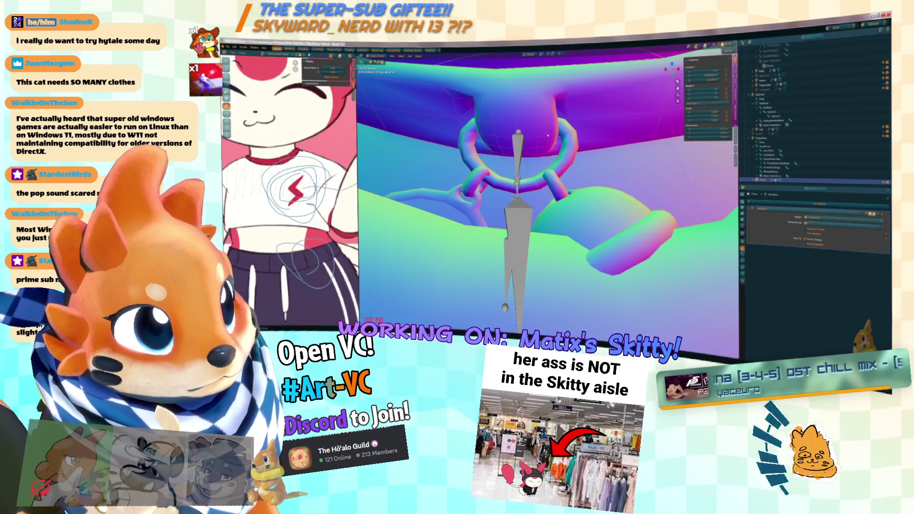
# Step: Check the ring mesh around its bone in Edit Mode, exit to the bones, and return to Unity
pyautogui.press('Tab')
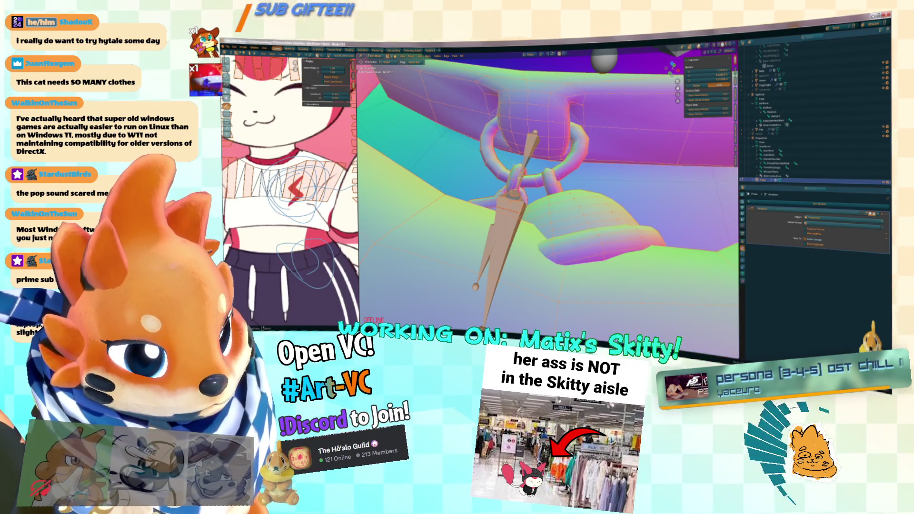
pyautogui.press('Tab')
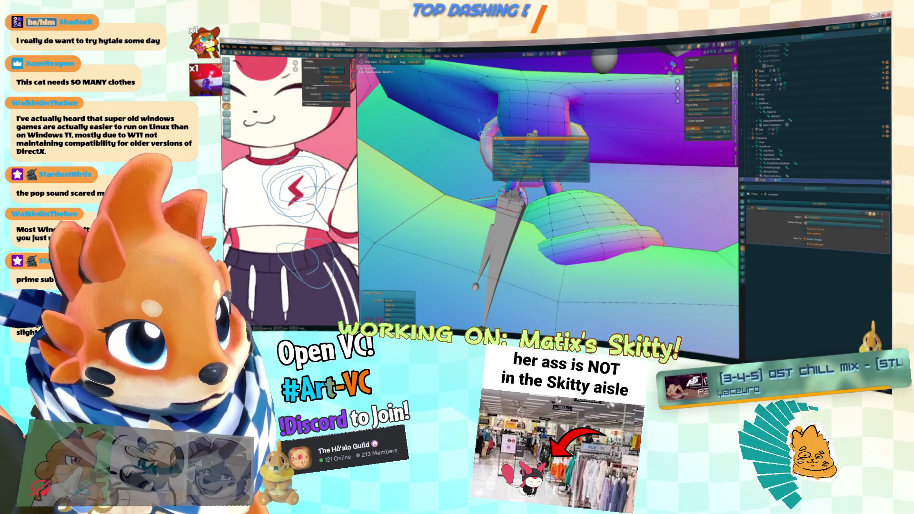
pyautogui.click(523, 152)
pyautogui.rightClick(552, 175)
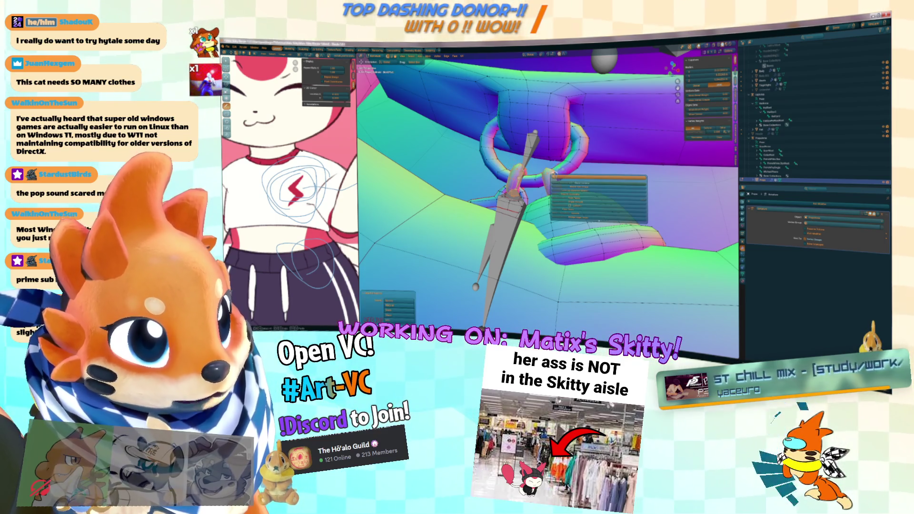
pyautogui.click(576, 193)
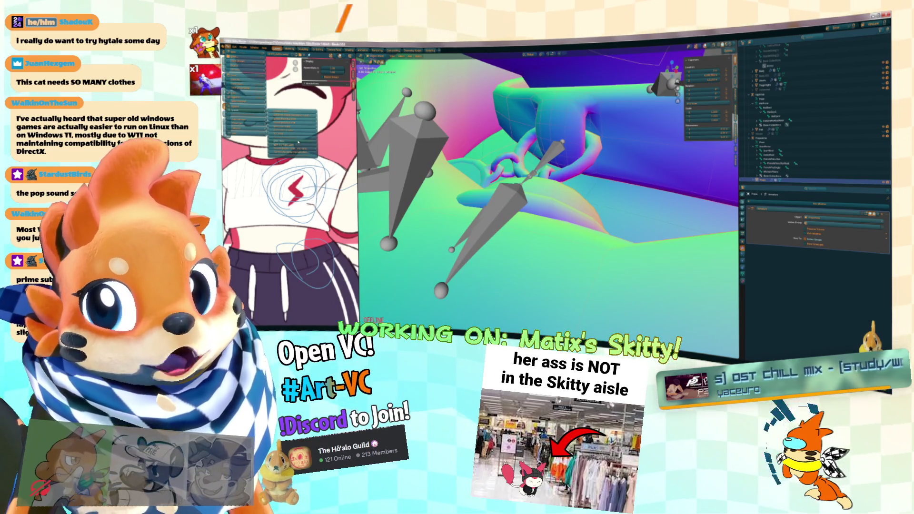
pyautogui.hotkey('ctrl', 'o')
pyautogui.hotkey('alt', 'Tab')
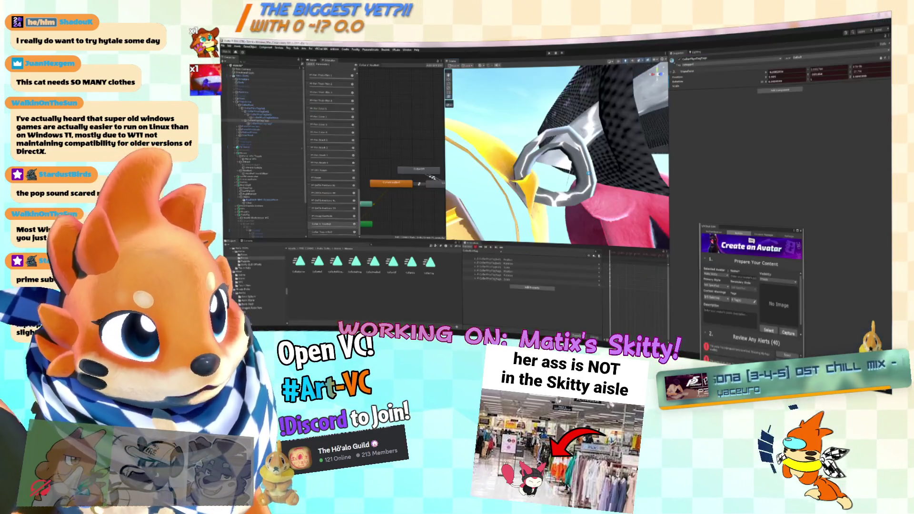
pyautogui.scroll(5, 557, 152)
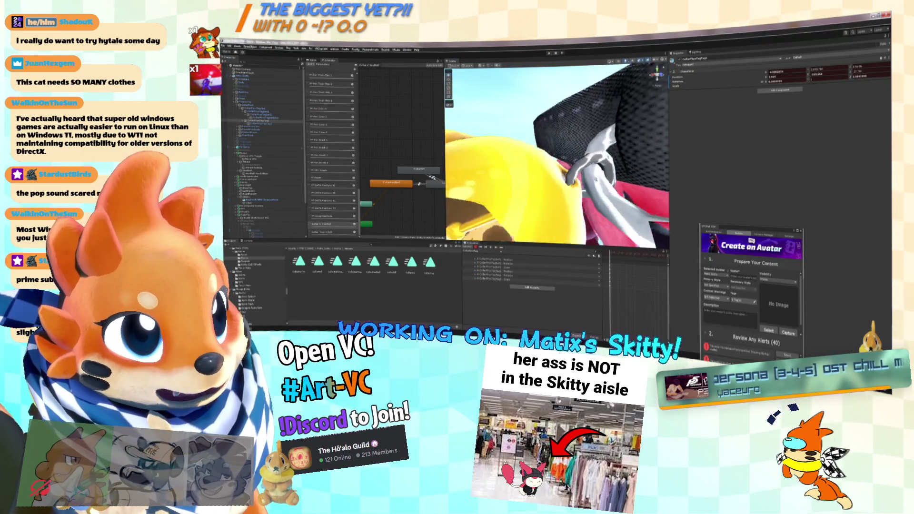
pyautogui.scroll(4, 557, 157)
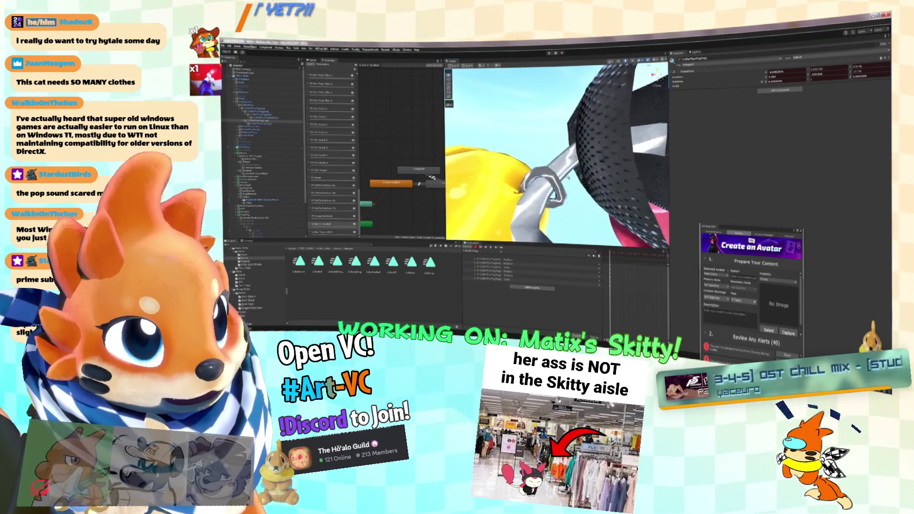
pyautogui.scroll(3, 561, 165)
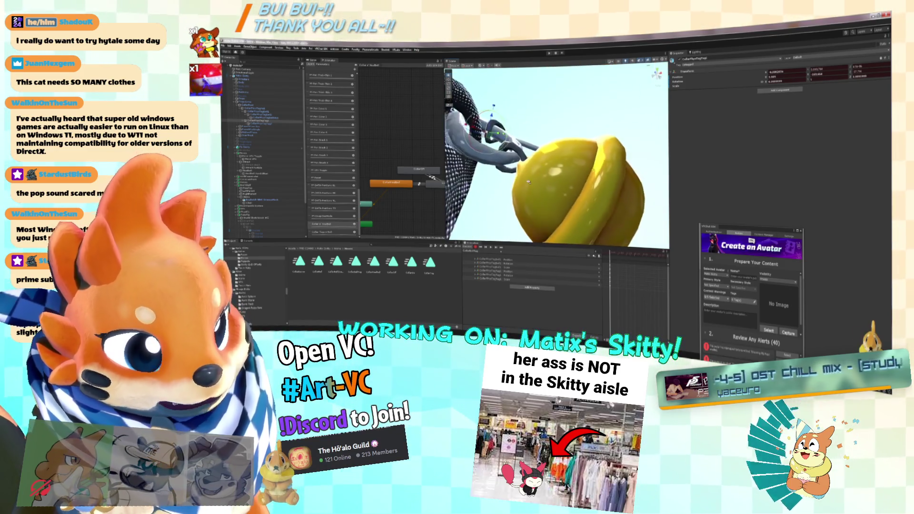
pyautogui.moveTo(472, 138)
pyautogui.mouseDown()
pyautogui.moveTo(516, 139)
pyautogui.moveTo(521, 179)
pyautogui.moveTo(505, 157)
pyautogui.moveTo(614, 152)
pyautogui.mouseUp()
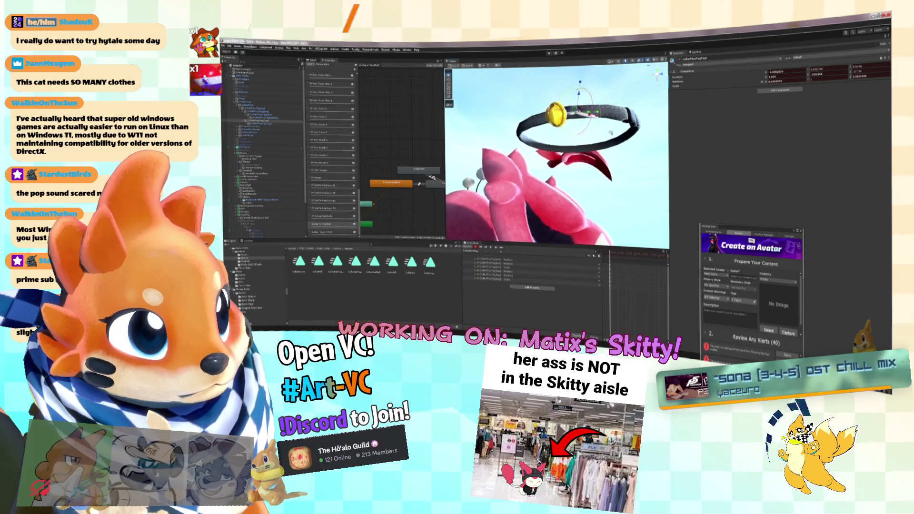
pyautogui.moveTo(626, 143); pyautogui.dragTo(615, 120)
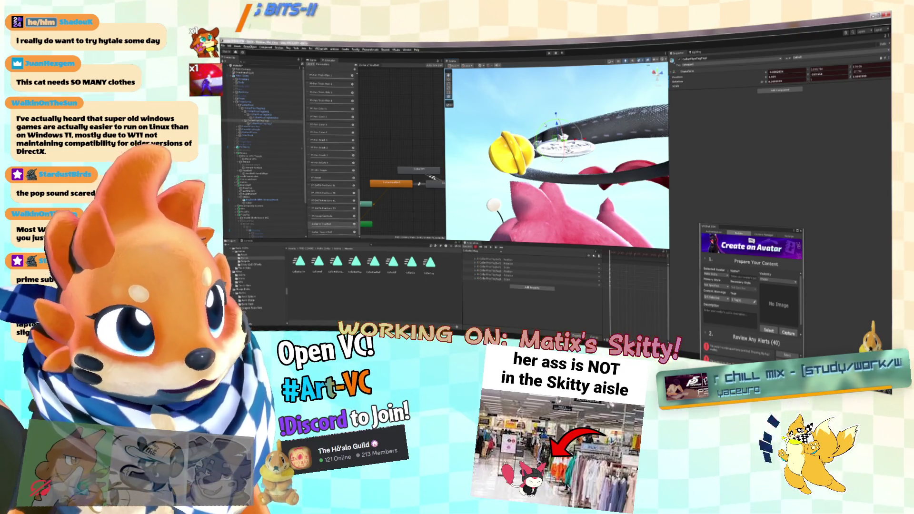
pyautogui.moveTo(557, 143)
pyautogui.mouseDown()
pyautogui.moveTo(553, 191)
pyautogui.moveTo(474, 249)
pyautogui.mouseUp()
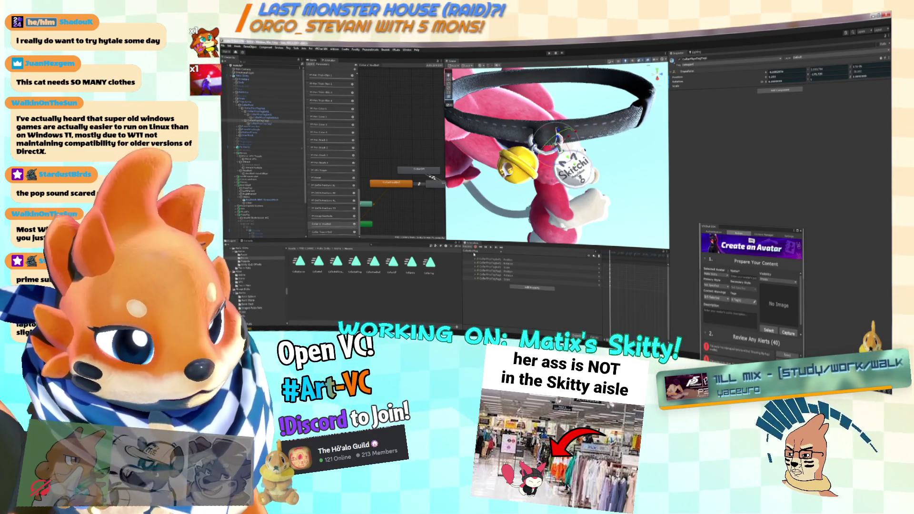
# Step: Load a collar clip's tracks from the Animation clip list
pyautogui.click(474, 254)
pyautogui.scroll(-10, 481, 142)
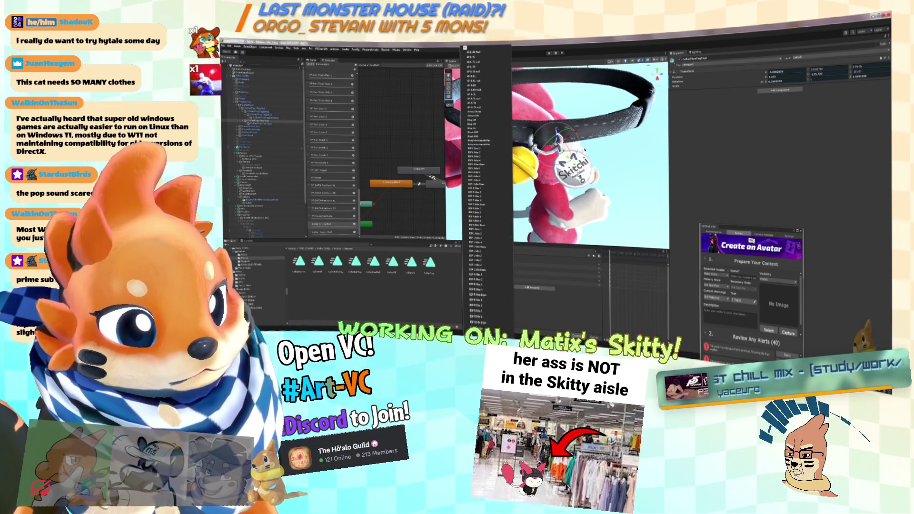
pyautogui.click(486, 256)
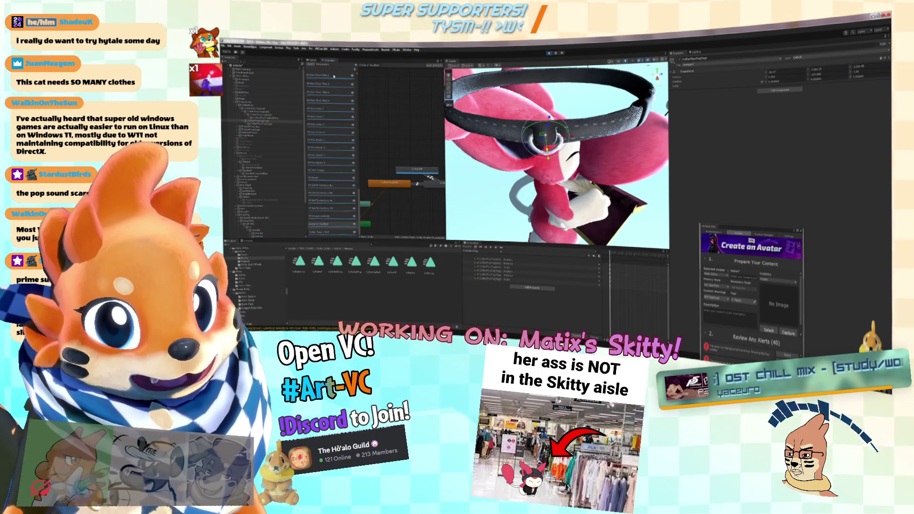
pyautogui.scroll(-10, 343, 223)
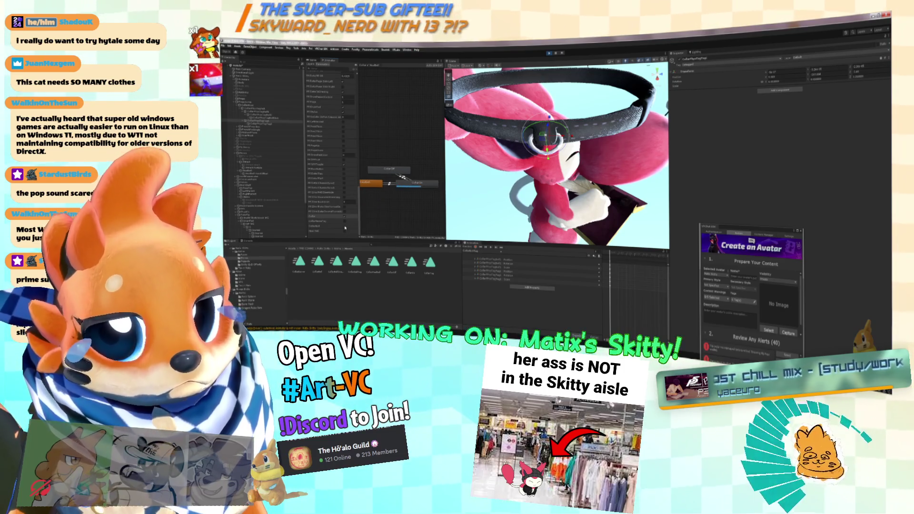
# Step: Toggle the collar bool parameters on and off, showing and hiding the gold bell and Skitchi tag
pyautogui.click(345, 227)
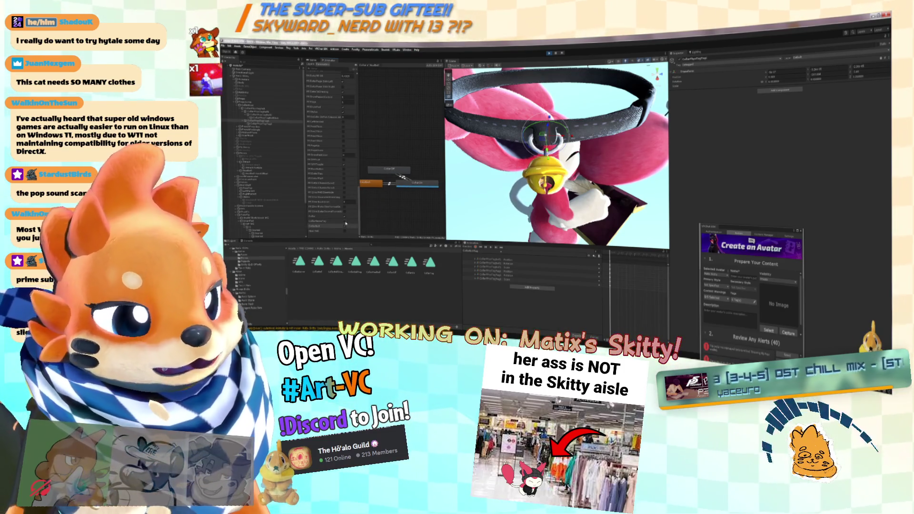
pyautogui.click(344, 222)
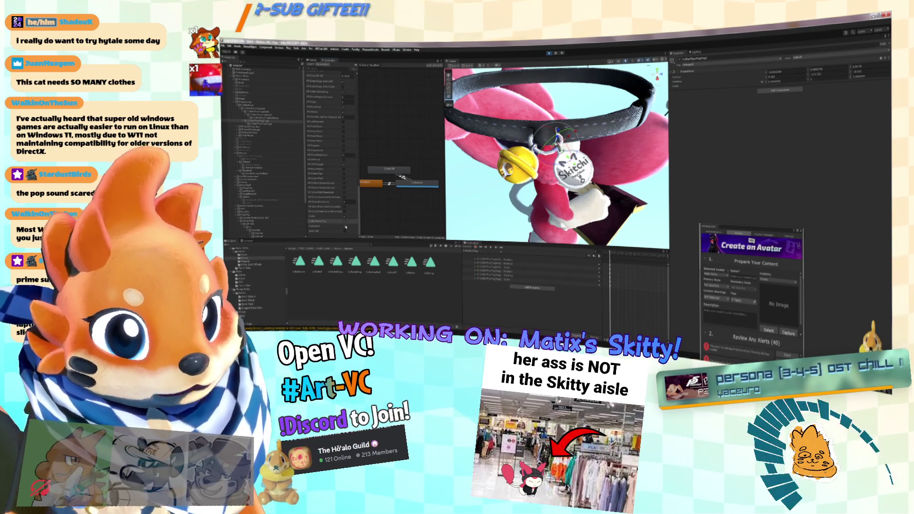
pyautogui.click(345, 227)
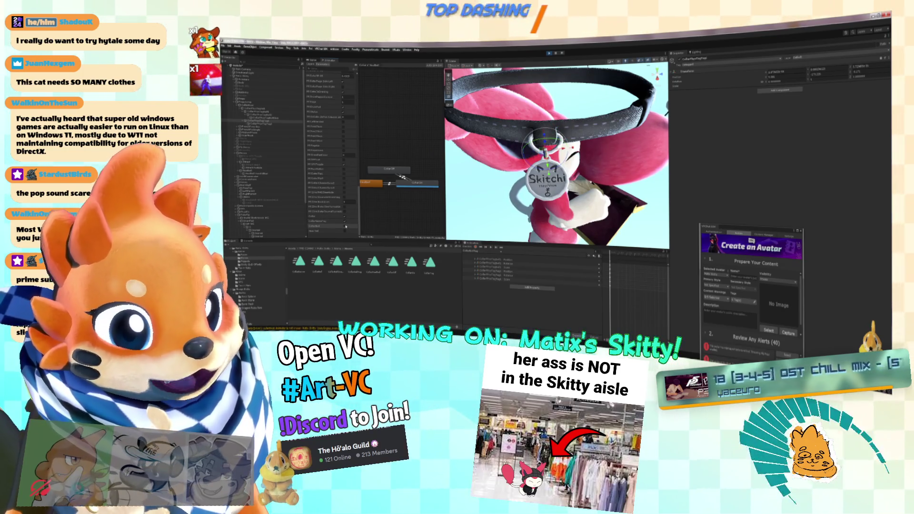
pyautogui.click(345, 227)
pyautogui.click(346, 223)
pyautogui.click(346, 222)
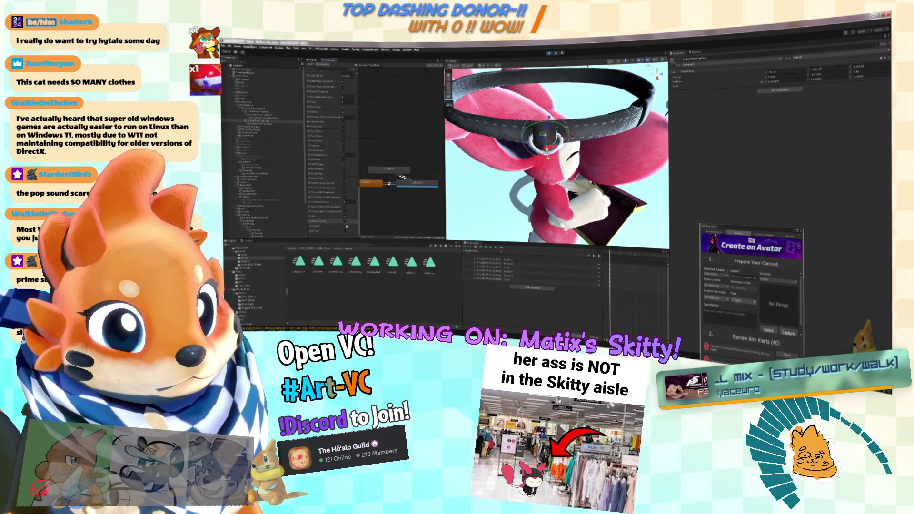
pyautogui.click(346, 227)
pyautogui.click(346, 222)
pyautogui.click(346, 227)
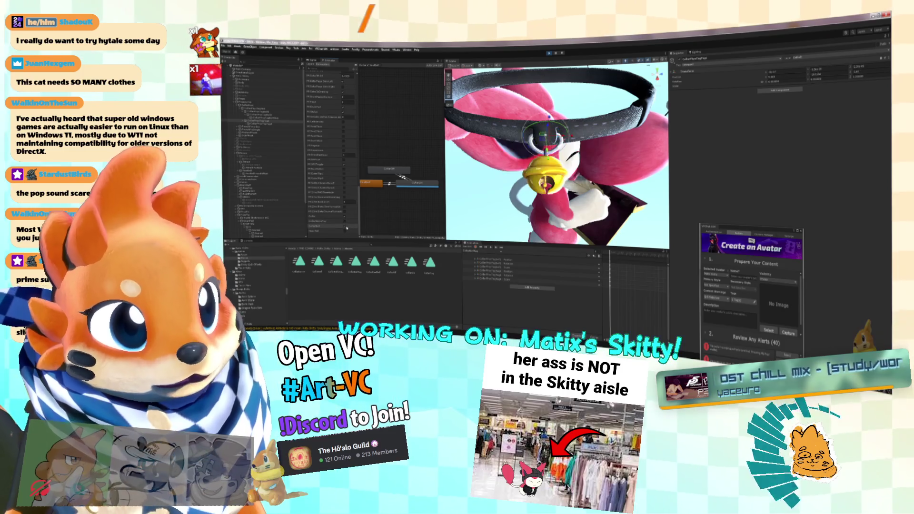
pyautogui.click(345, 222)
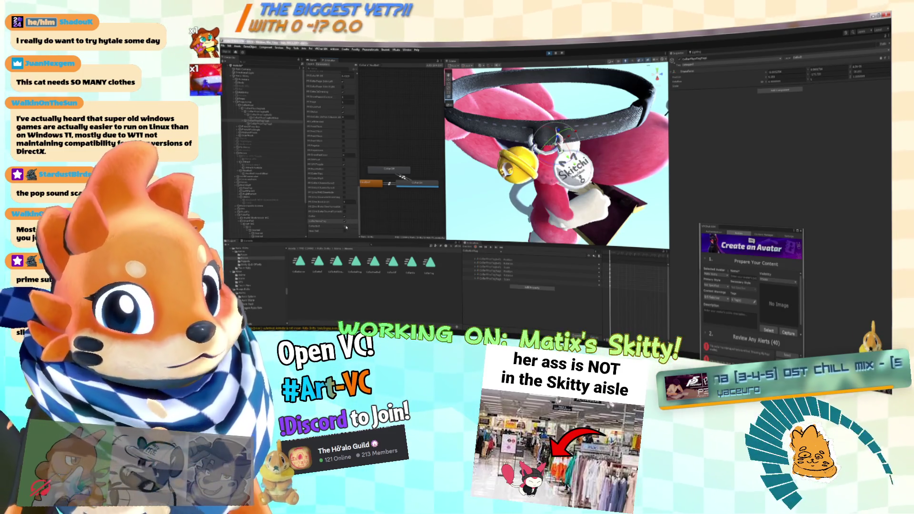
pyautogui.click(346, 227)
pyautogui.click(347, 227)
pyautogui.click(346, 232)
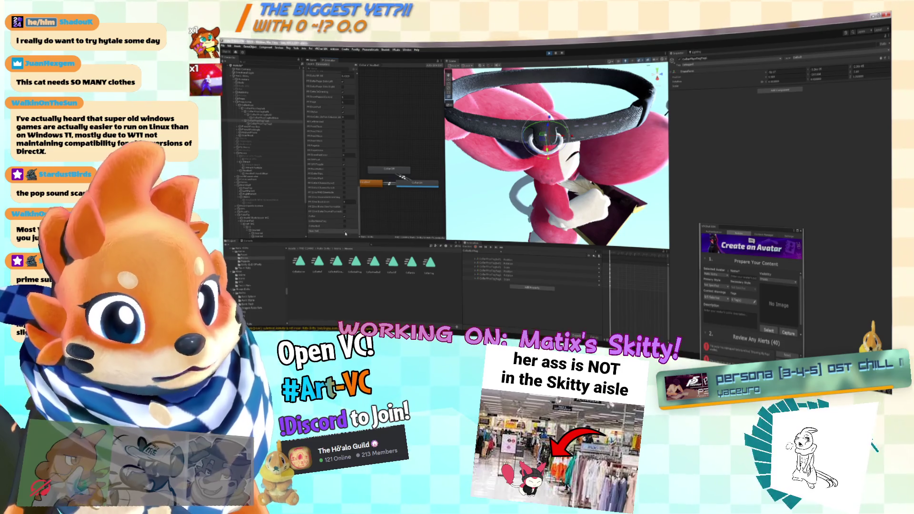
pyautogui.click(346, 226)
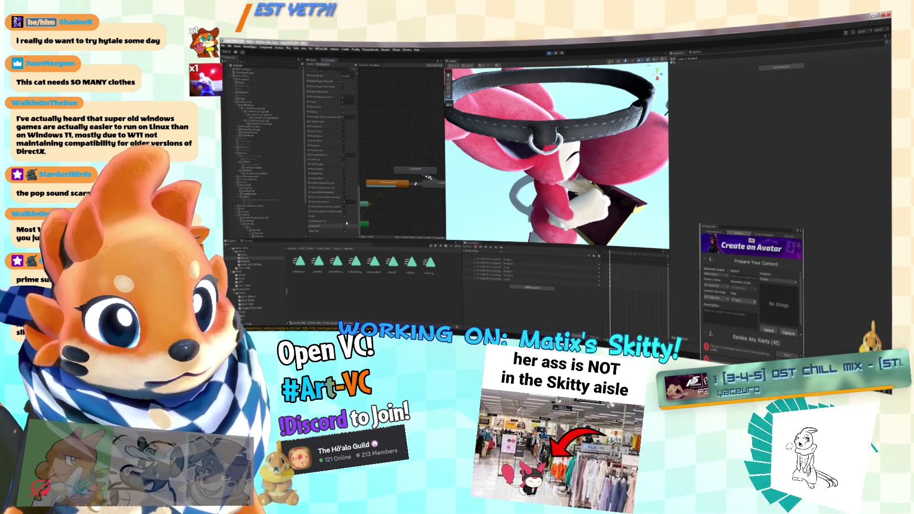
pyautogui.click(347, 223)
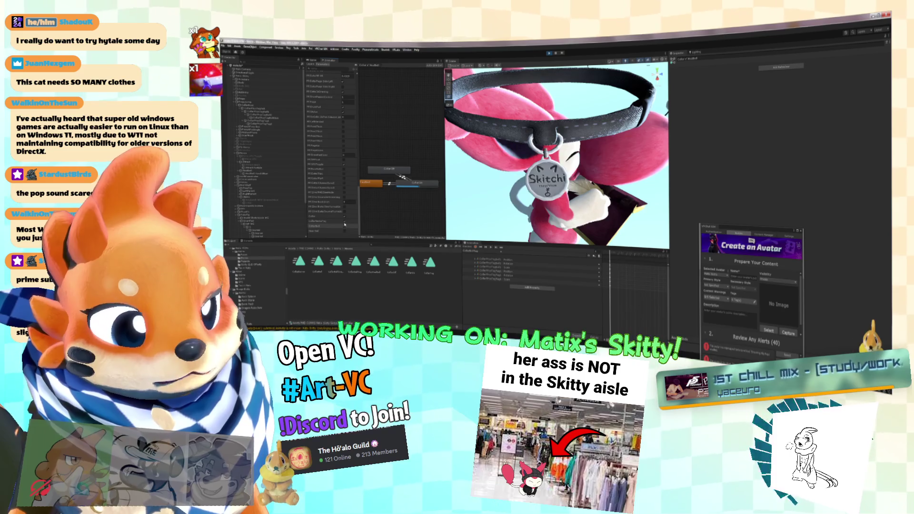
pyautogui.click(345, 226)
pyautogui.click(345, 225)
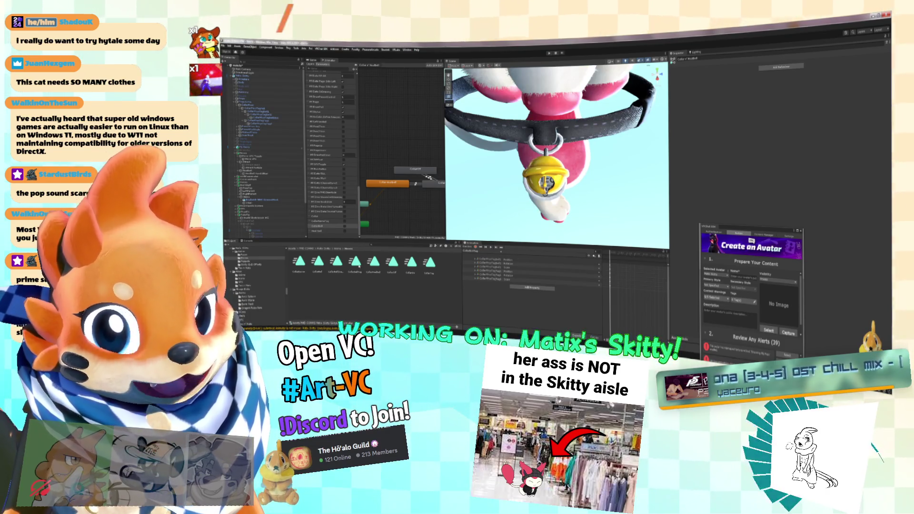
# Step: Rename the third animation clip to 'sub-n-leftiments'
pyautogui.click(341, 267)
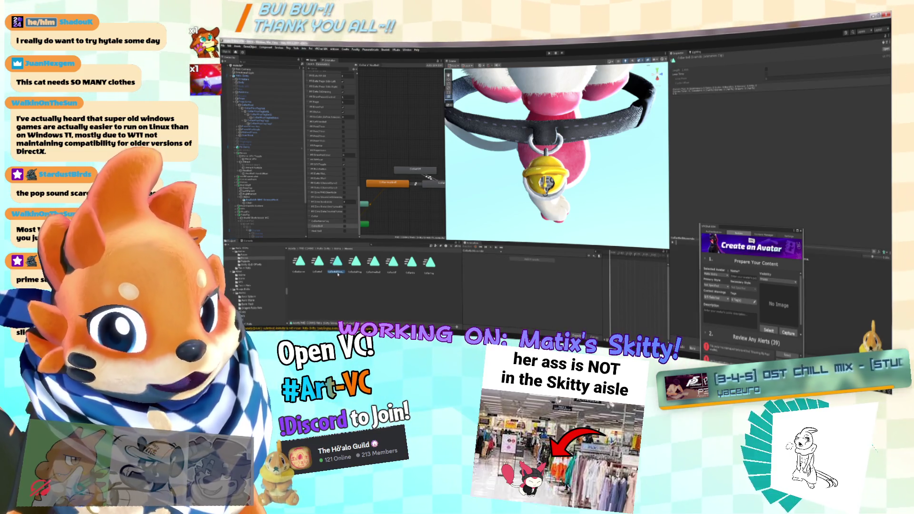
pyautogui.click(338, 272)
pyautogui.write('sub-n-leftiments')
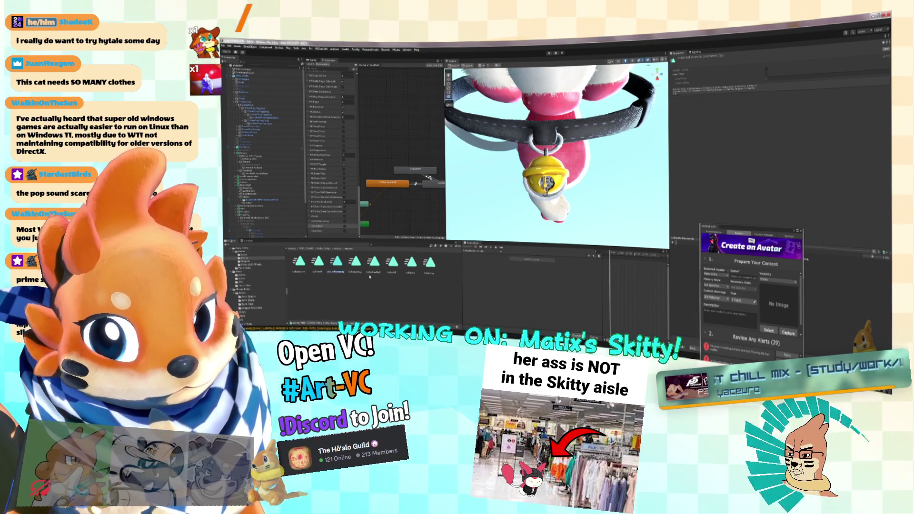
pyautogui.press('Return')
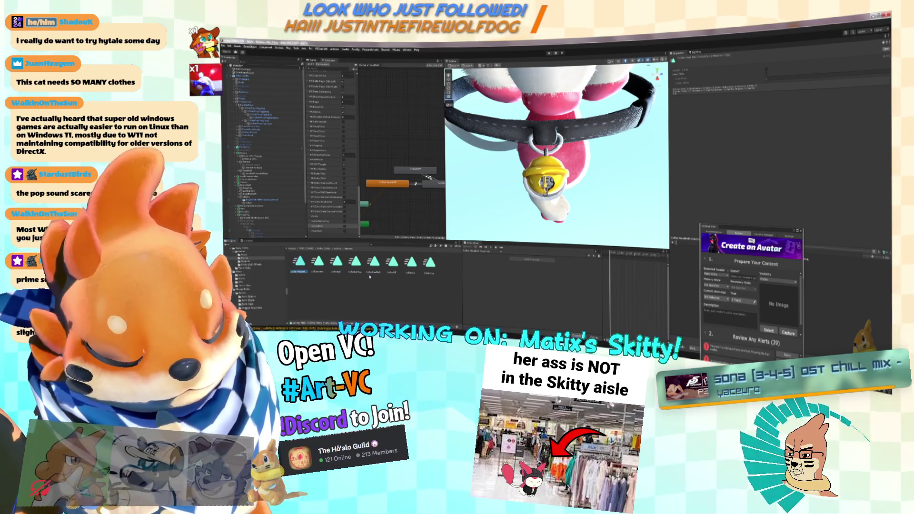
# Step: Select the Collar Headbell state, widen the state graph, and select the CollarOff→CollarOn transition
pyautogui.click(305, 289)
pyautogui.click(299, 273)
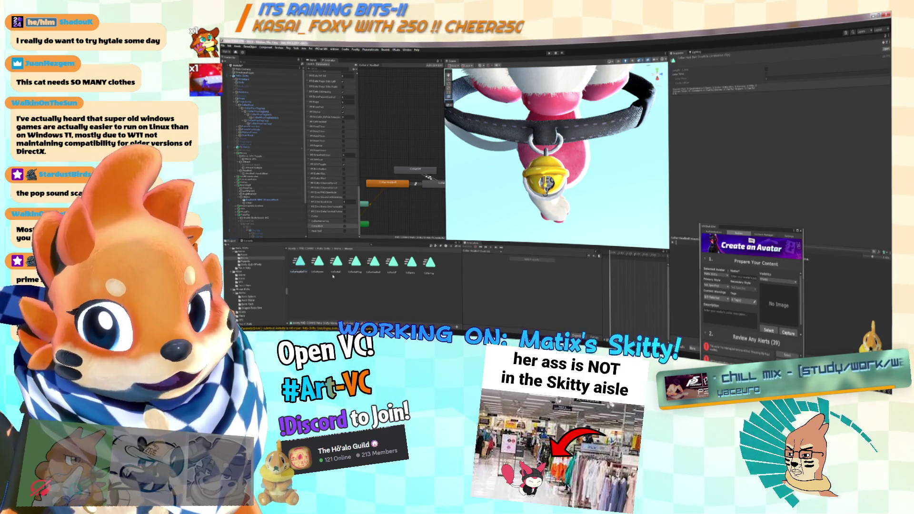
pyautogui.click(401, 185)
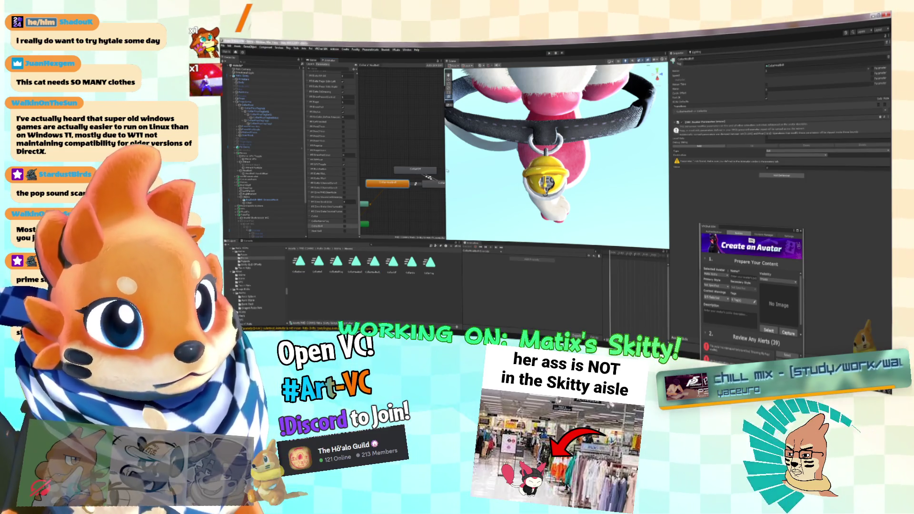
pyautogui.moveTo(447, 170); pyautogui.dragTo(505, 171)
pyautogui.scroll(1, 456, 192)
pyautogui.click(437, 170)
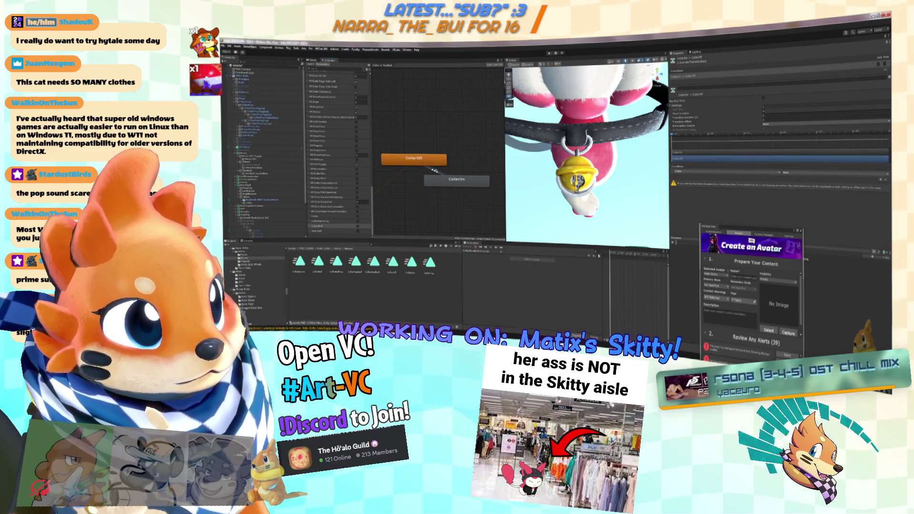
# Step: Add a parameter condition to the CollarOff→CollarOn transition and recheck the transition entry
pyautogui.click(729, 172)
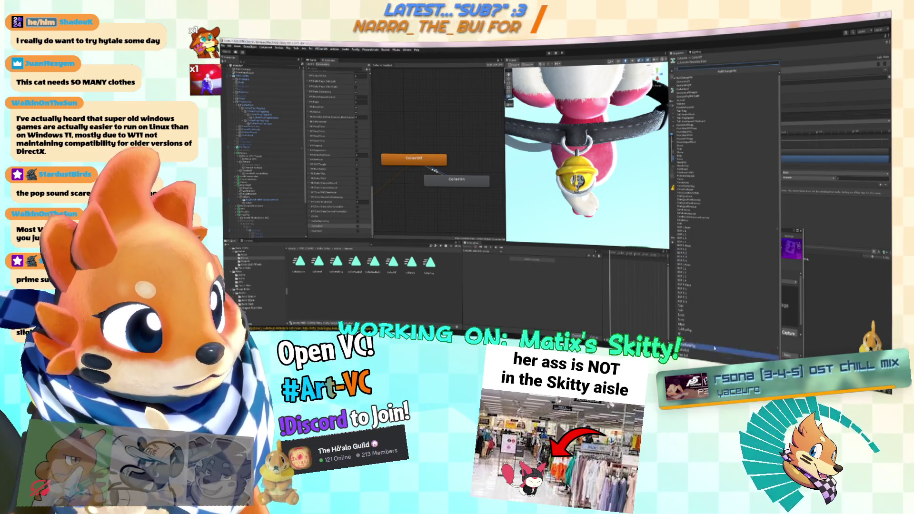
pyautogui.click(700, 355)
pyautogui.click(789, 174)
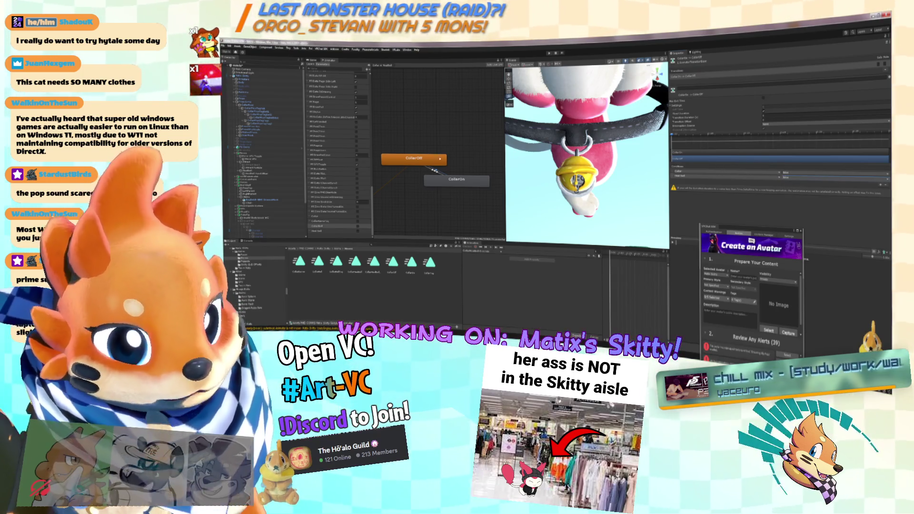
pyautogui.click(434, 170)
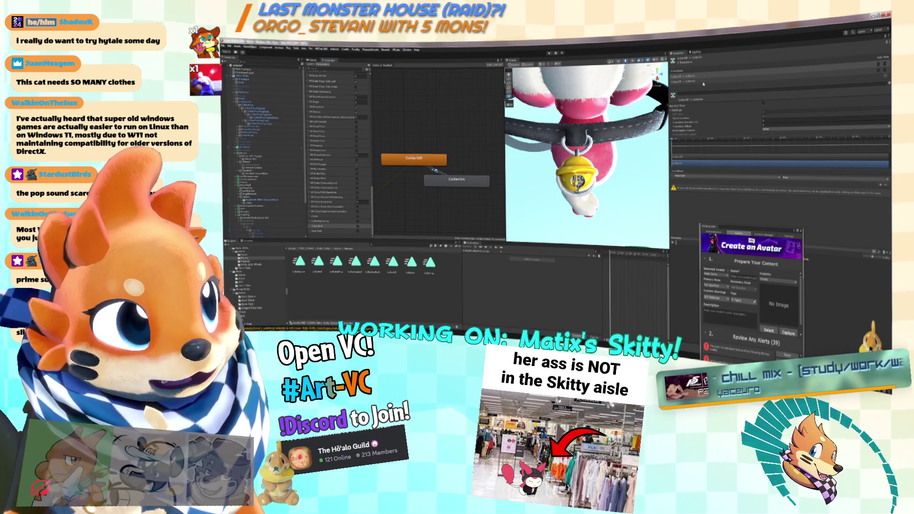
pyautogui.click(705, 77)
# Step: Select the CollarOn state and enter Play mode to test the avatar
pyautogui.scroll(-3, 503, 153)
pyautogui.click(490, 157)
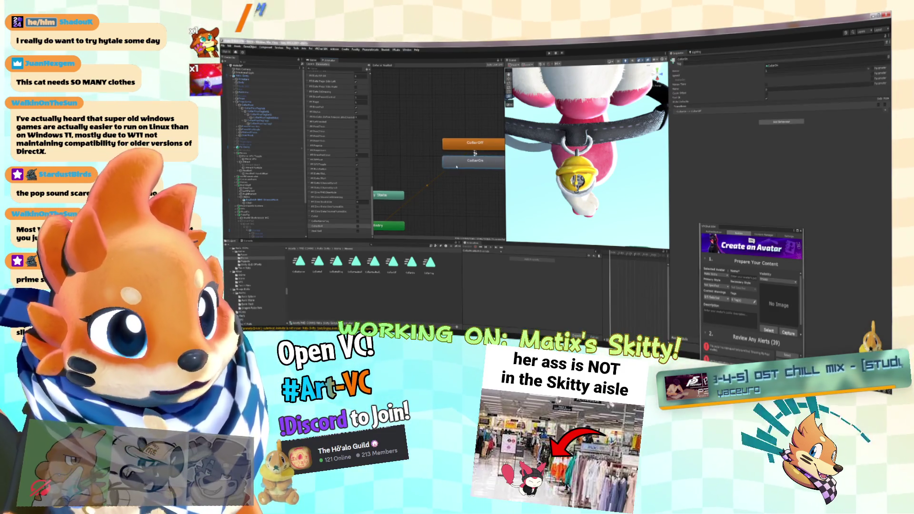
pyautogui.scroll(3, 477, 152)
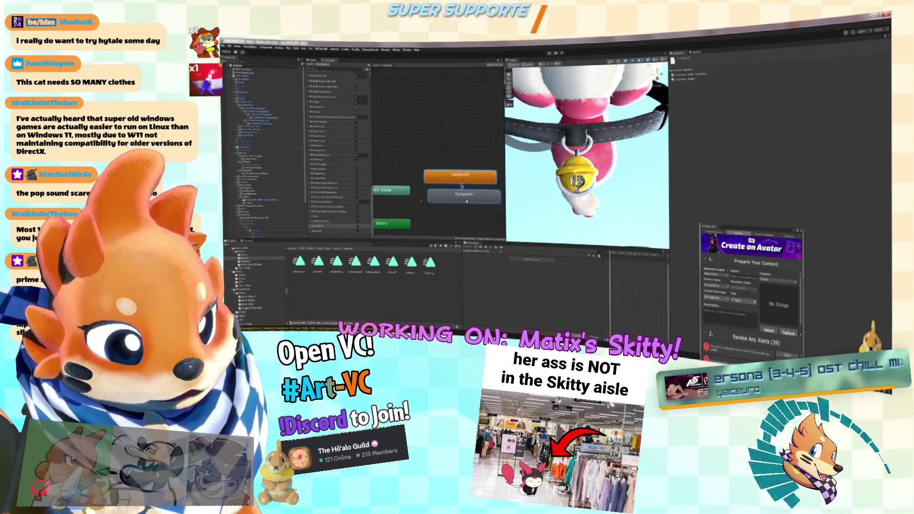
pyautogui.click(478, 210)
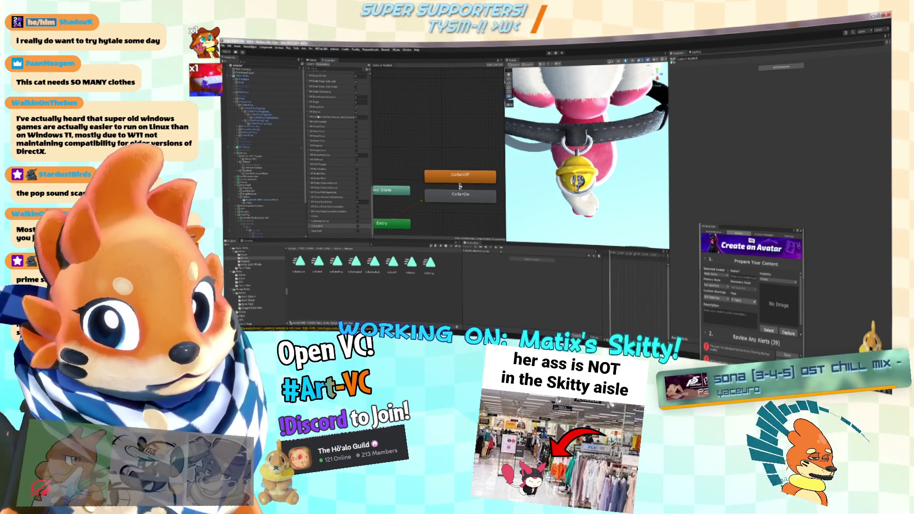
pyautogui.click(551, 53)
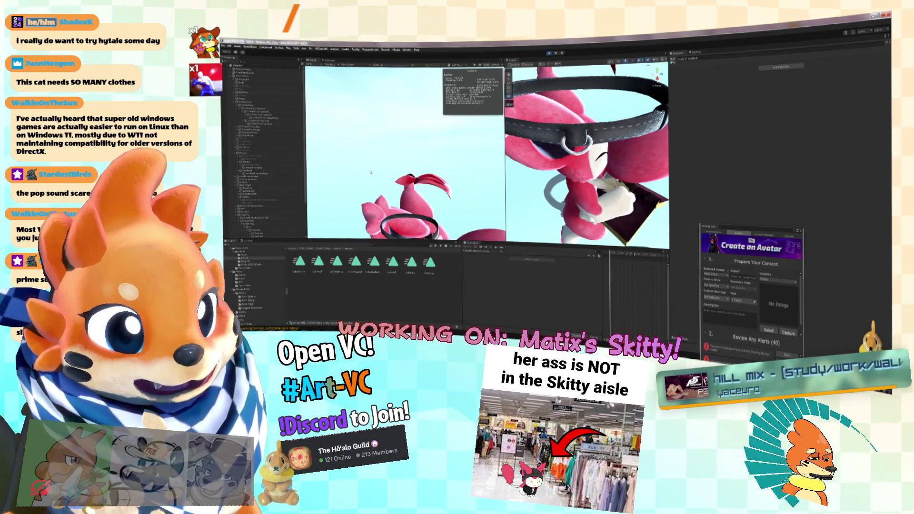
# Step: Select the avatar root, choose a clip to edit, and start animation recording
pyautogui.click(244, 76)
pyautogui.click(483, 253)
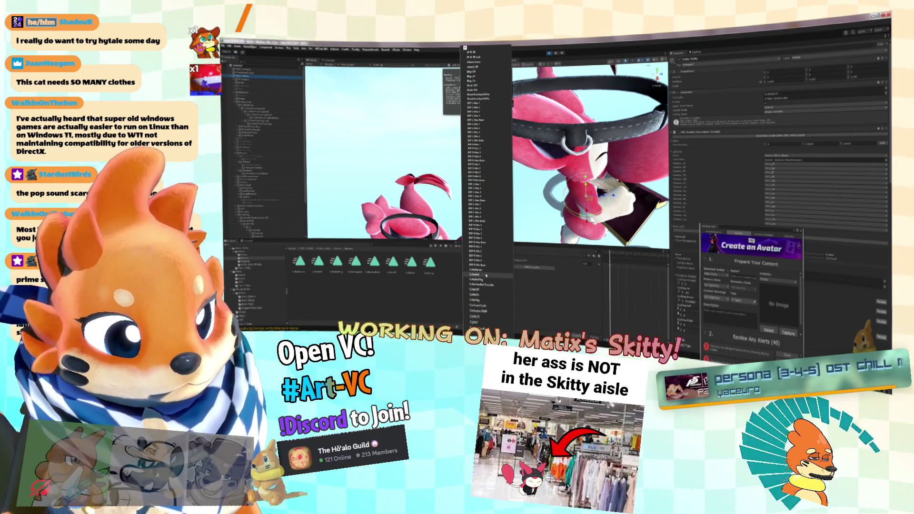
pyautogui.click(484, 294)
pyautogui.click(476, 247)
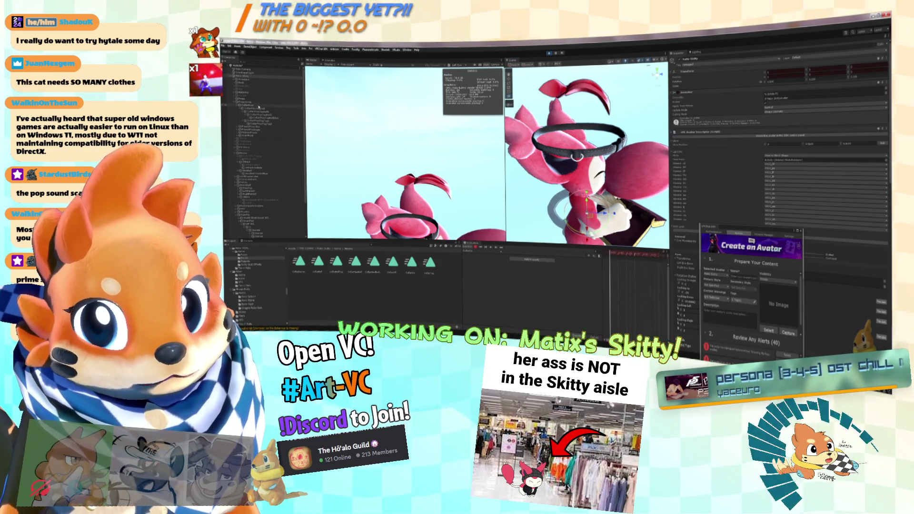
# Step: Adjust the collar constraint's source values, shrinking the collar to a thin ring
pyautogui.click(260, 106)
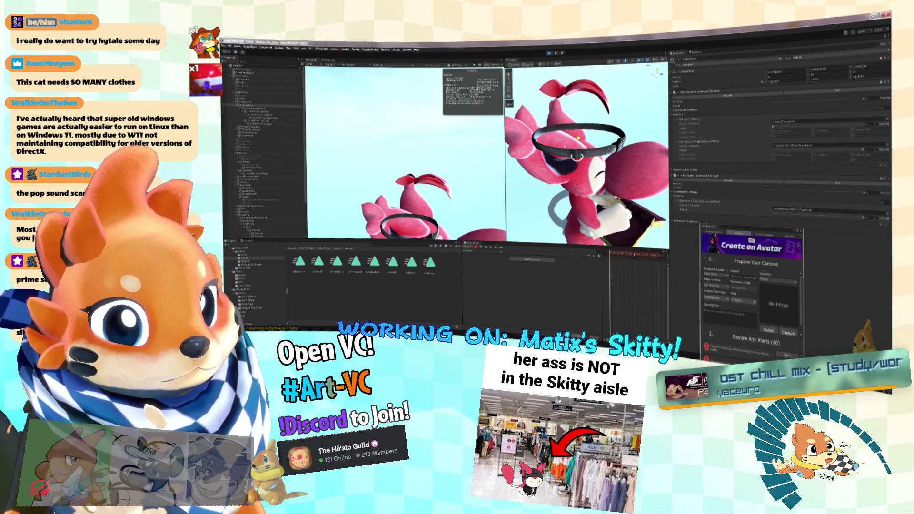
pyautogui.scroll(-5, 274, 198)
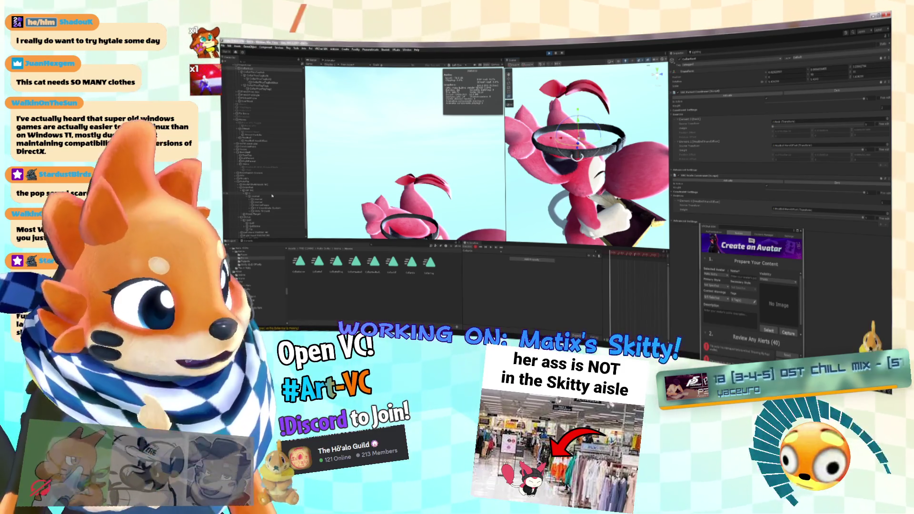
pyautogui.click(865, 127)
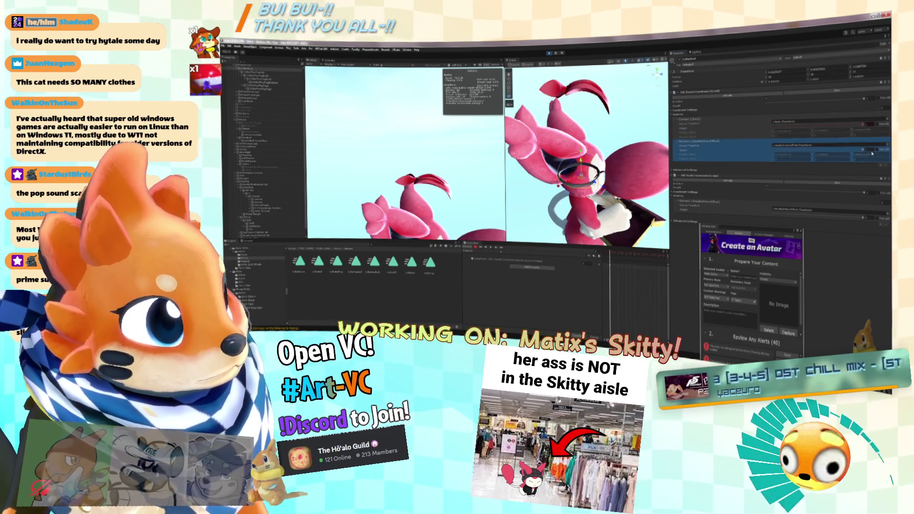
pyautogui.click(785, 132)
pyautogui.scroll(10, 590, 127)
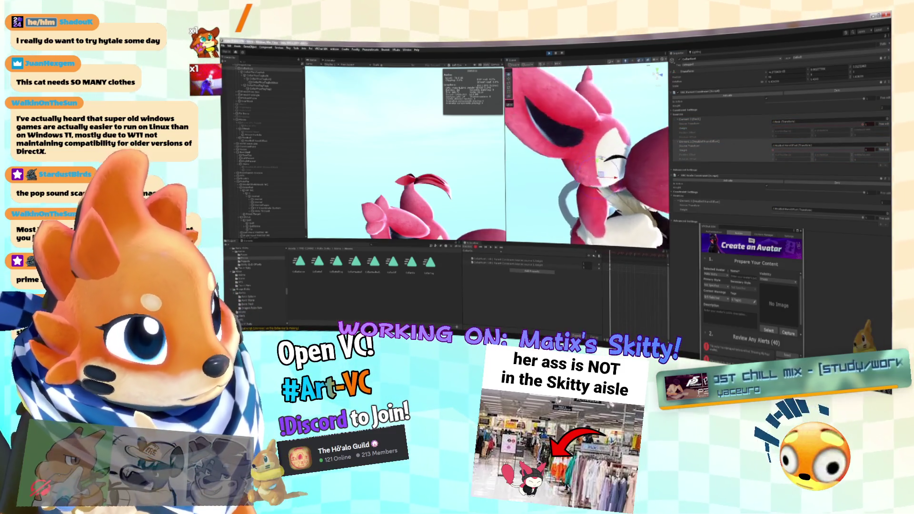
pyautogui.scroll(5, 589, 128)
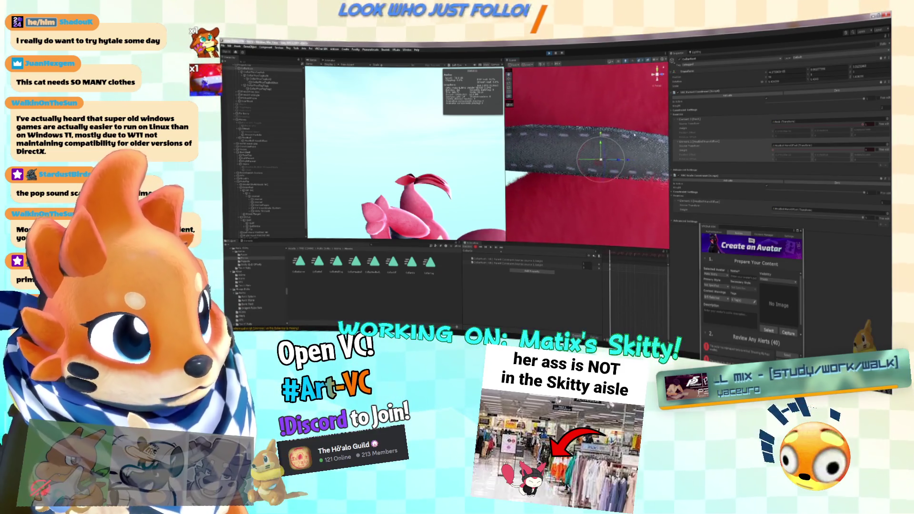
pyautogui.moveTo(861, 220); pyautogui.dragTo(730, 221)
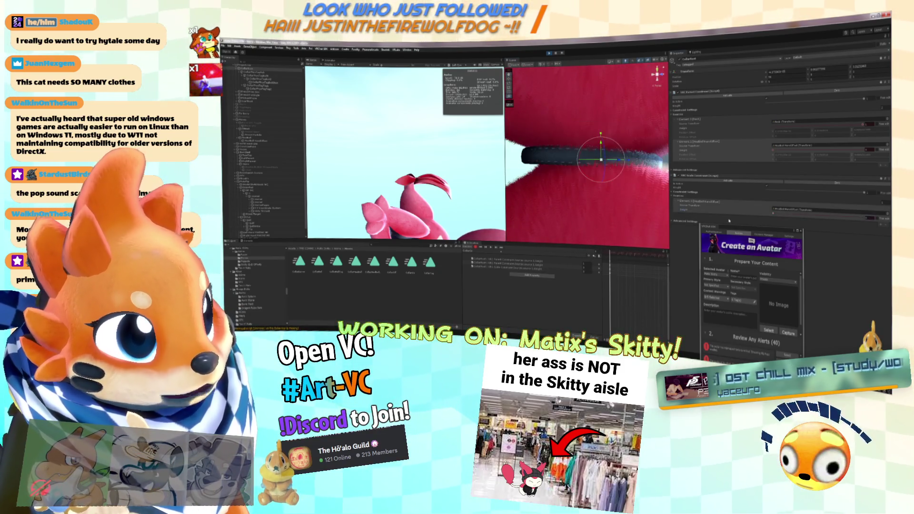
# Step: Frame the collar, widen the 3D scene area, and switch to the music player
pyautogui.scroll(6, 567, 156)
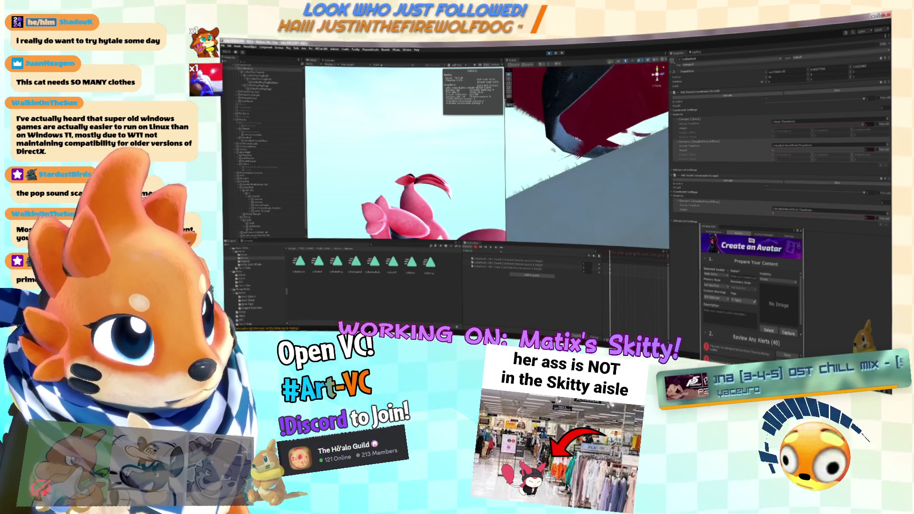
pyautogui.scroll(5, 585, 152)
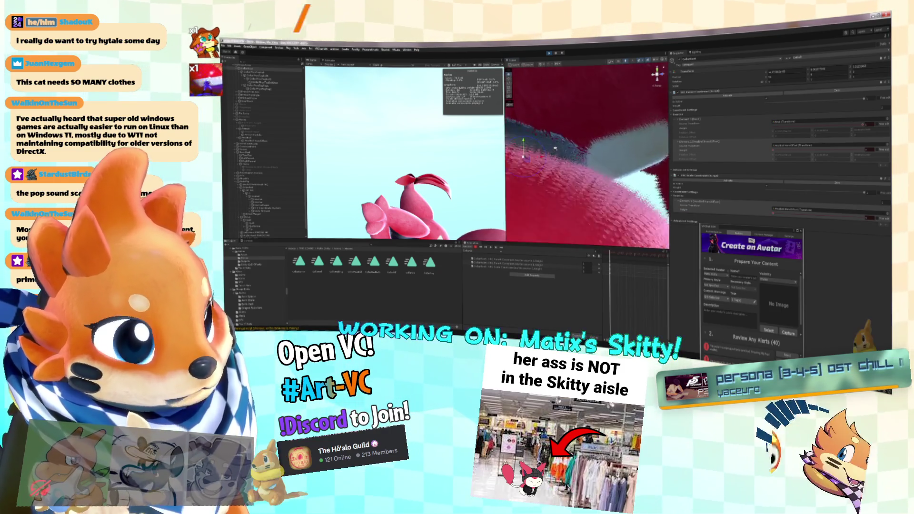
pyautogui.scroll(-3, 513, 149)
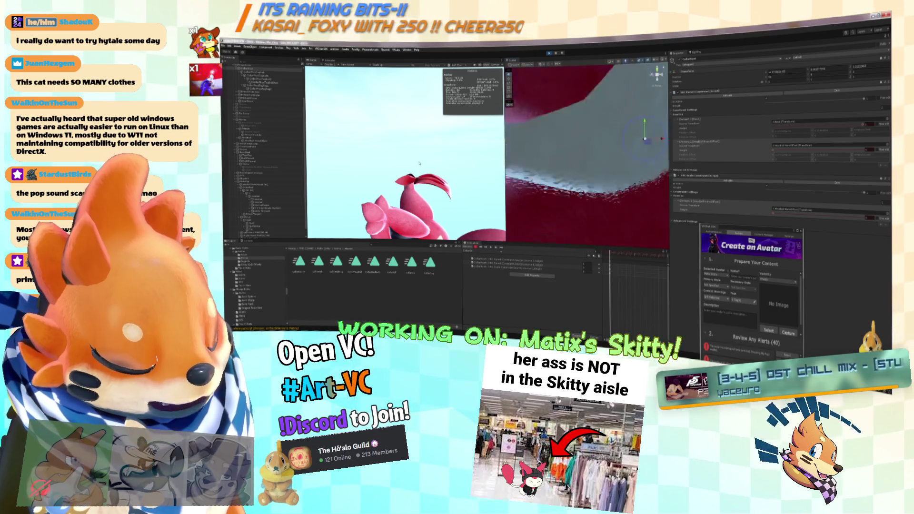
pyautogui.scroll(-5, 587, 157)
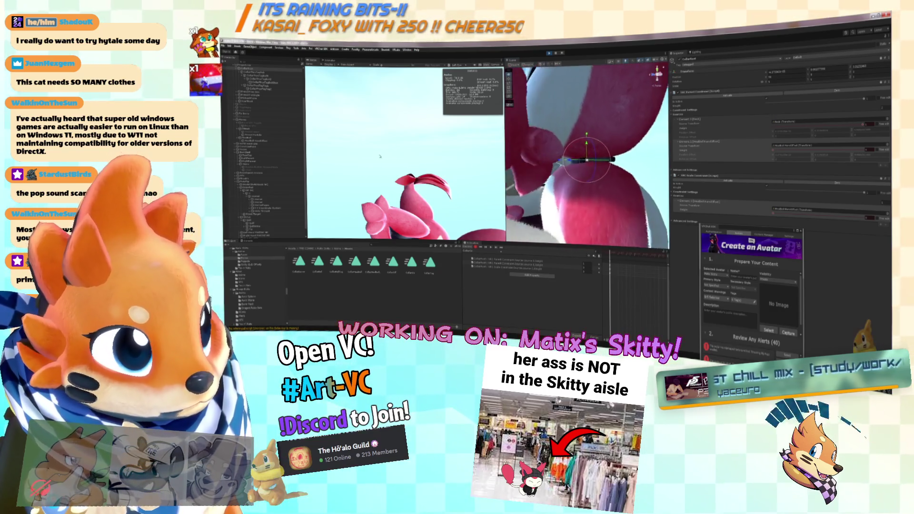
pyautogui.scroll(5, 552, 162)
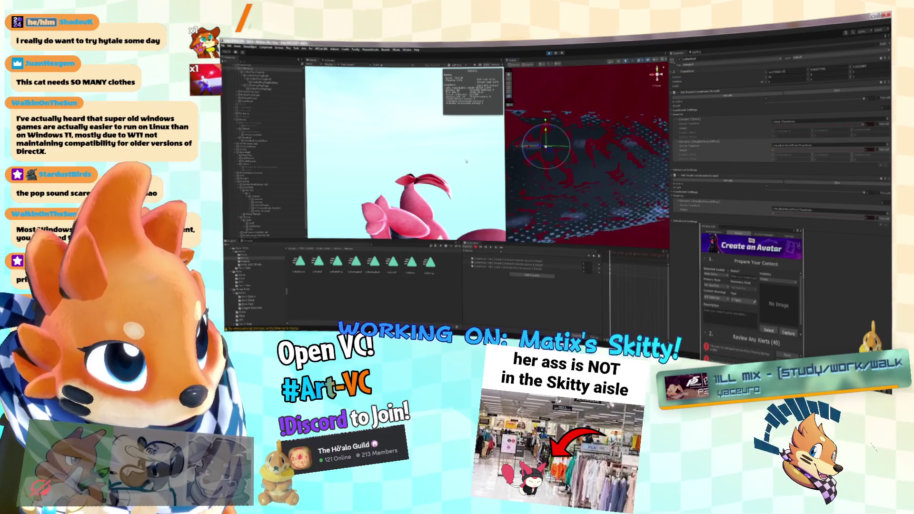
pyautogui.scroll(3, 551, 161)
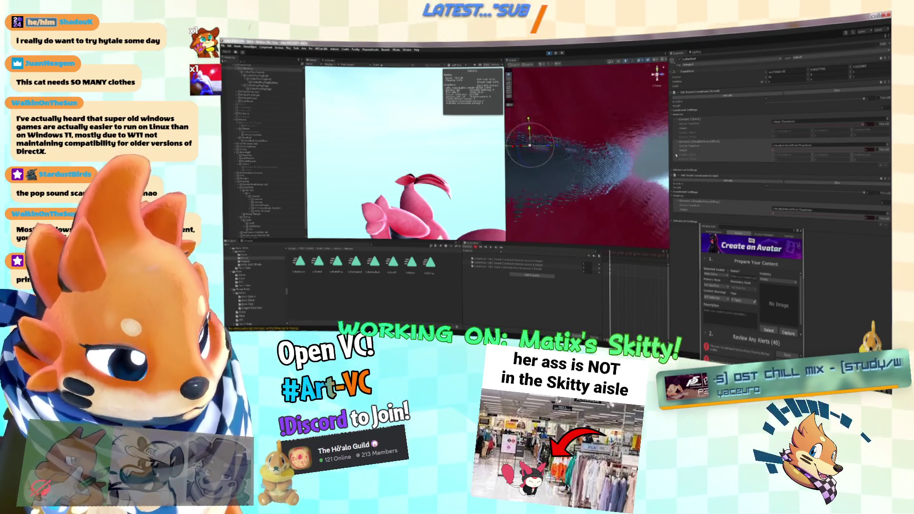
pyautogui.press('f')
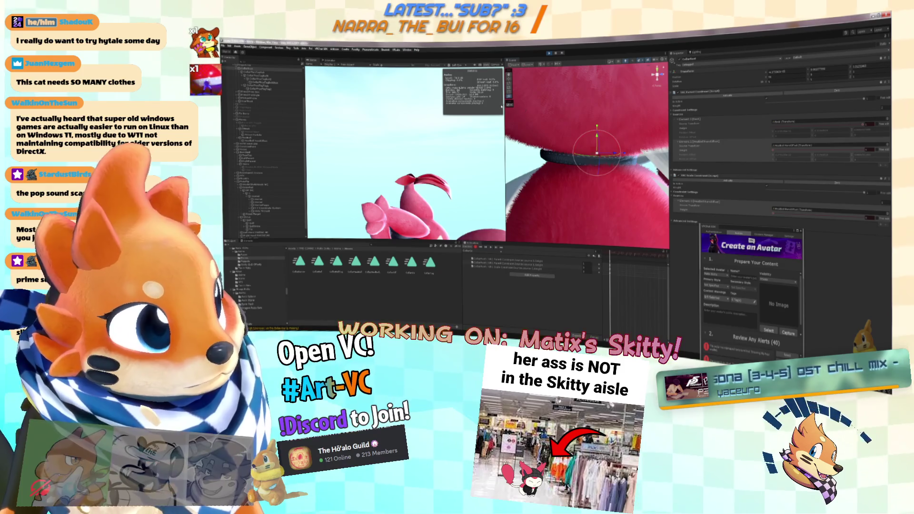
pyautogui.moveTo(504, 123); pyautogui.dragTo(478, 122)
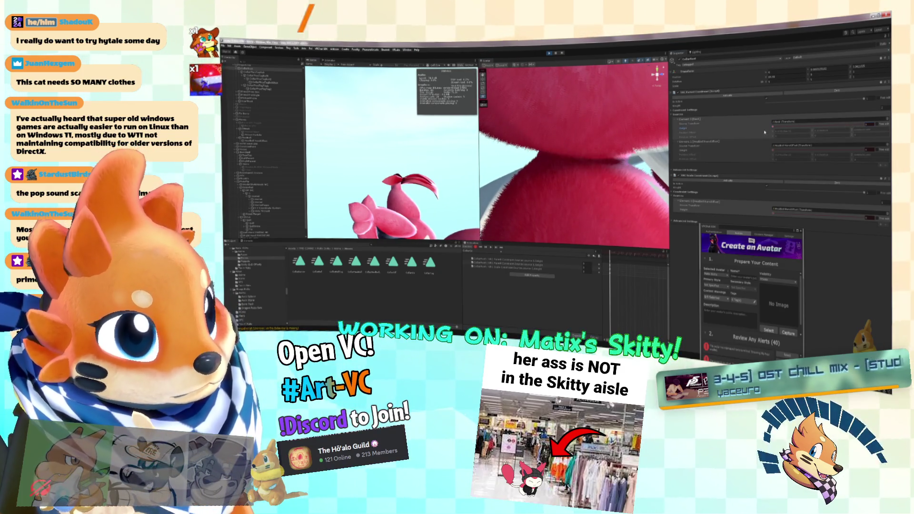
pyautogui.hotkey('alt', 'Tab')
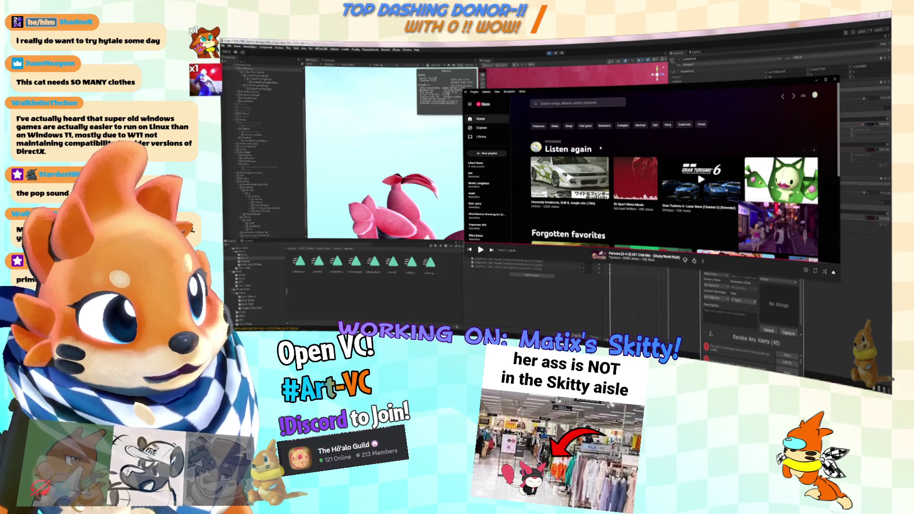
# Step: Search YouTube Music for dorfromantik, correcting the misspelled queries
pyautogui.click(599, 103)
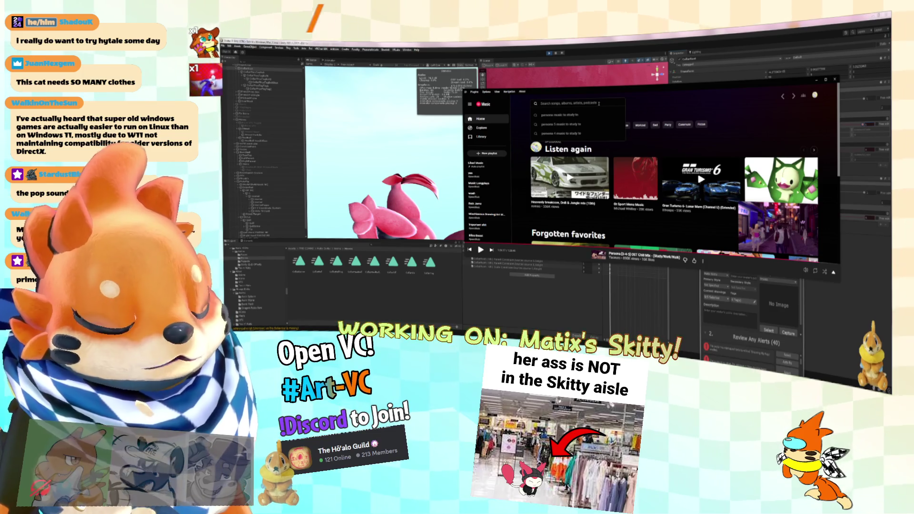
pyautogui.write('doo')
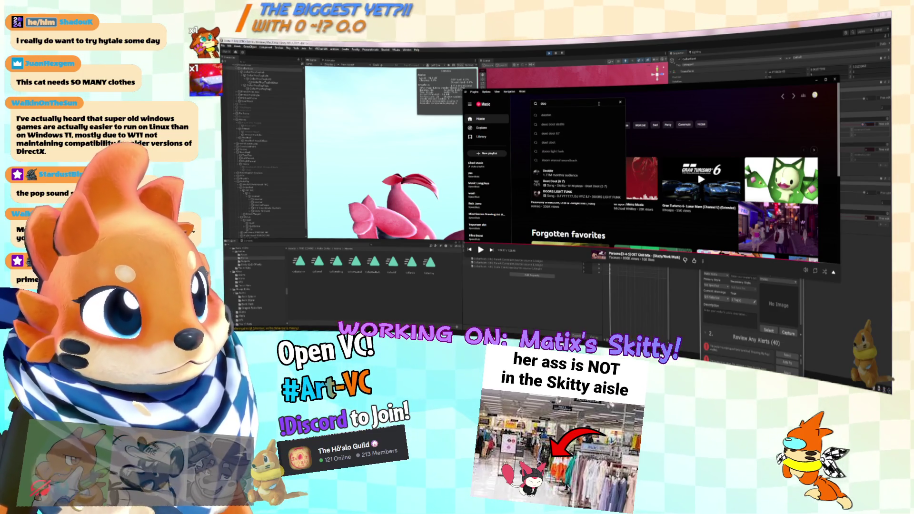
pyautogui.write('r fr')
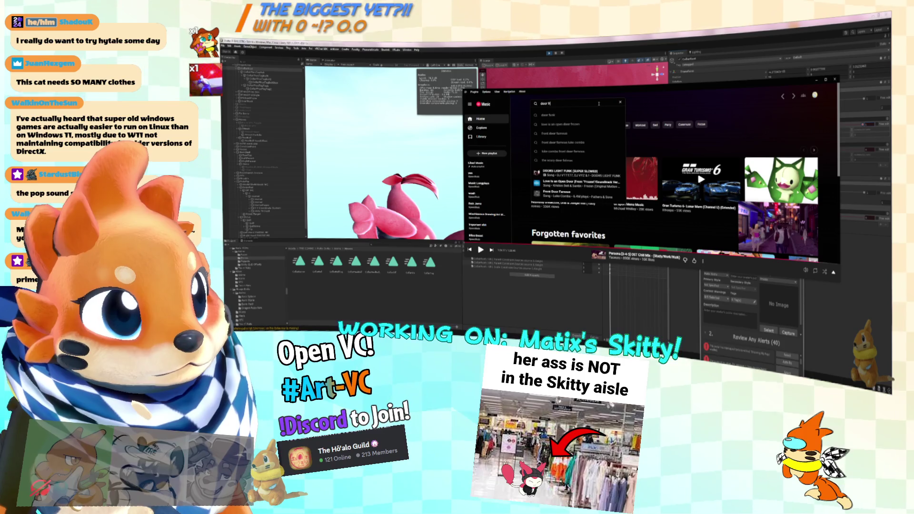
pyautogui.hotkey('ctrl', 'a')
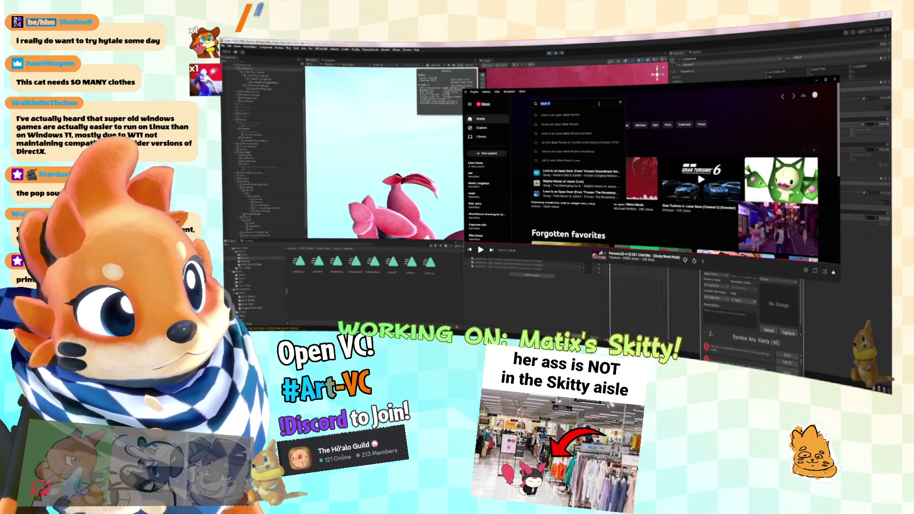
pyautogui.press('BackSpace')
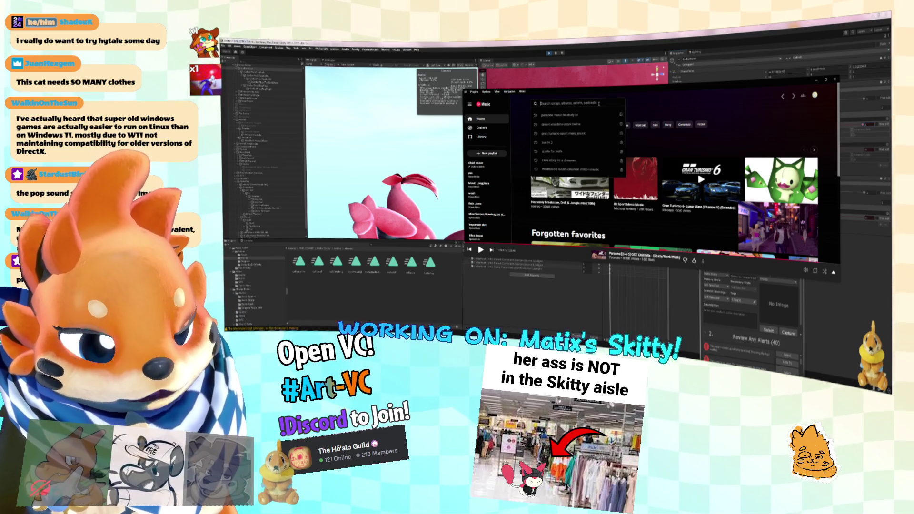
pyautogui.write('dorph')
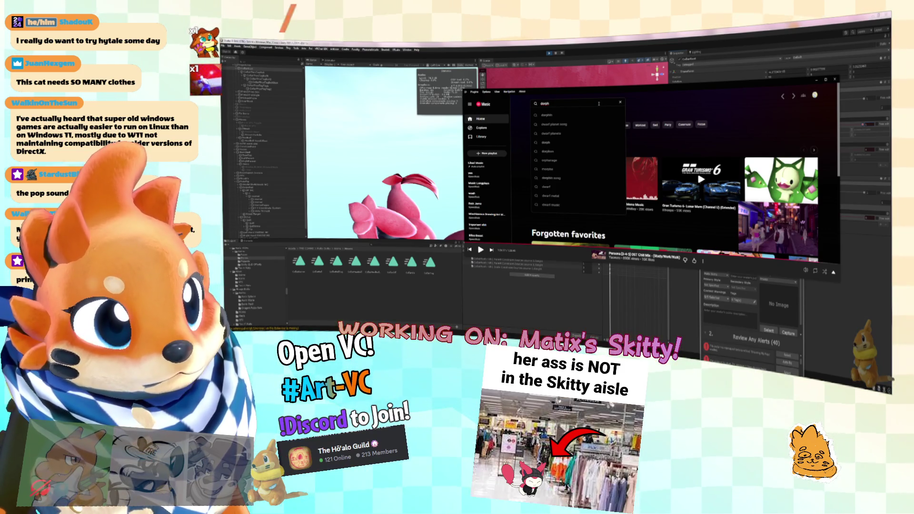
pyautogui.hotkey('ctrl', 'a')
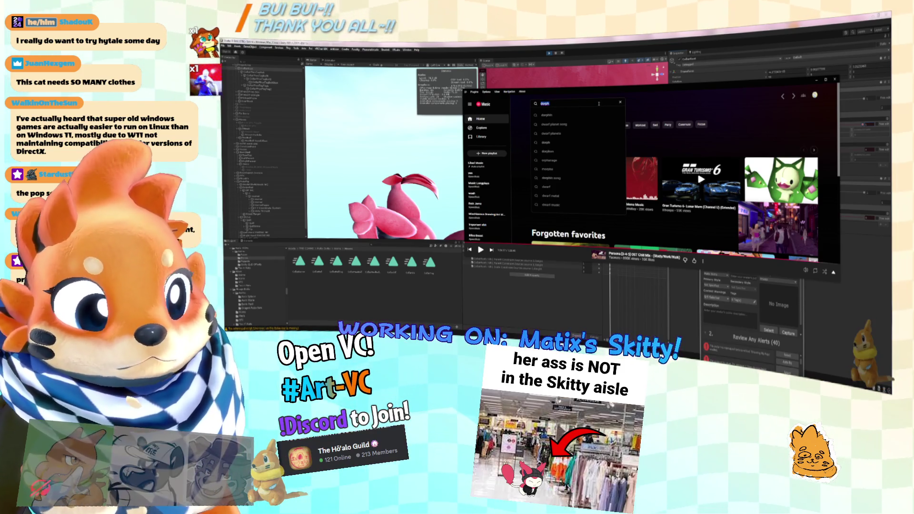
pyautogui.press('BackSpace')
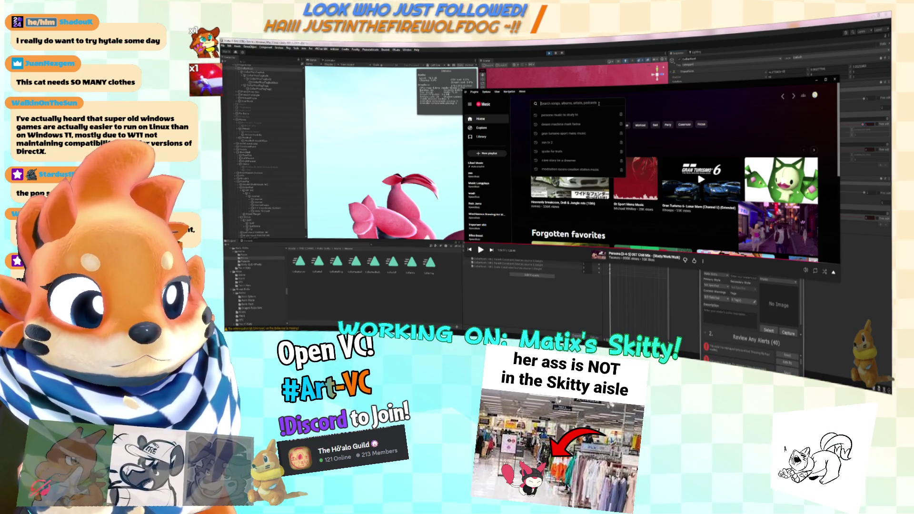
pyautogui.write('do')
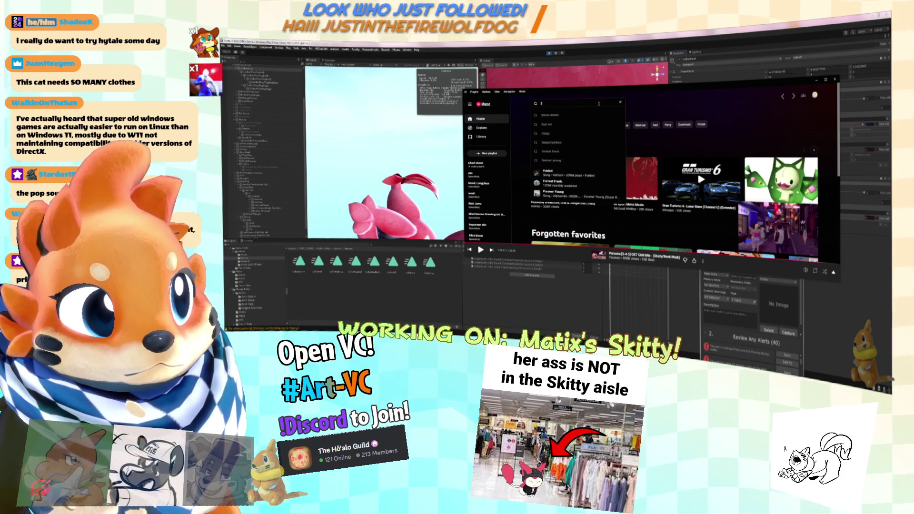
pyautogui.write('rf')
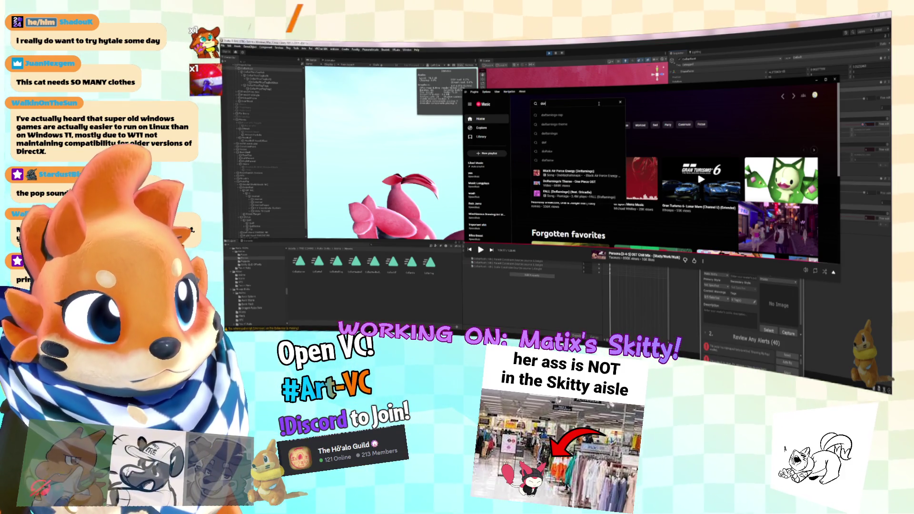
pyautogui.write(' roman')
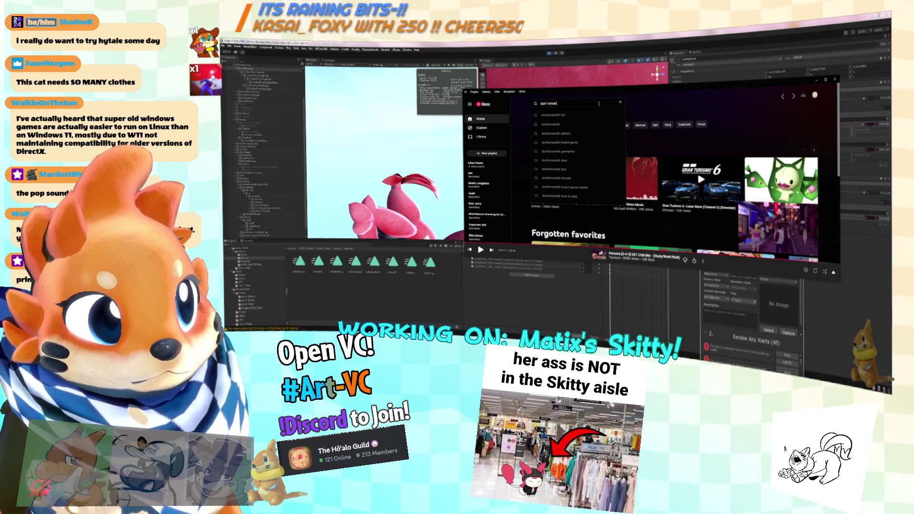
pyautogui.write('t')
pyautogui.press('Down')
pyautogui.press('Down')
pyautogui.press('Down')
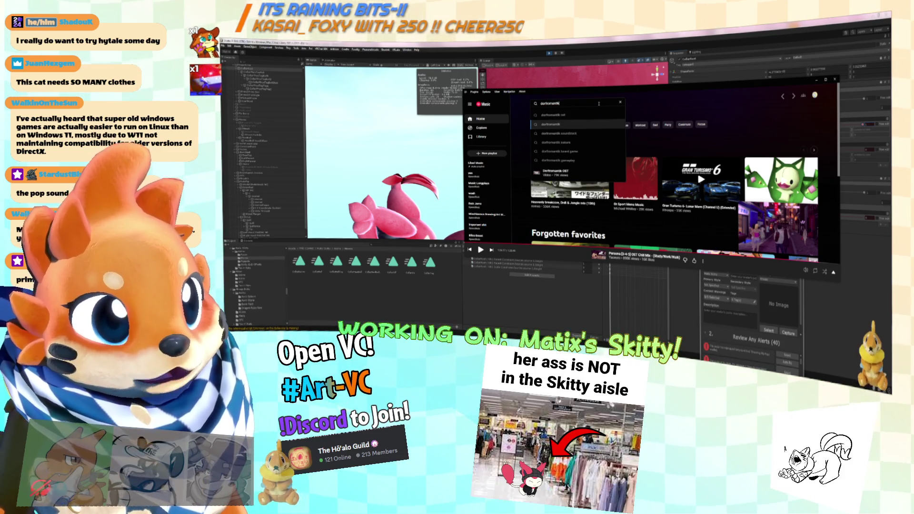
pyautogui.press('Up')
pyautogui.press('Return')
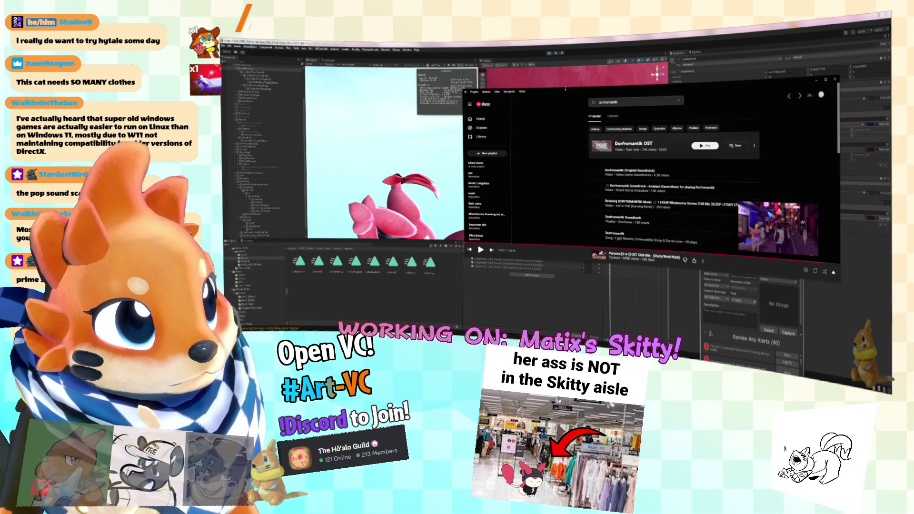
# Step: Play the one-hour relaxing Dorfromantik music video from the search results
pyautogui.click(701, 146)
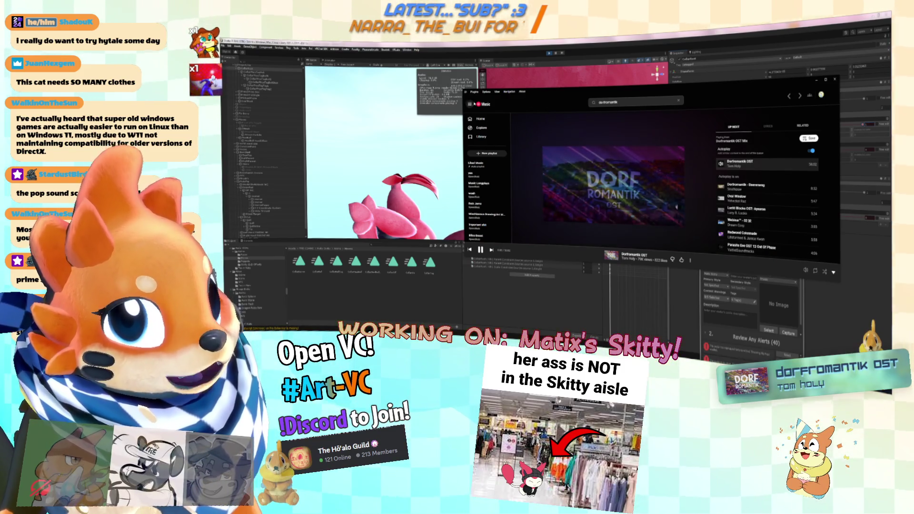
pyautogui.click(643, 101)
pyautogui.press('Return')
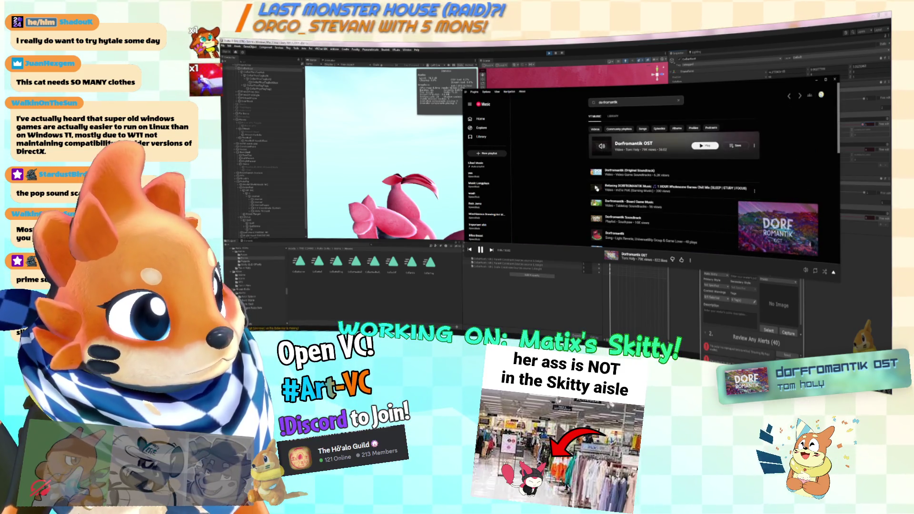
pyautogui.click(678, 215)
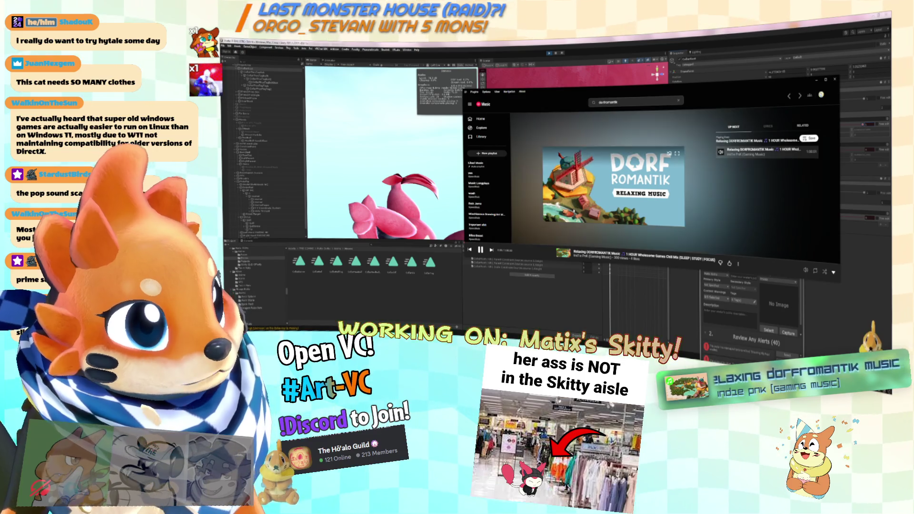
# Step: Raise the music volume slightly and return to the Unity editor
pyautogui.moveTo(805, 271)
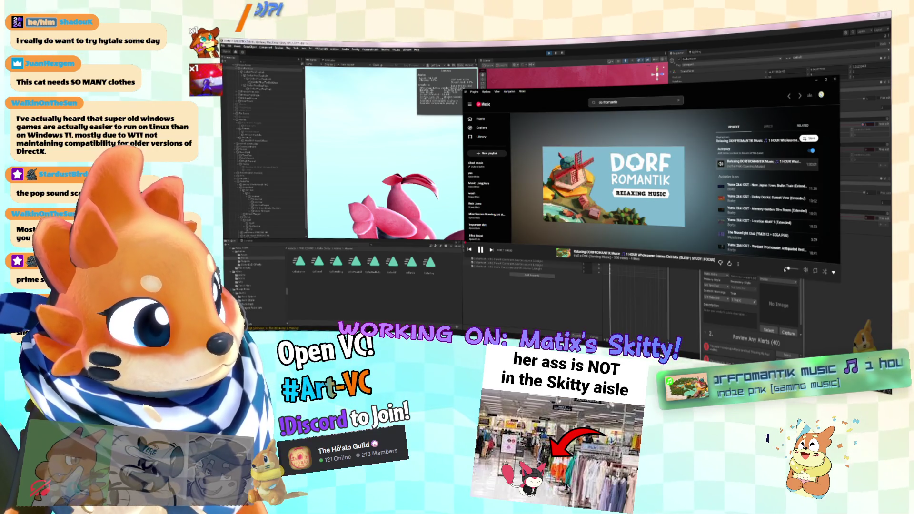
pyautogui.moveTo(792, 269); pyautogui.dragTo(795, 270)
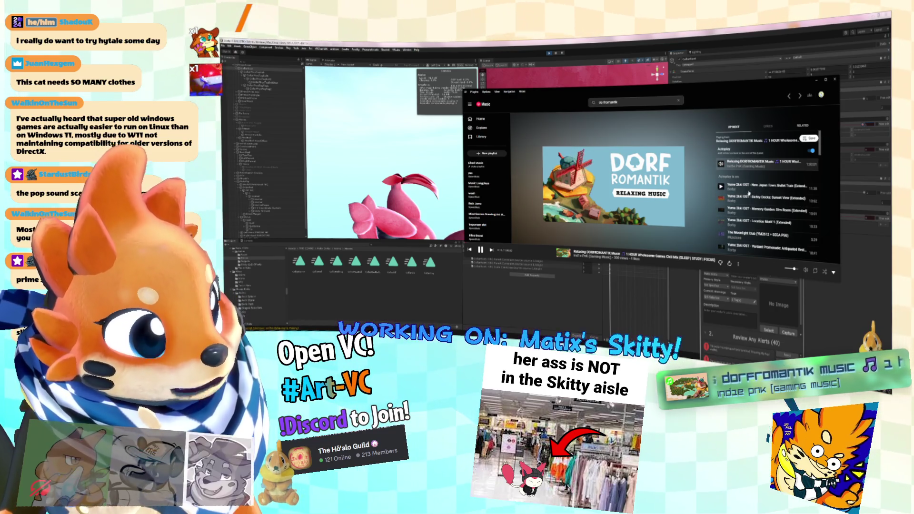
pyautogui.click(461, 87)
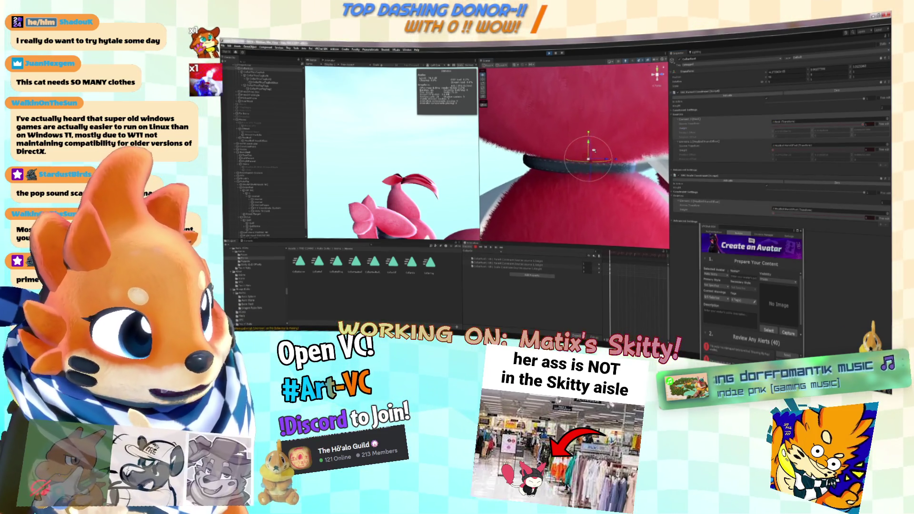
pyautogui.click(748, 131)
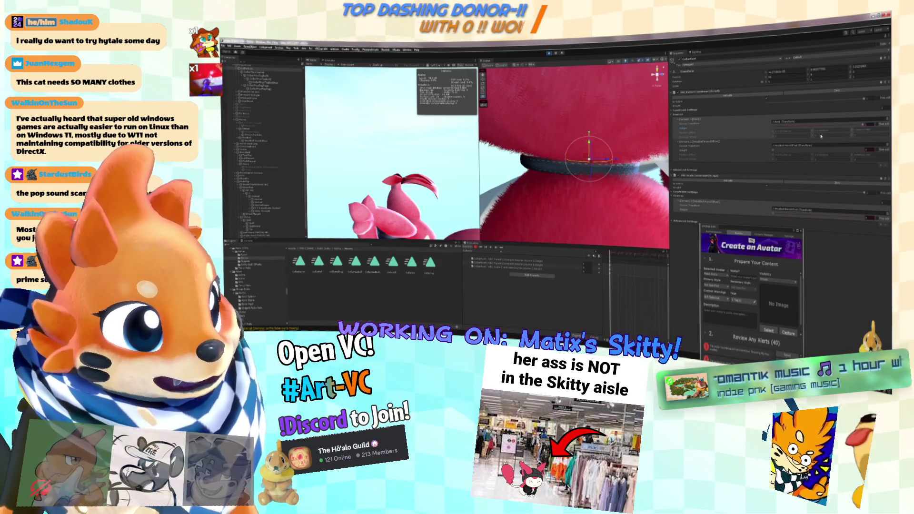
pyautogui.click(757, 144)
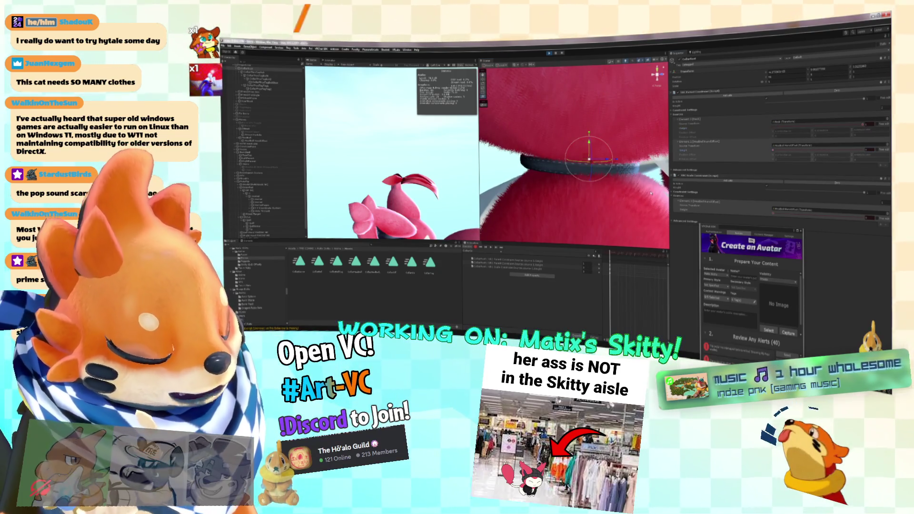
pyautogui.moveTo(507, 165)
pyautogui.mouseDown()
pyautogui.moveTo(818, 221)
pyautogui.moveTo(786, 213)
pyautogui.mouseUp()
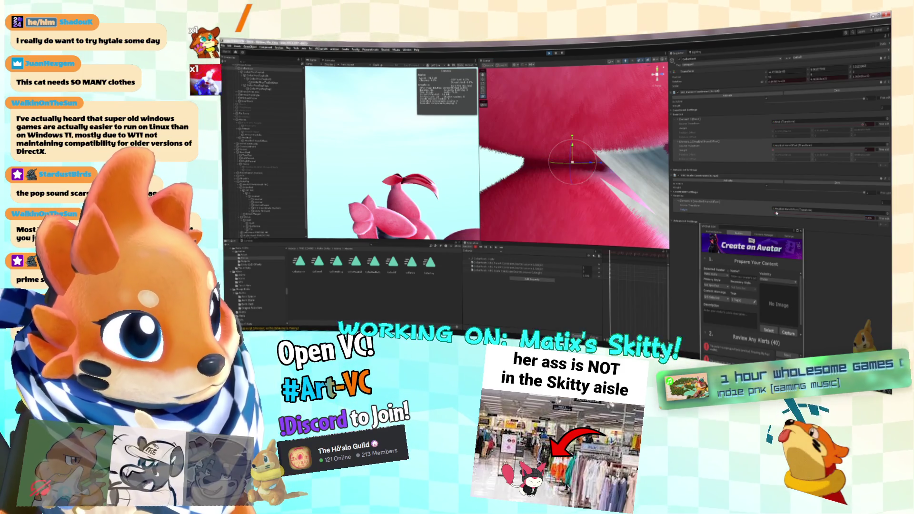
pyautogui.moveTo(562, 181); pyautogui.dragTo(582, 184)
pyautogui.scroll(-10, 582, 184)
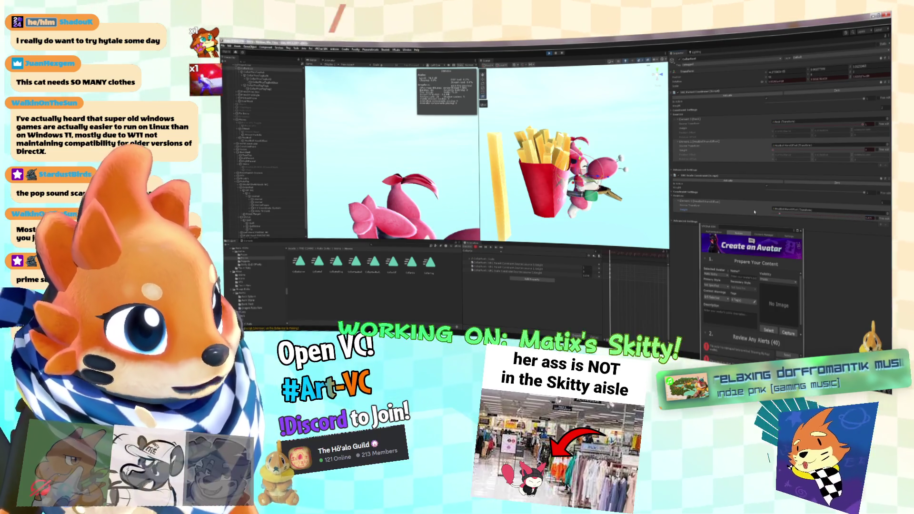
pyautogui.scroll(8, 658, 207)
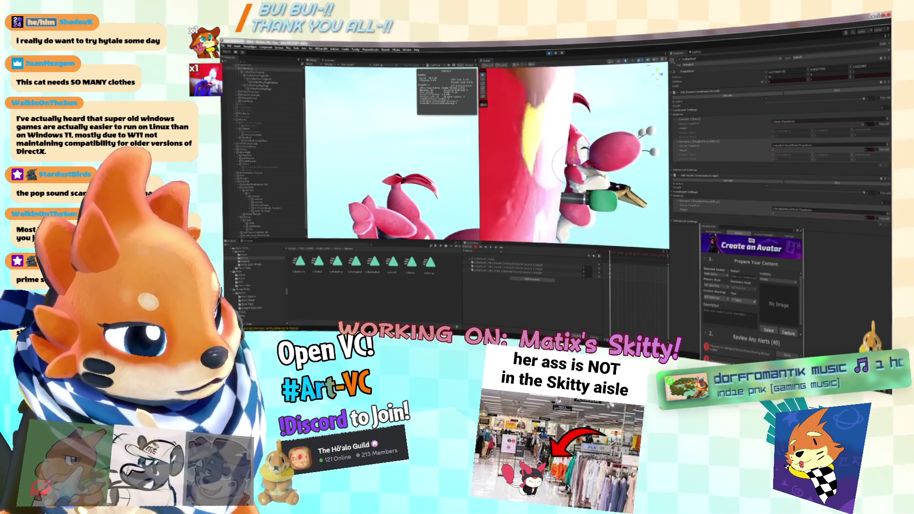
pyautogui.scroll(6, 615, 179)
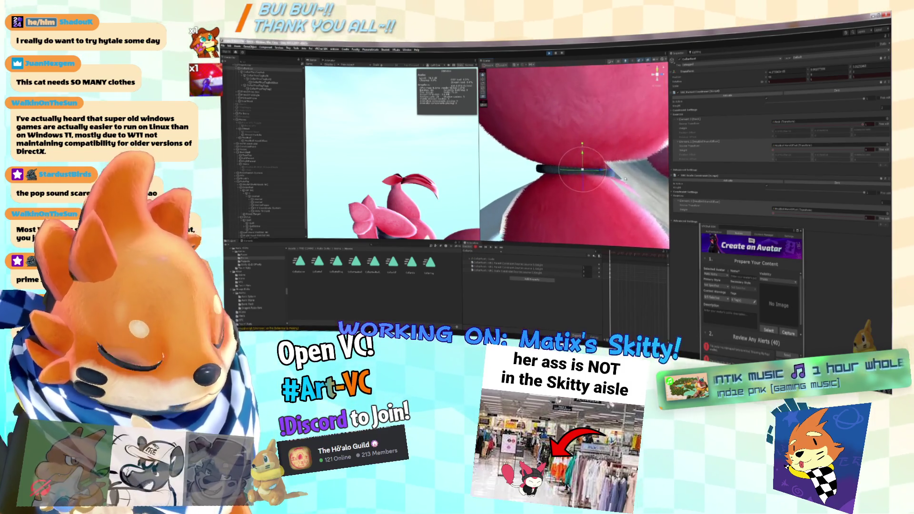
pyautogui.click(332, 61)
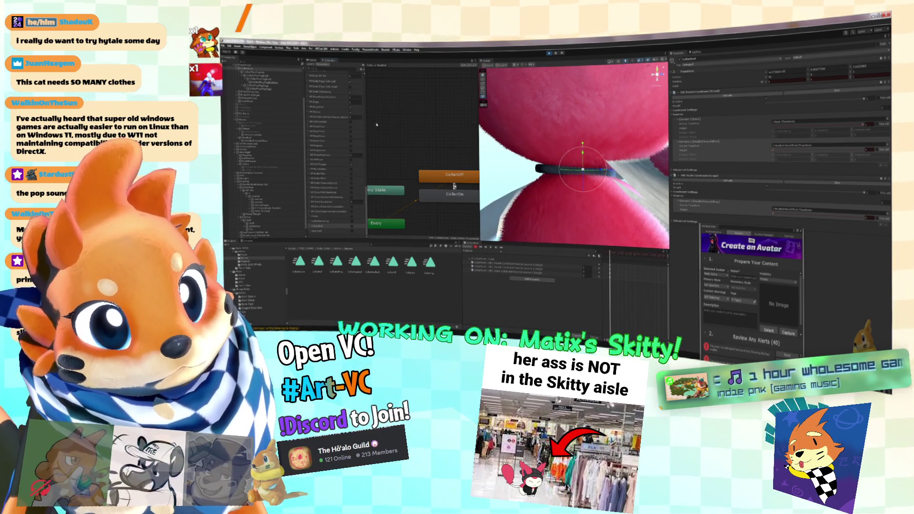
# Step: Check both CollarOff/CollarOn transitions, then select the collar in the Scene view and zoom in
pyautogui.click(454, 185)
pyautogui.click(454, 187)
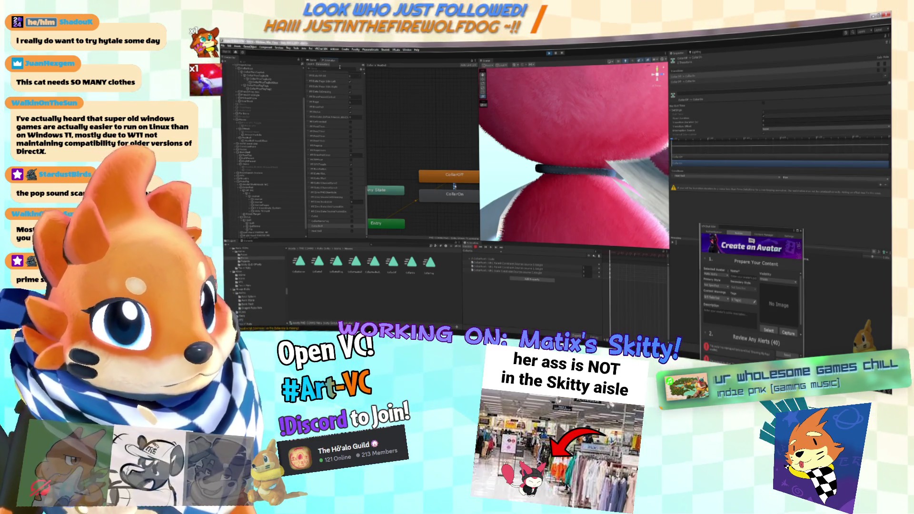
pyautogui.click(312, 61)
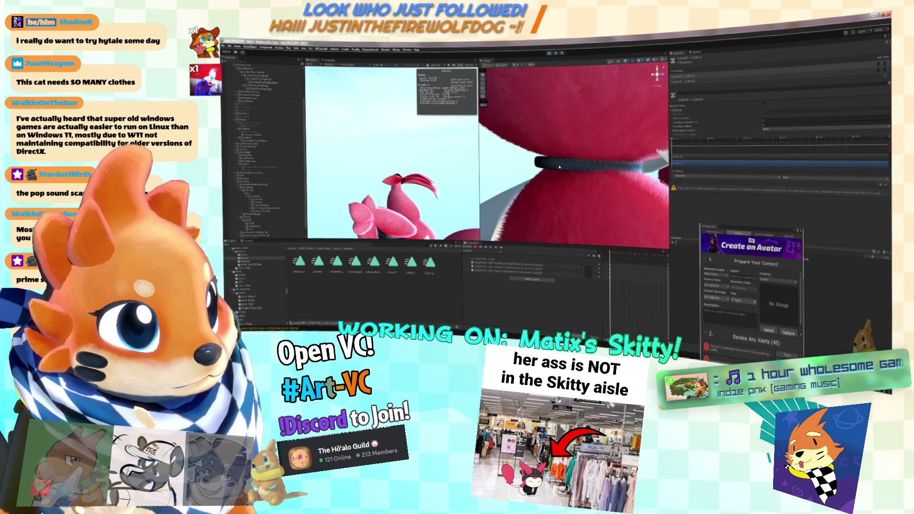
pyautogui.click(618, 169)
pyautogui.moveTo(661, 162); pyautogui.dragTo(613, 161)
pyautogui.scroll(5, 623, 186)
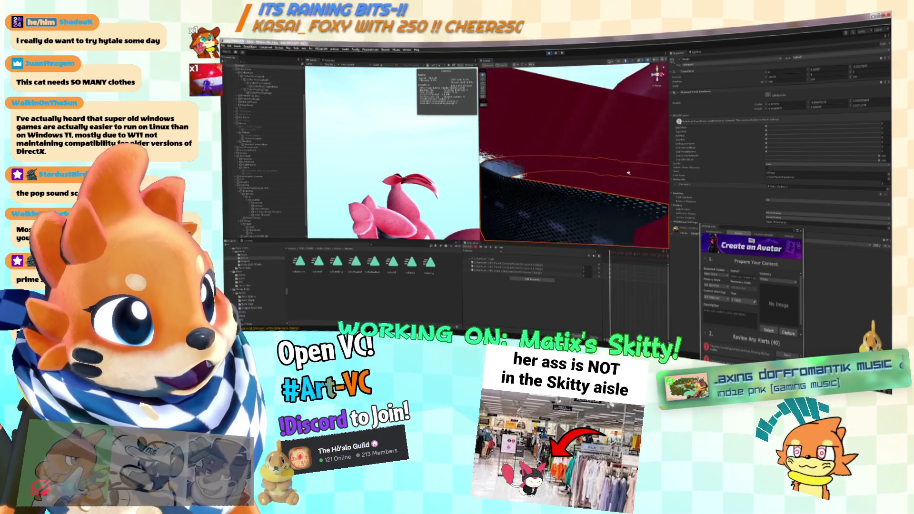
# Step: Frame the collar and select its constrained object in the Hierarchy to show its constraints
pyautogui.moveTo(629, 173); pyautogui.dragTo(489, 61)
pyautogui.click(548, 54)
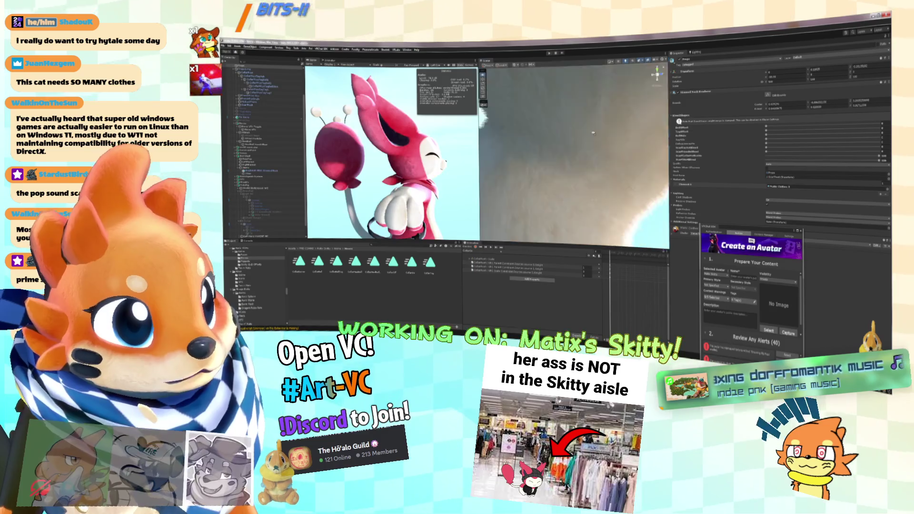
pyautogui.press('f')
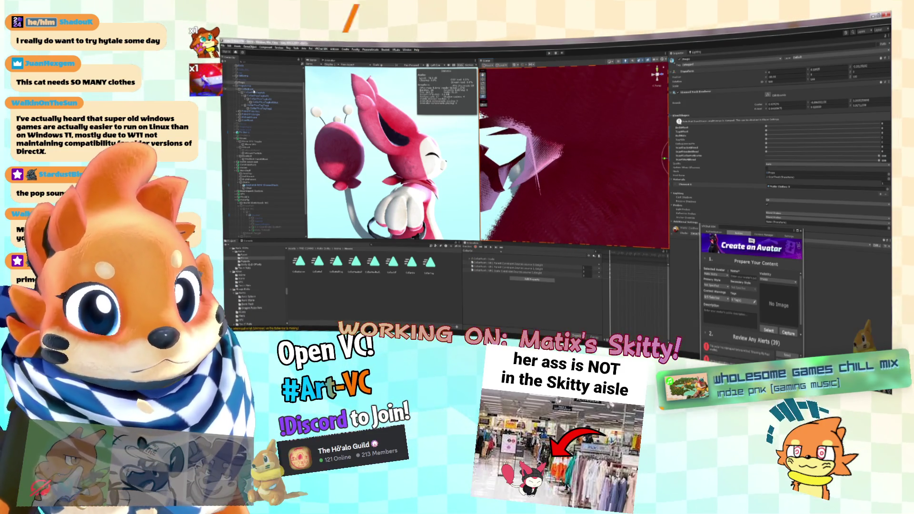
pyautogui.click(254, 89)
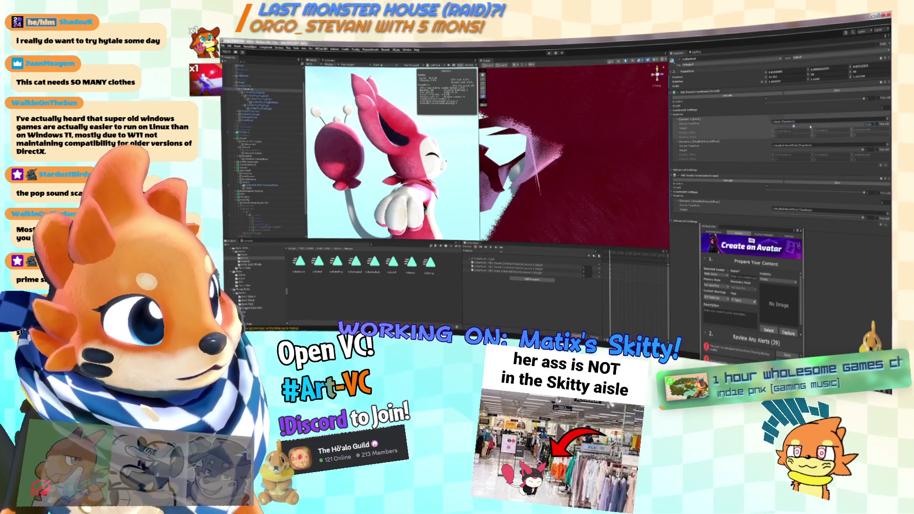
pyautogui.moveTo(552, 152)
pyautogui.mouseDown()
pyautogui.moveTo(569, 142)
pyautogui.moveTo(873, 216)
pyautogui.moveTo(773, 212)
pyautogui.moveTo(538, 172)
pyautogui.mouseUp()
pyautogui.moveTo(649, 138); pyautogui.dragTo(615, 120)
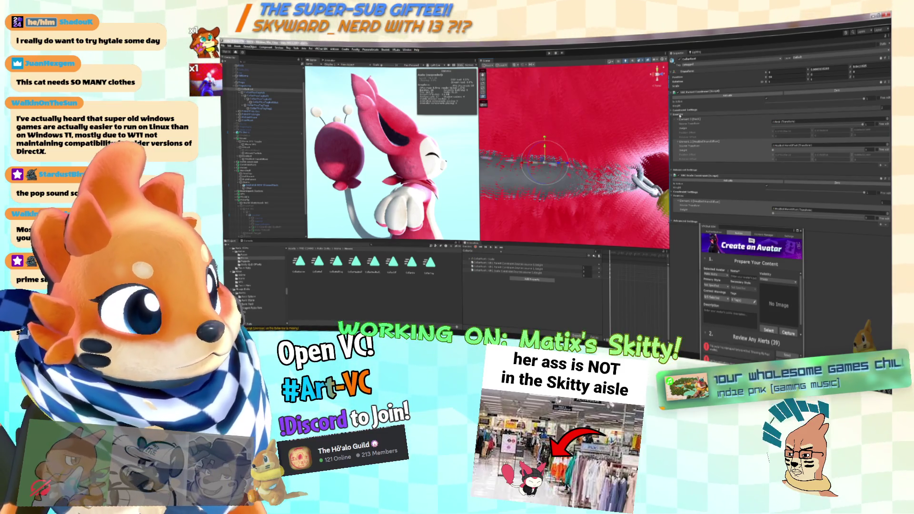
# Step: Expand the parent constraint's settings, edit a constraint value, and frame the collar and bell
pyautogui.click(769, 111)
pyautogui.moveTo(559, 159); pyautogui.dragTo(576, 165)
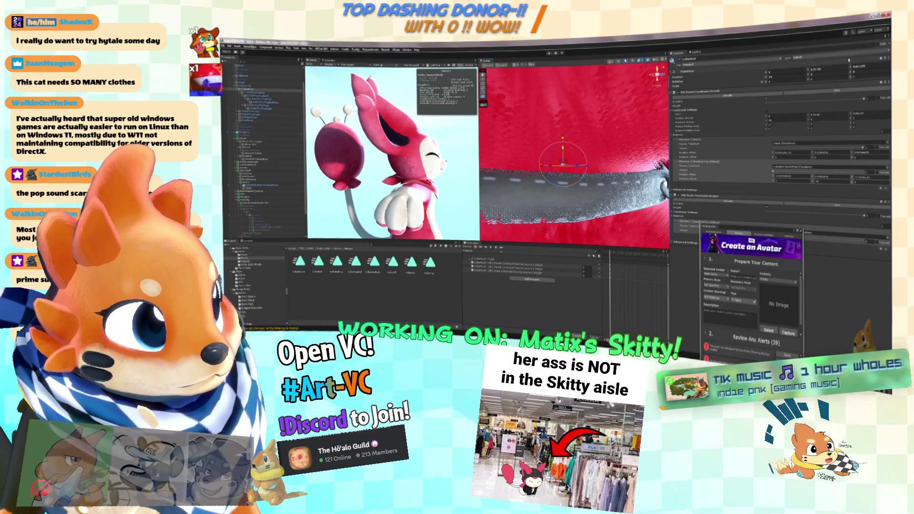
pyautogui.click(841, 70)
pyautogui.press('f')
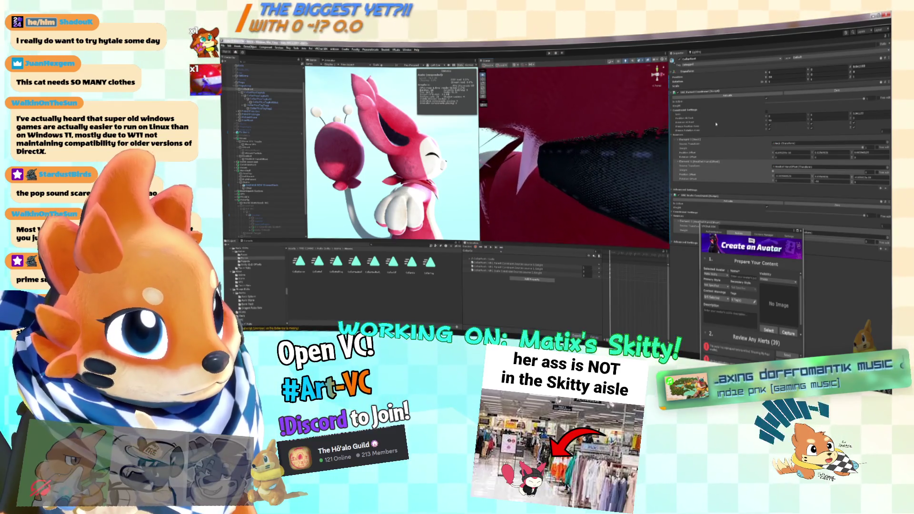
pyautogui.press('f')
pyautogui.press('f')
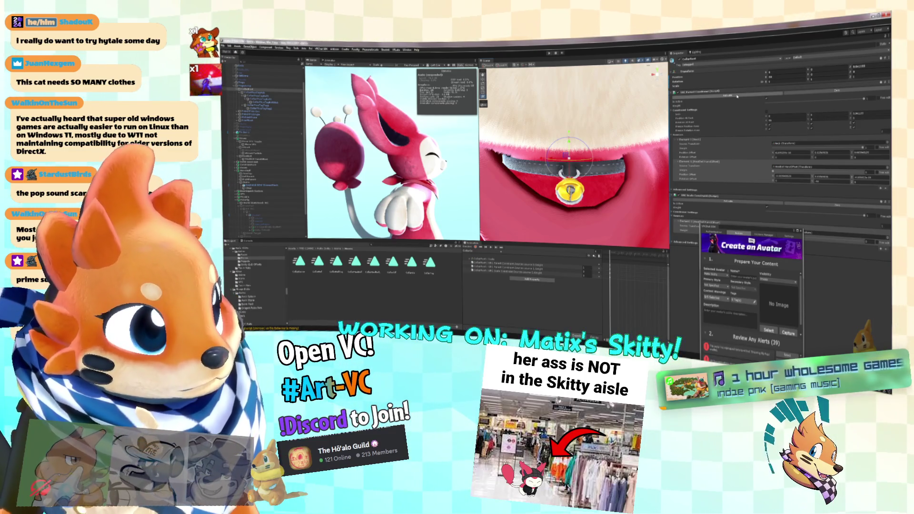
pyautogui.scroll(-5, 574, 156)
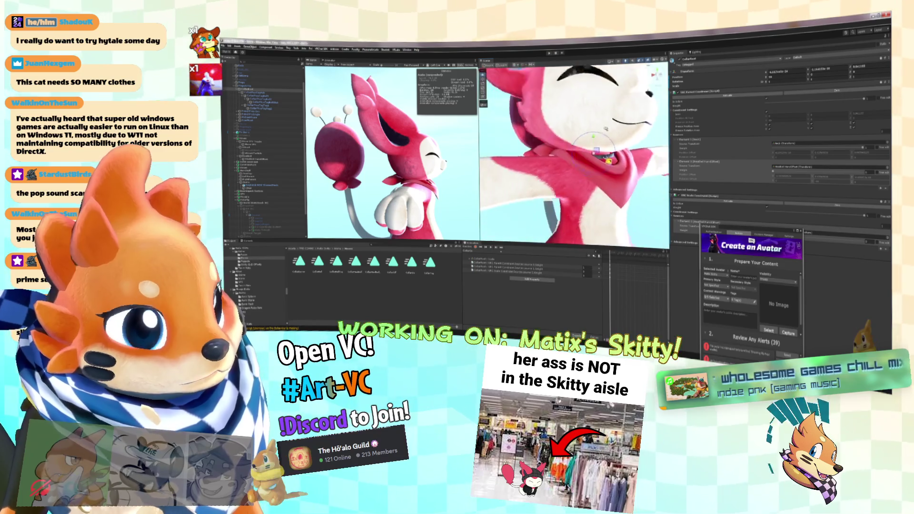
pyautogui.scroll(-2, 574, 156)
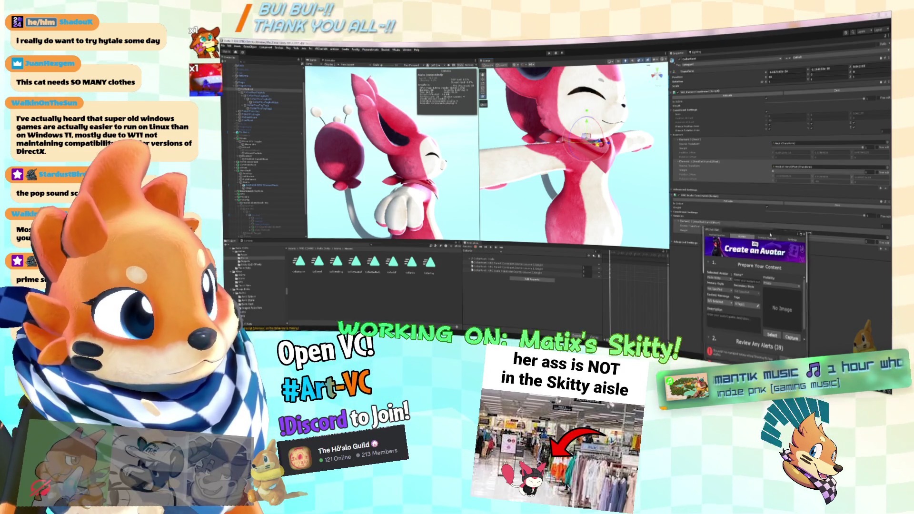
# Step: Preview the animation and shift the source weight so the collar follows the hand
pyautogui.click(471, 248)
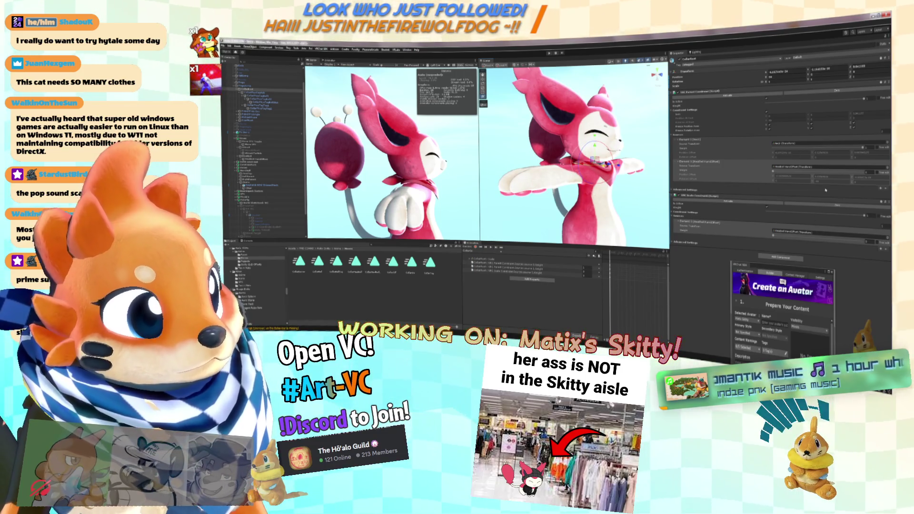
pyautogui.moveTo(841, 167); pyautogui.dragTo(863, 172)
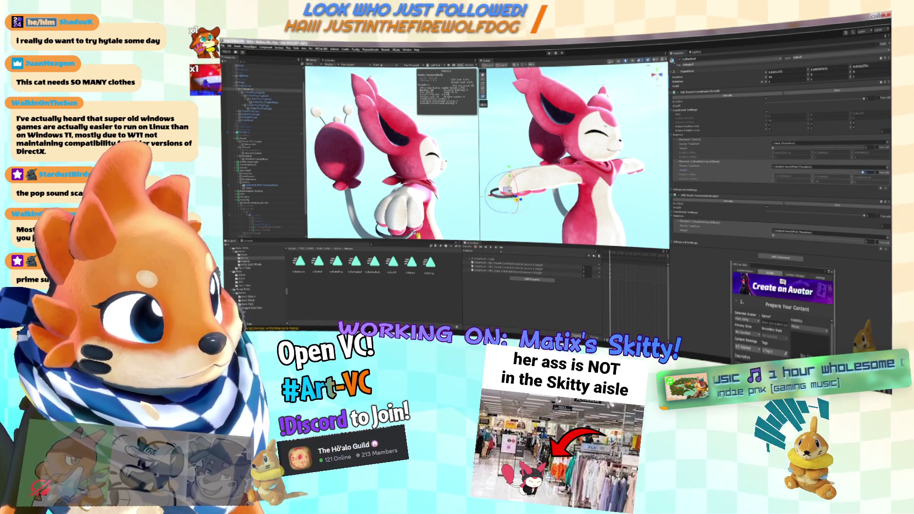
pyautogui.scroll(5, 577, 210)
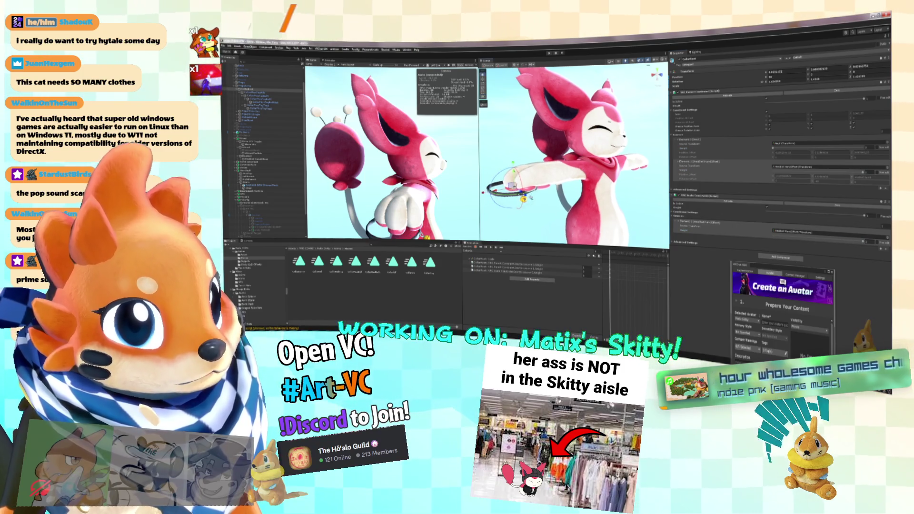
pyautogui.scroll(3, 577, 210)
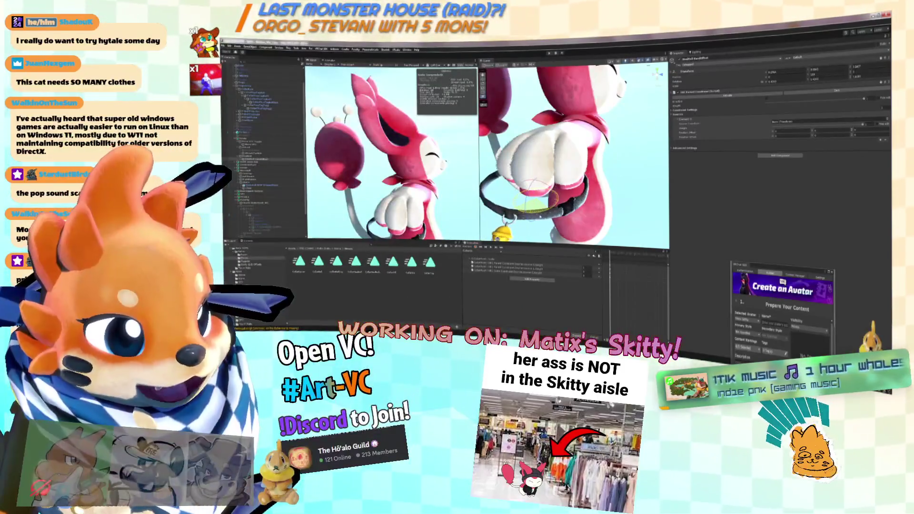
pyautogui.moveTo(569, 165); pyautogui.dragTo(573, 117)
pyautogui.scroll(-5, 573, 117)
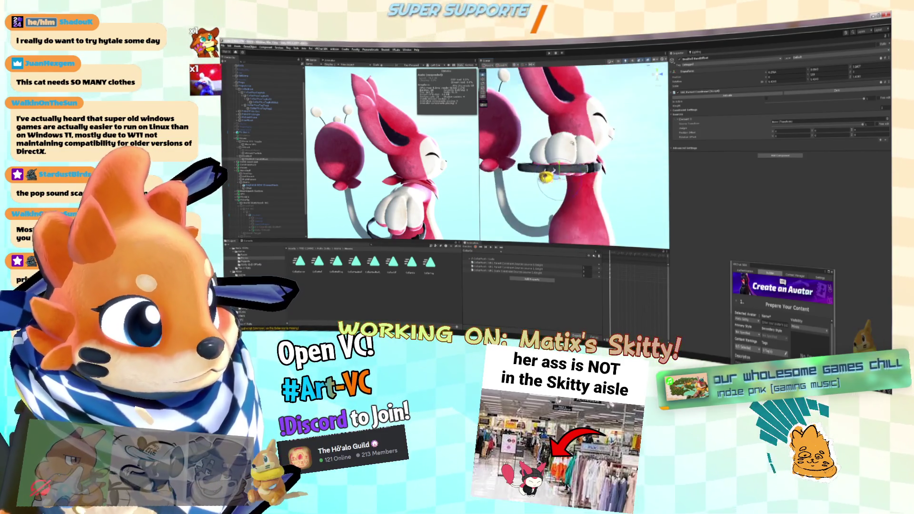
# Step: Turn the animation preview back on, choose a different clip, and return to the Animator graph
pyautogui.click(468, 248)
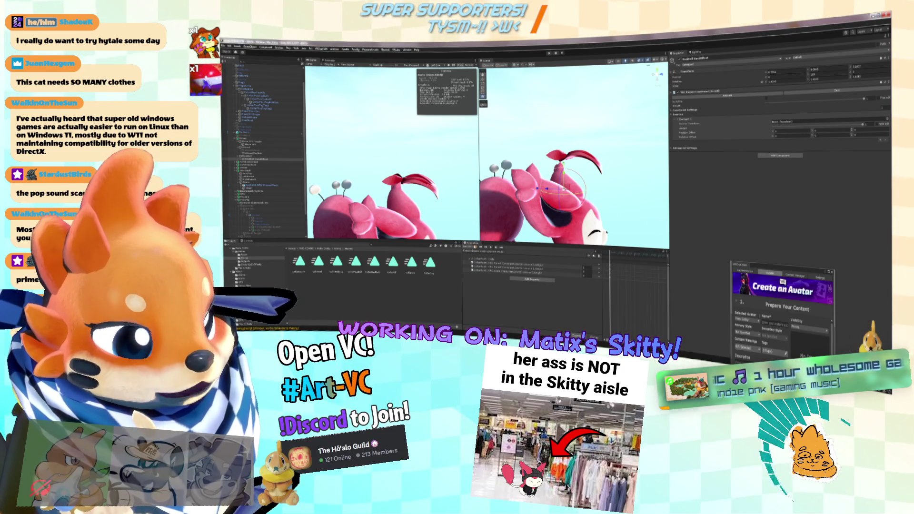
pyautogui.moveTo(571, 157); pyautogui.dragTo(579, 100)
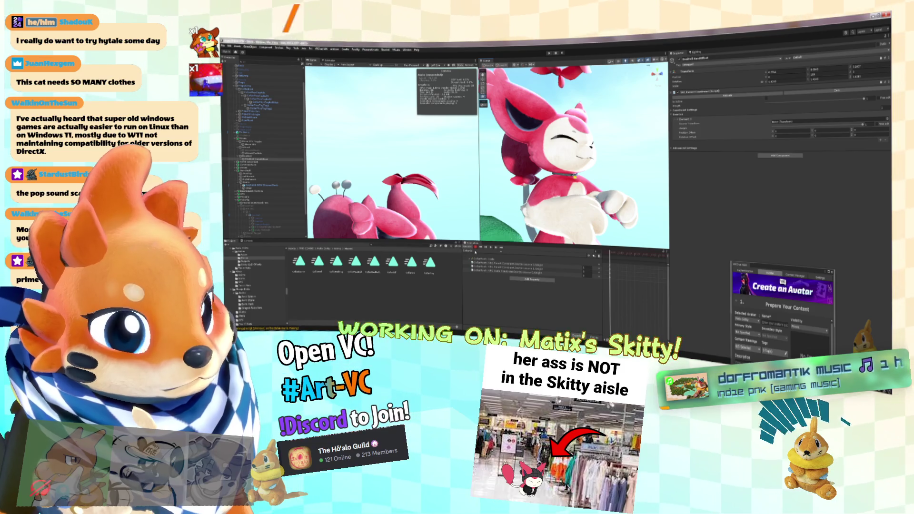
pyautogui.click(471, 251)
pyautogui.click(476, 190)
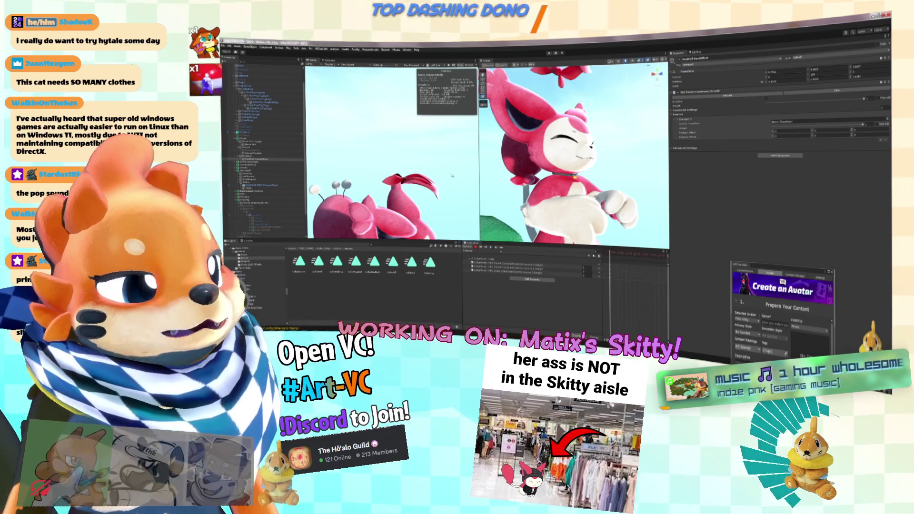
pyautogui.click(333, 61)
pyautogui.scroll(-2, 474, 170)
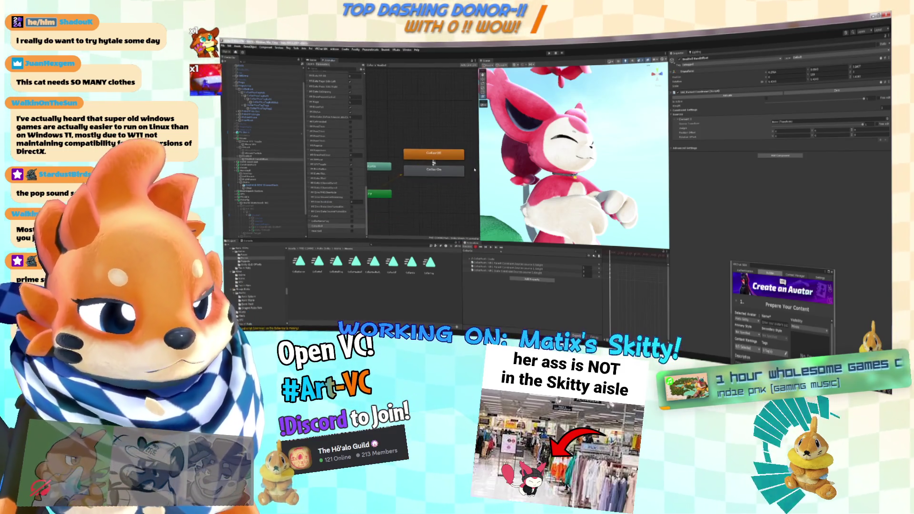
# Step: Widen the Animator graph and duplicate a collar clip as Collar On Headbell Offset
pyautogui.moveTo(480, 161); pyautogui.dragTo(532, 161)
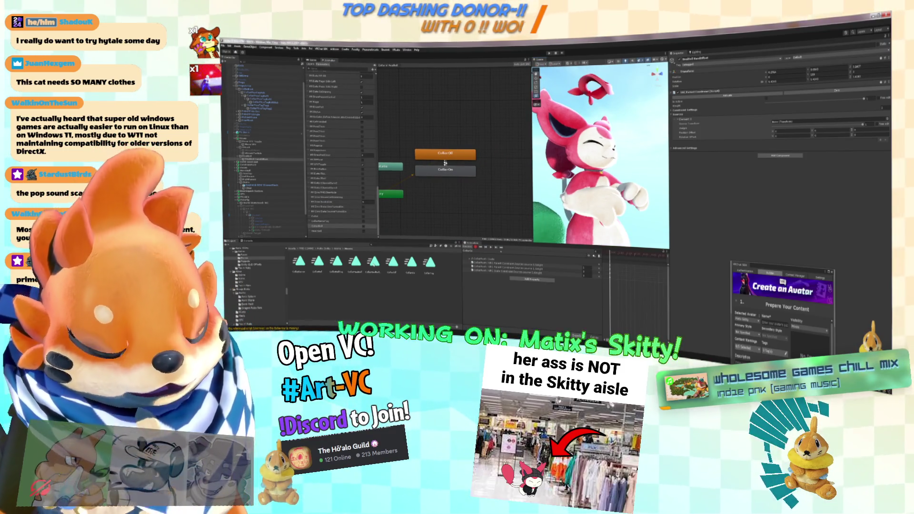
pyautogui.click(378, 273)
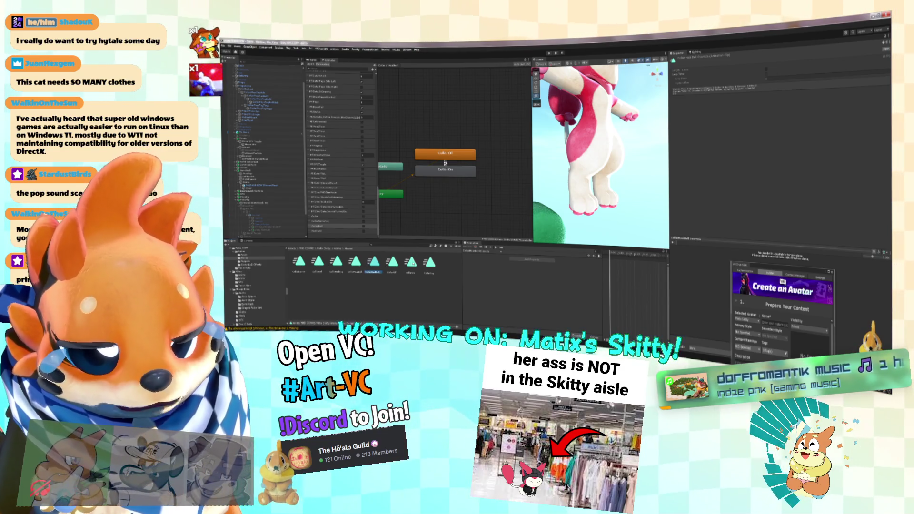
pyautogui.press('Right')
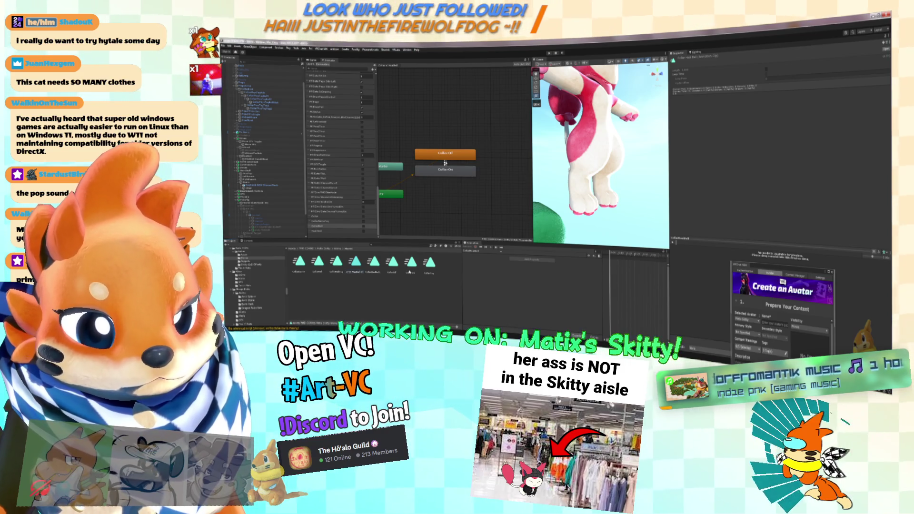
pyautogui.press('Return')
# Step: Add Collar On Headbell Offset to the graph as a state and create another animation clip
pyautogui.moveTo(479, 175)
pyautogui.mouseDown()
pyautogui.moveTo(495, 197)
pyautogui.moveTo(423, 186)
pyautogui.mouseUp()
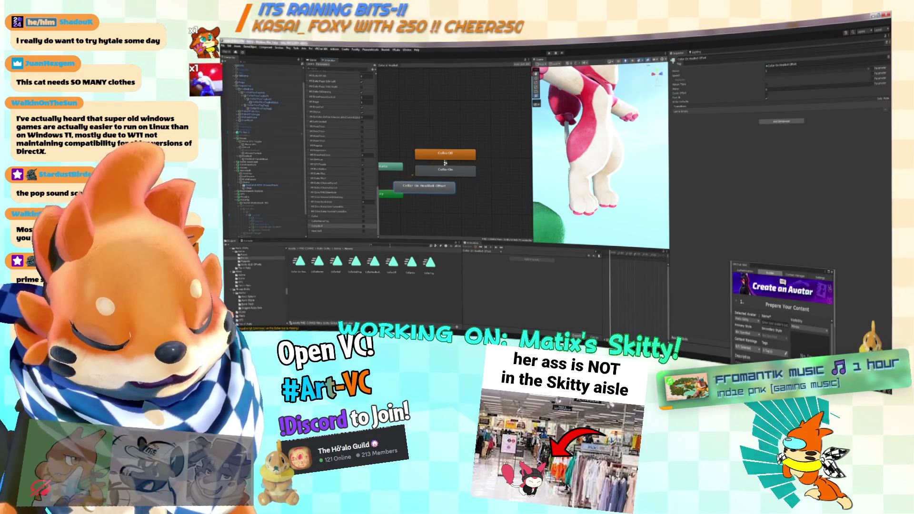
pyautogui.rightClick(424, 126)
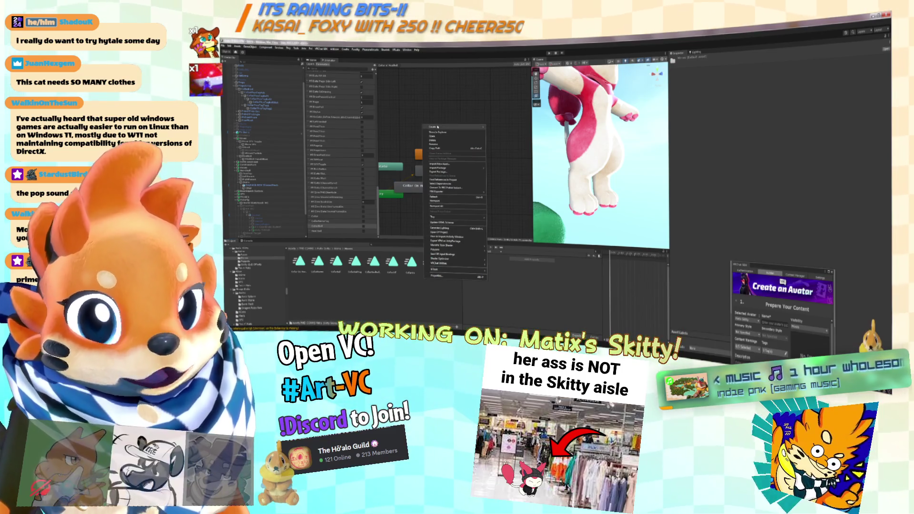
pyautogui.click(505, 200)
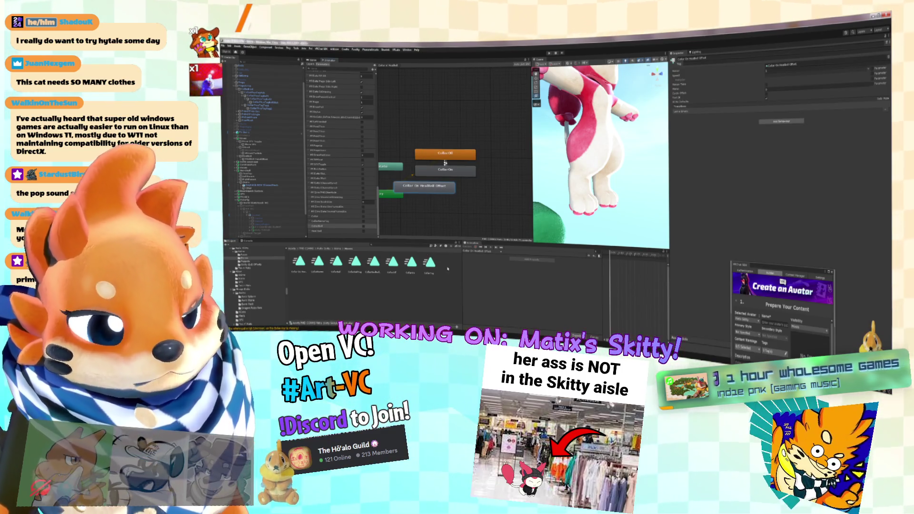
pyautogui.doubleClick(804, 64)
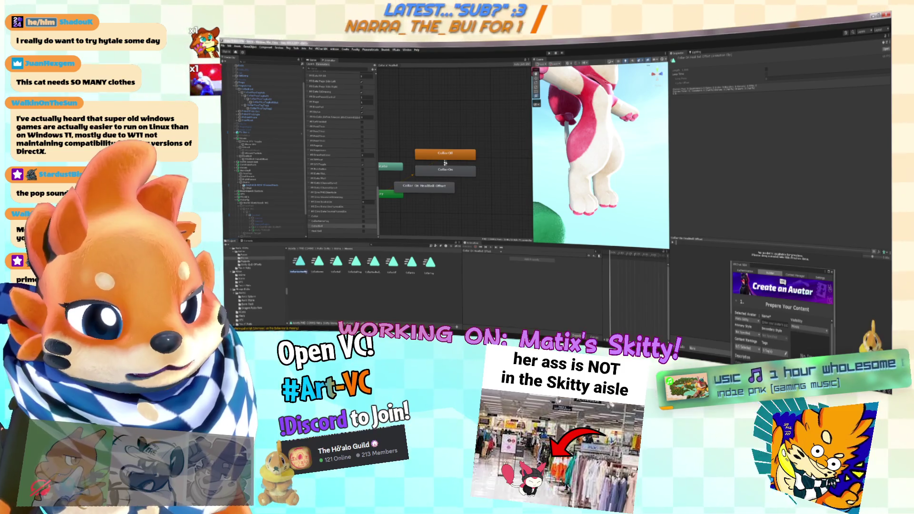
pyautogui.click(310, 276)
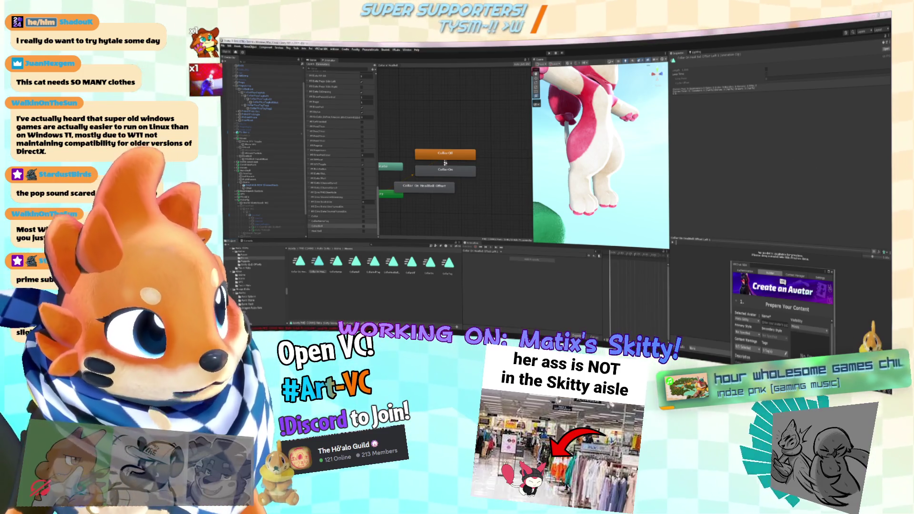
# Step: Drop the Headbell Offset Left and Right clips into the graph as states under Collar On
pyautogui.hotkey('alt', 'Tab')
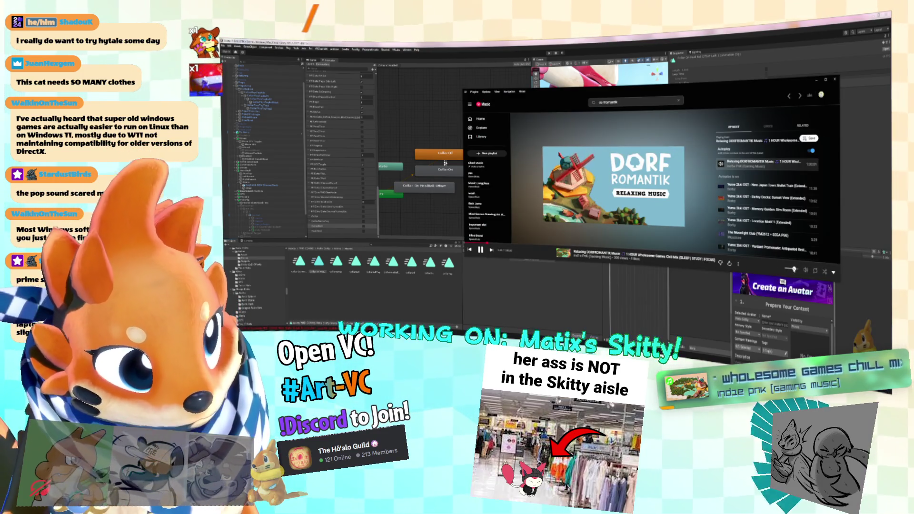
pyautogui.click(634, 41)
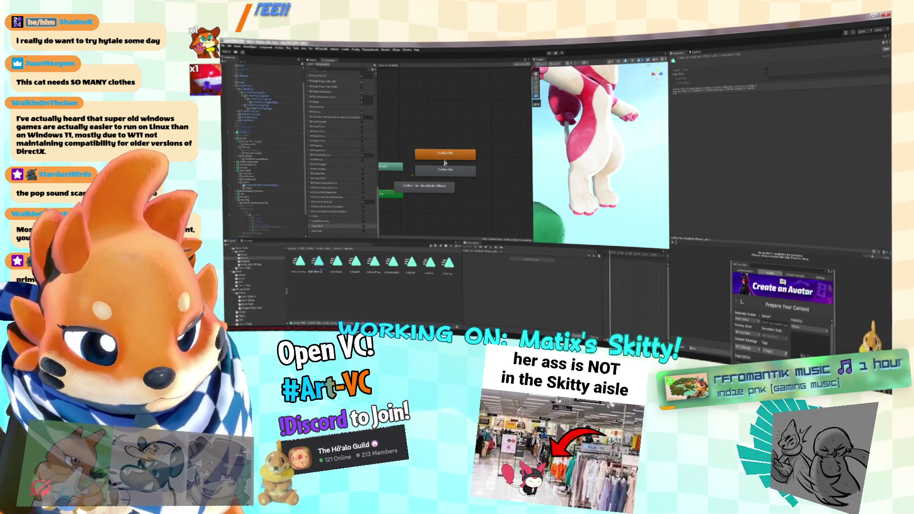
pyautogui.click(317, 270)
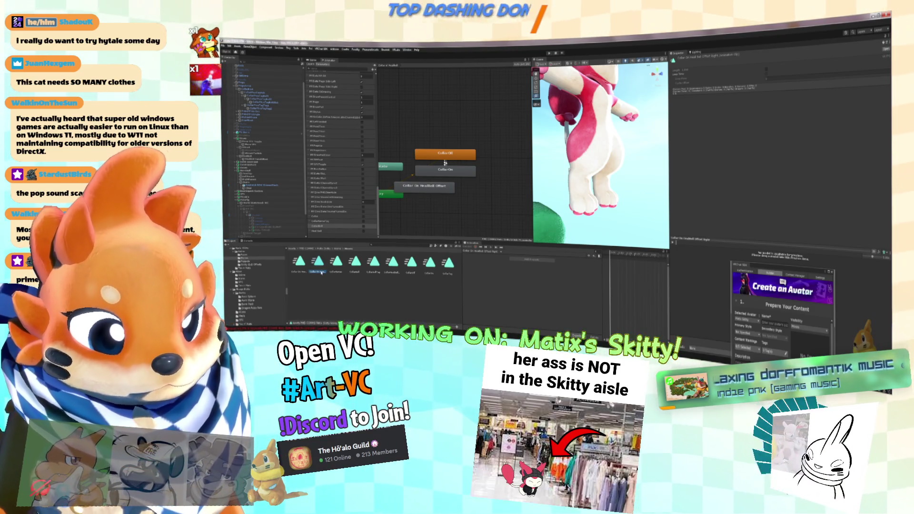
pyautogui.keyDown('shift'); pyautogui.click(299, 262); pyautogui.keyUp('shift')
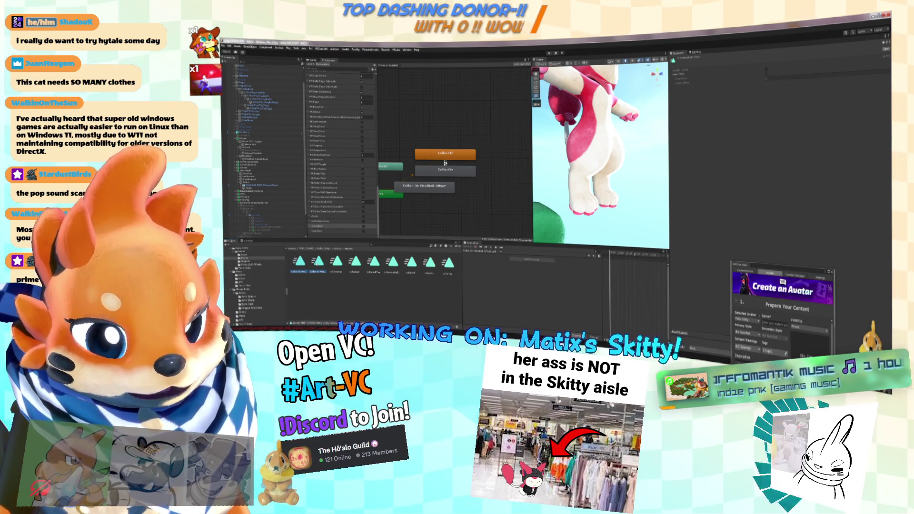
pyautogui.click(516, 198)
pyautogui.moveTo(515, 199)
pyautogui.mouseDown()
pyautogui.moveTo(508, 204)
pyautogui.moveTo(508, 194)
pyautogui.mouseUp()
pyautogui.moveTo(435, 186); pyautogui.dragTo(412, 183)
pyautogui.rightClick(450, 171)
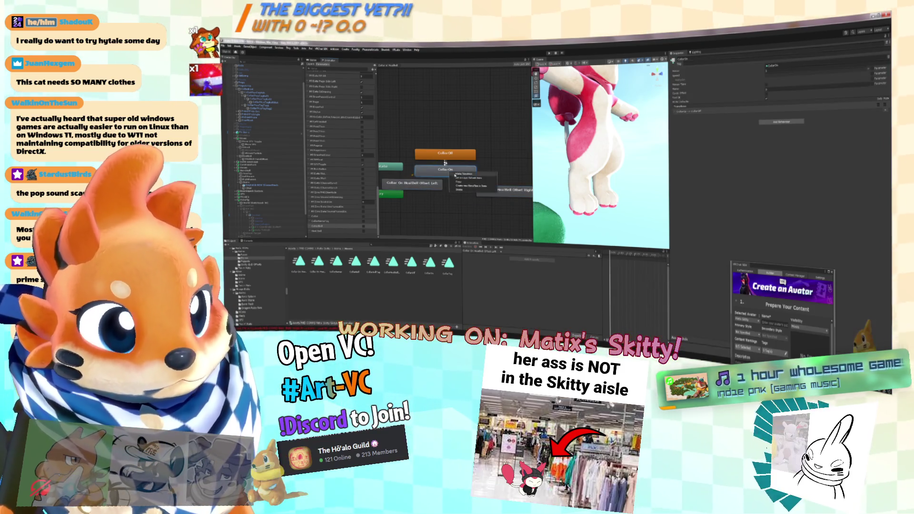
# Step: Make a transition from Collar On to Headbell Offset Left and reposition the offset states
pyautogui.click(463, 174)
pyautogui.click(430, 185)
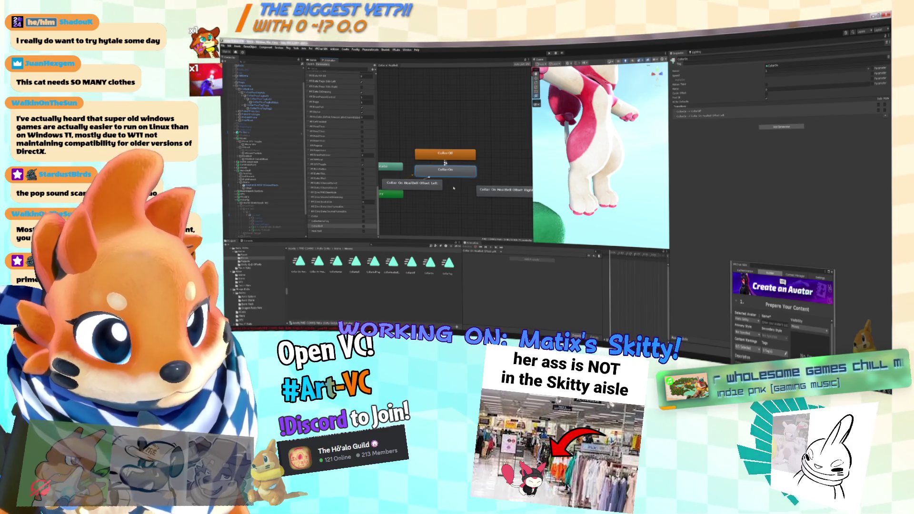
pyautogui.moveTo(425, 184); pyautogui.dragTo(422, 190)
pyautogui.rightClick(467, 175)
pyautogui.click(481, 178)
pyautogui.click(495, 189)
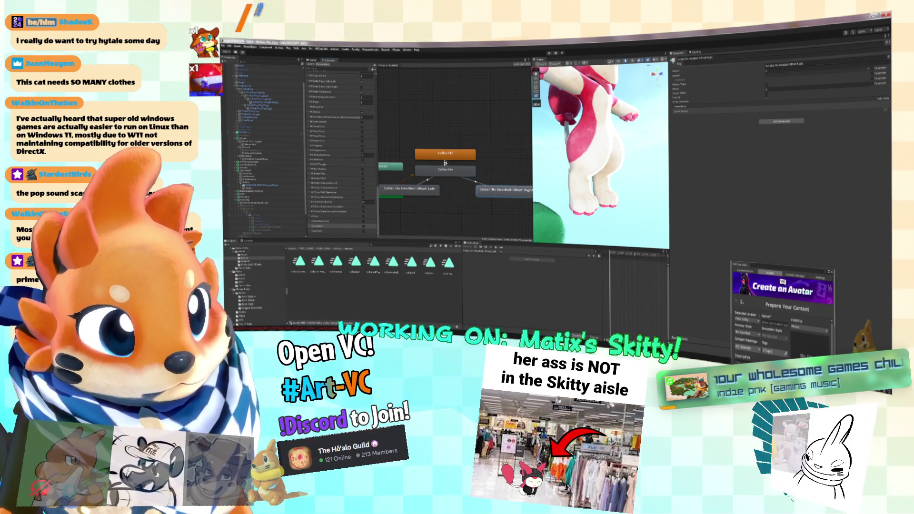
pyautogui.moveTo(495, 189); pyautogui.dragTo(468, 189)
# Step: Add transitions from Collar On to Headbell Offset Right and between the two offset states
pyautogui.rightClick(473, 188)
pyautogui.click(486, 190)
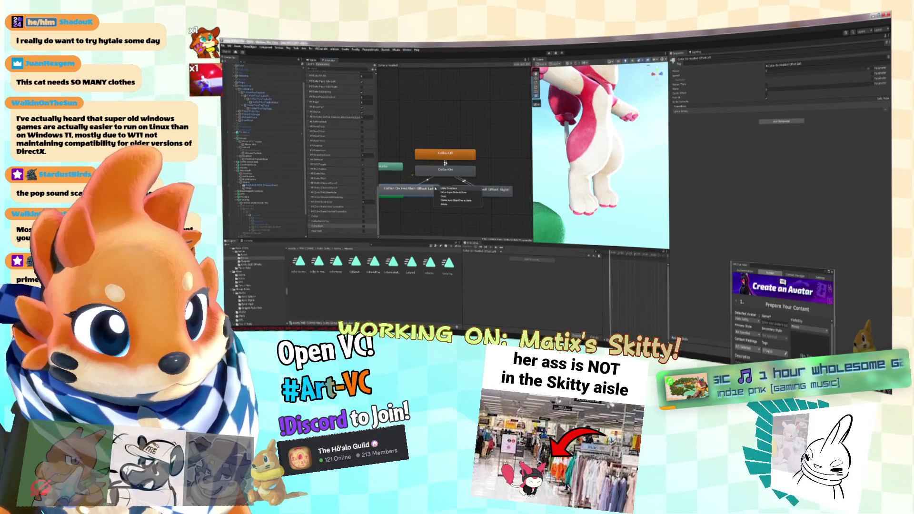
pyautogui.click(431, 184)
pyautogui.rightClick(432, 184)
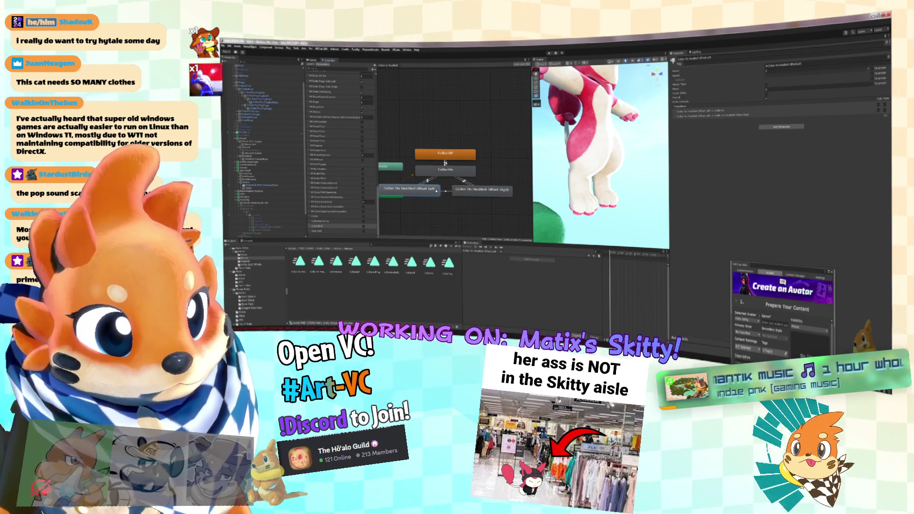
pyautogui.rightClick(458, 190)
pyautogui.click(473, 192)
pyautogui.click(410, 189)
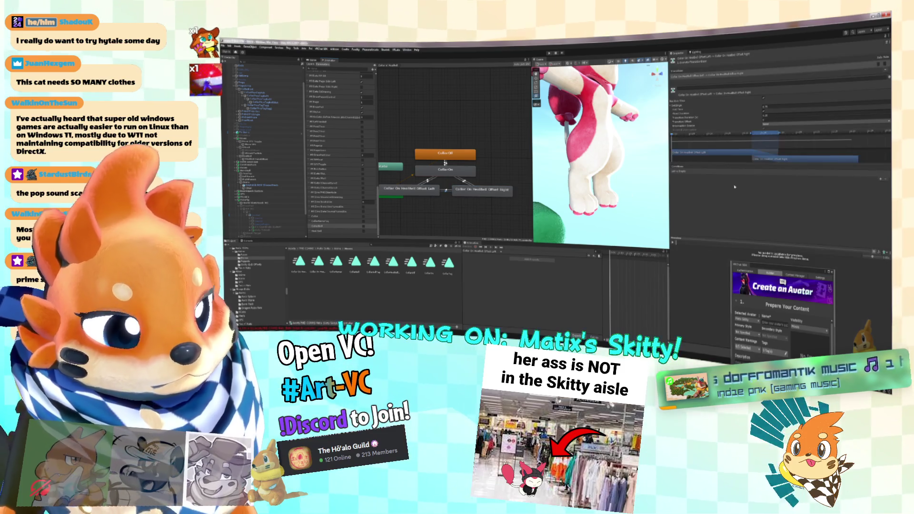
# Step: Add a new bool parameter to the animator, naming it starting with 'Co'
pyautogui.click(375, 71)
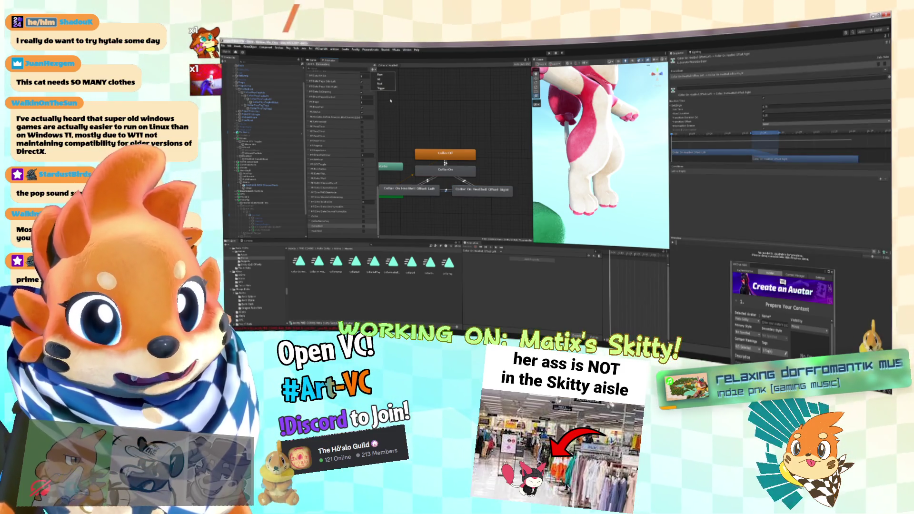
pyautogui.click(382, 86)
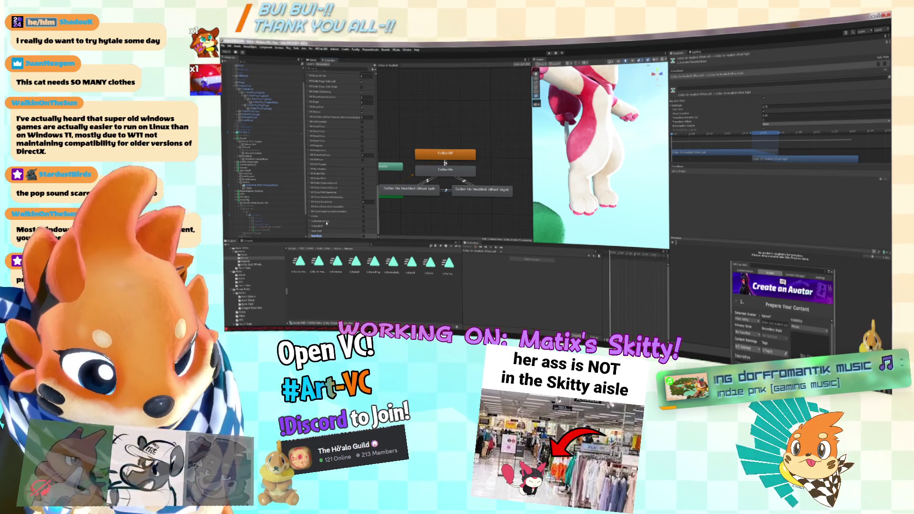
pyautogui.write('Co')
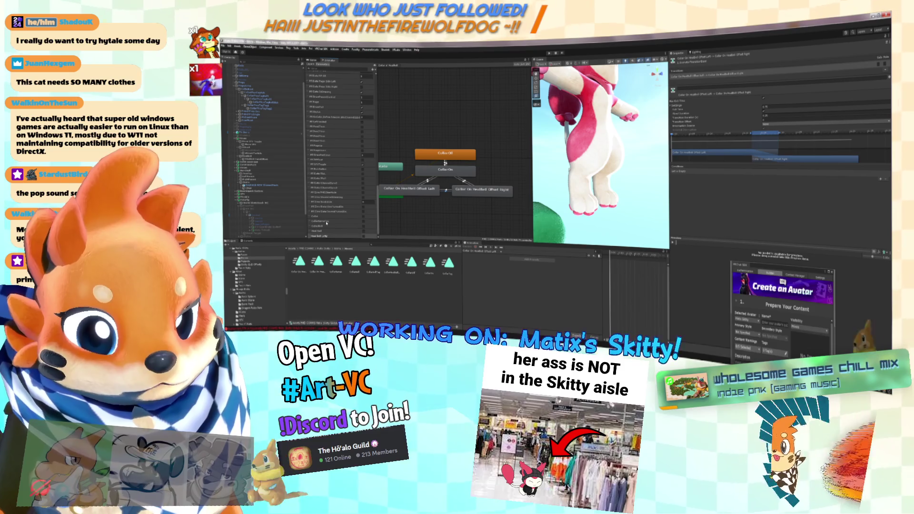
pyautogui.press('Return')
# Step: Select the lower parameters in the Parameters list to review them
pyautogui.click(328, 230)
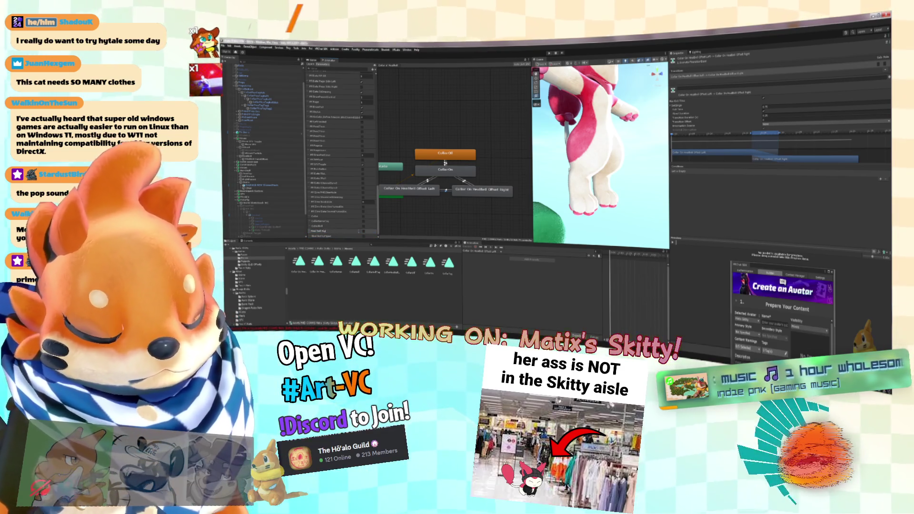
pyautogui.click(359, 231)
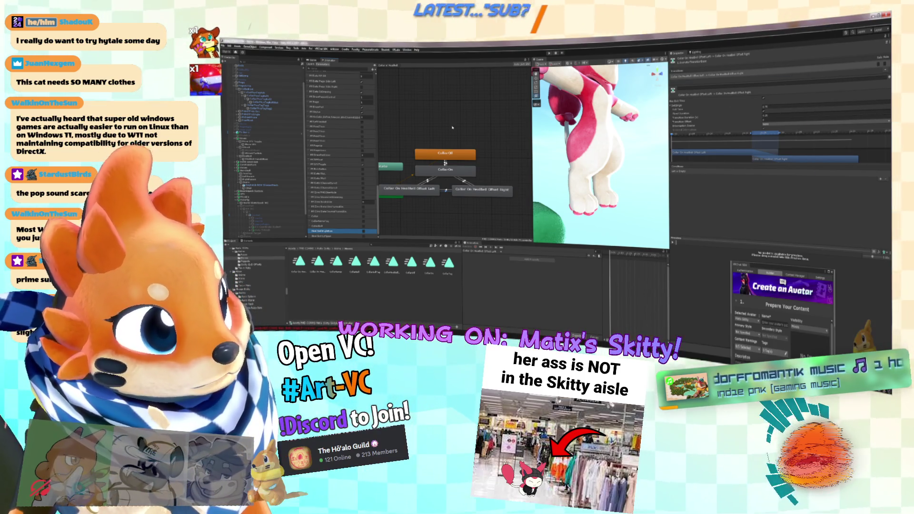
pyautogui.click(327, 236)
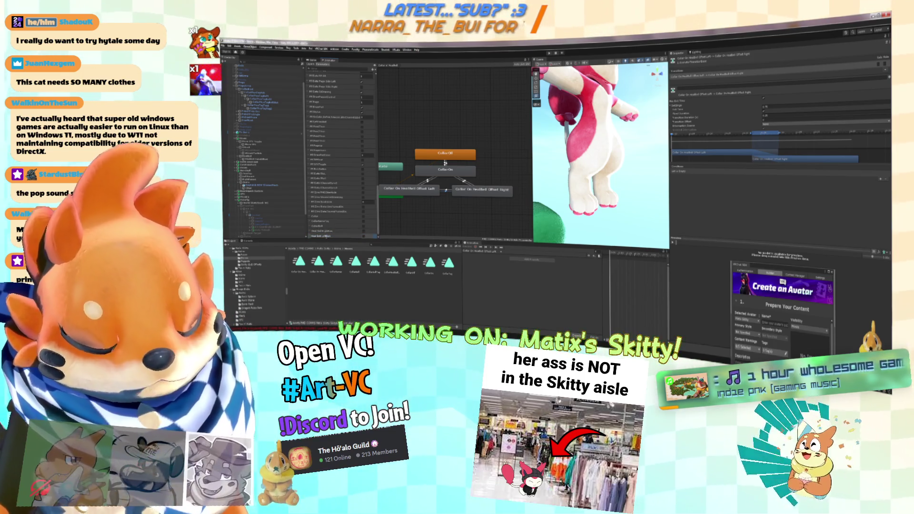
pyautogui.click(326, 237)
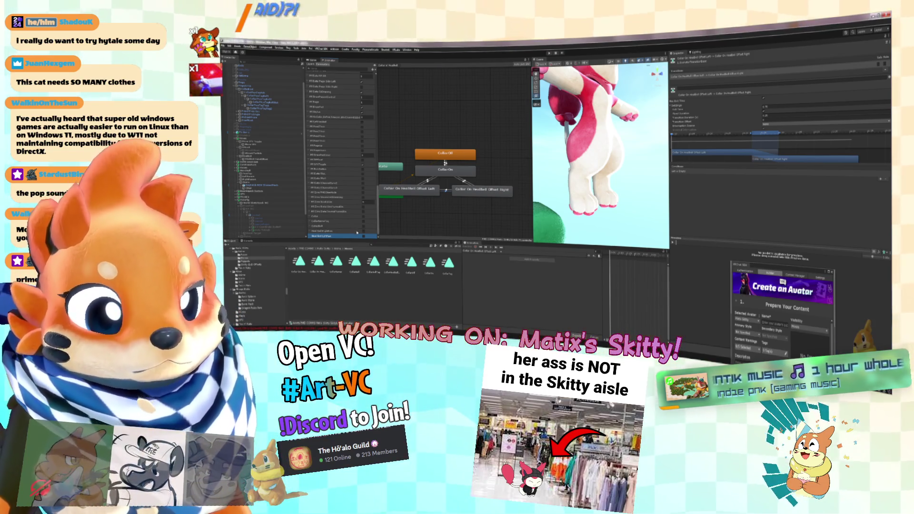
pyautogui.click(335, 232)
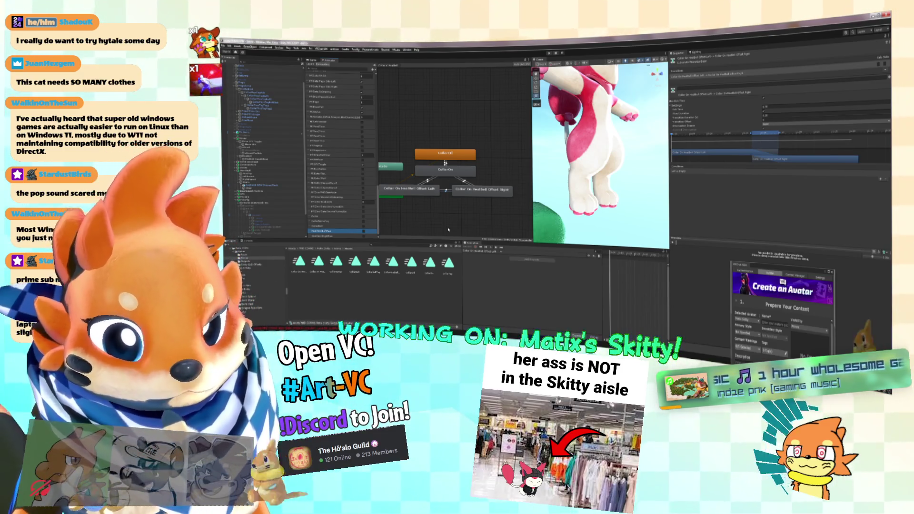
# Step: Start renaming the selected parameter, then select the CollarOff to CollarOn transition arrow
pyautogui.click(335, 231)
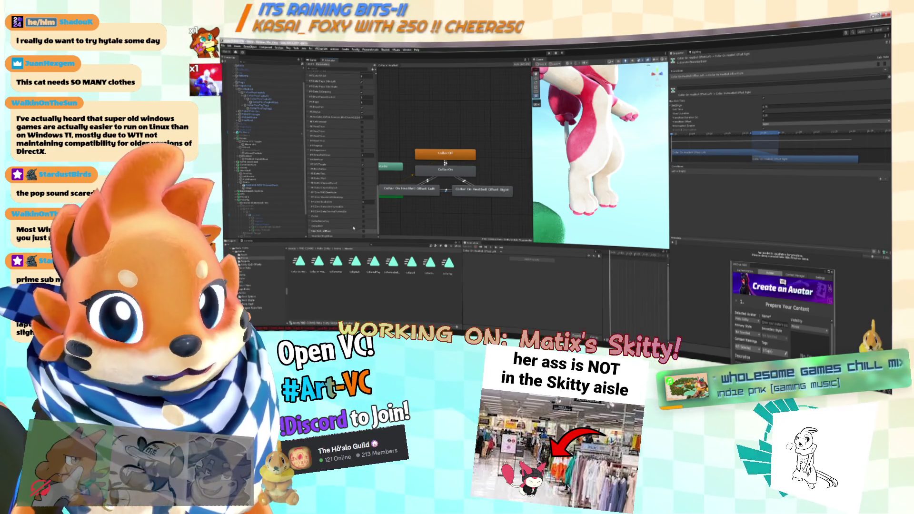
pyautogui.click(445, 163)
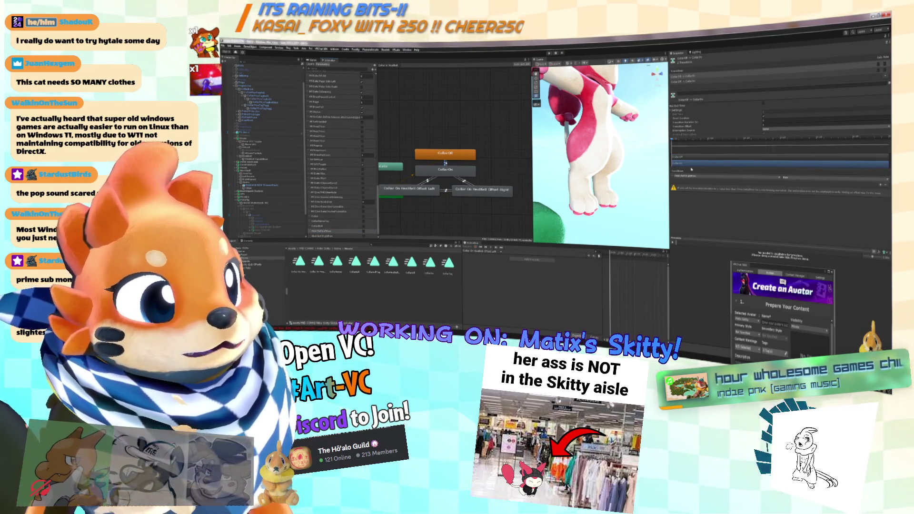
# Step: Add a third transition from CollarOff to CollarOn
pyautogui.click(705, 76)
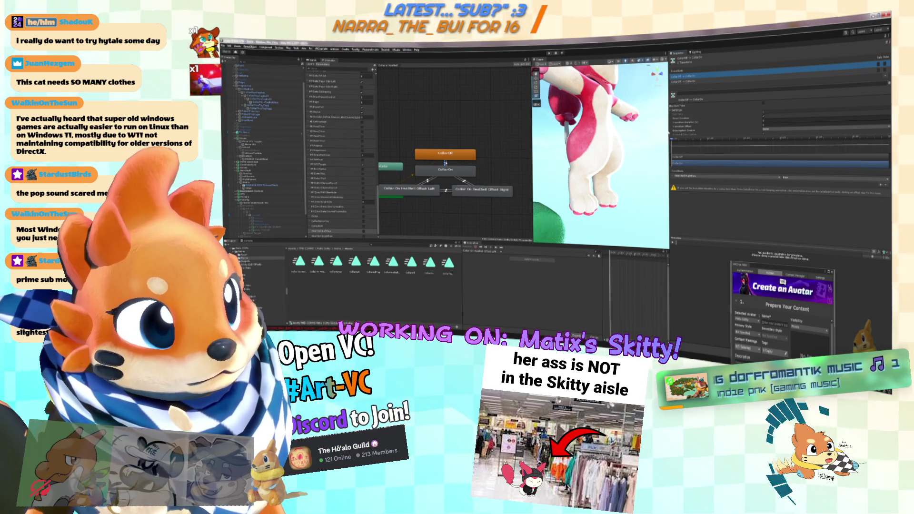
pyautogui.rightClick(452, 153)
pyautogui.click(472, 158)
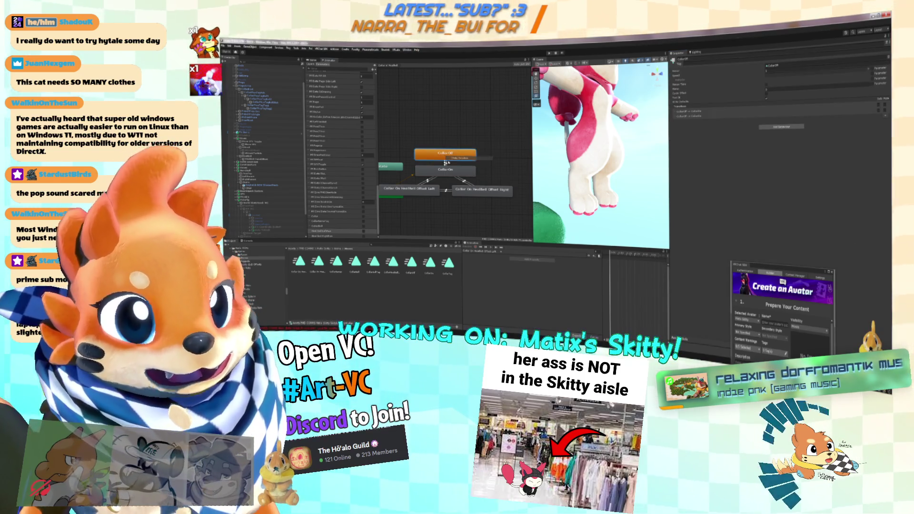
pyautogui.click(472, 167)
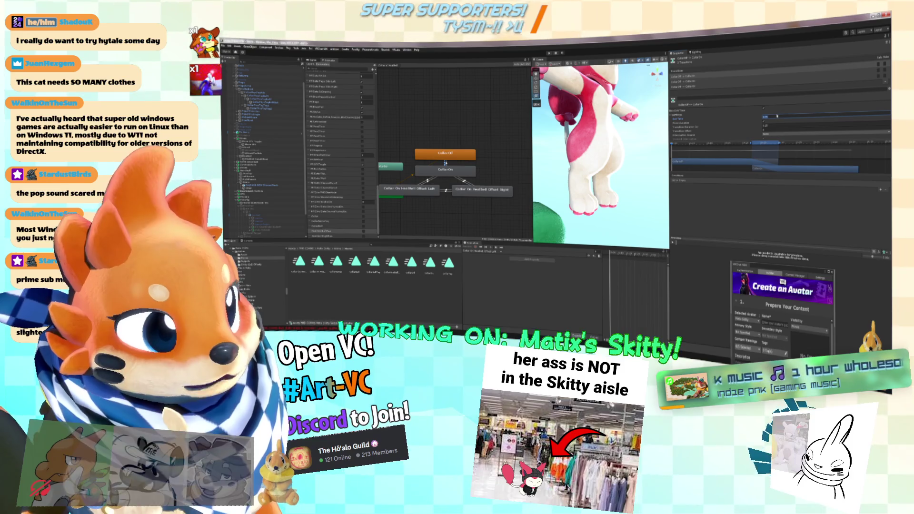
# Step: Set the transition duration to 0 and add a condition, opening its parameter list
pyautogui.click(773, 124)
pyautogui.write('0')
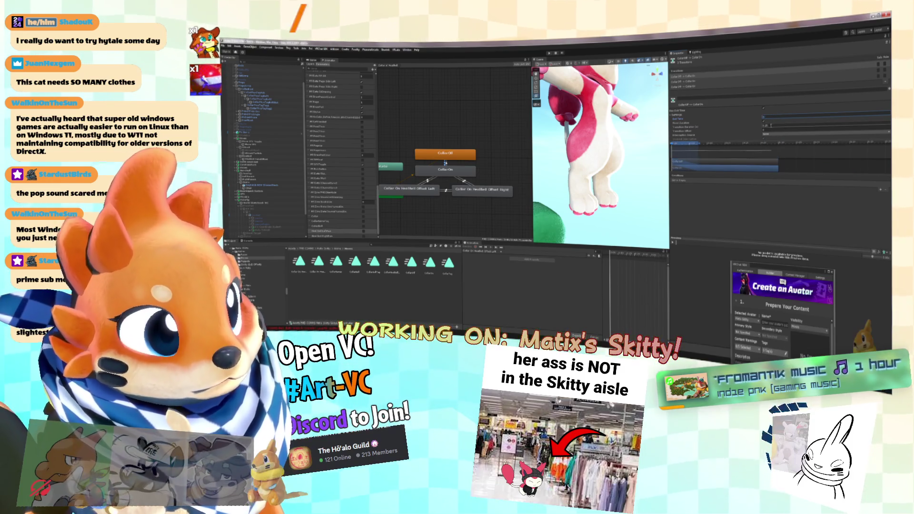
pyautogui.click(886, 169)
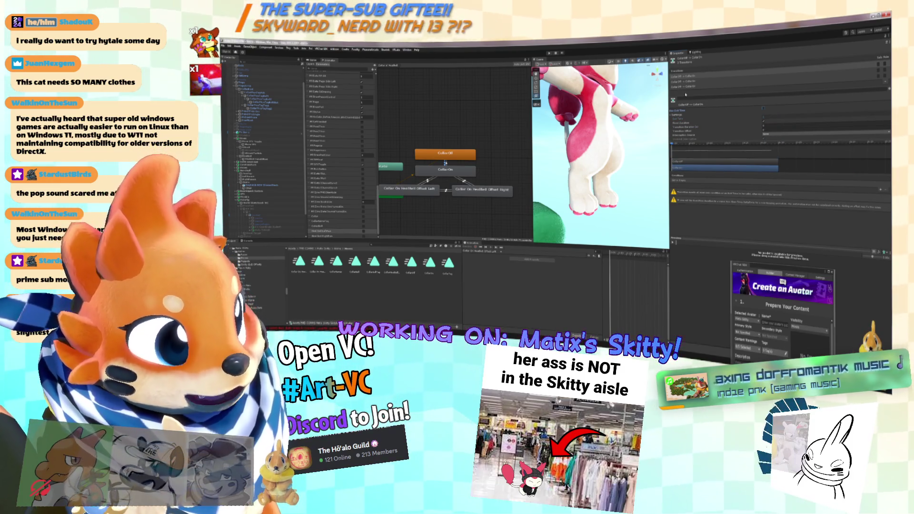
pyautogui.click(691, 77)
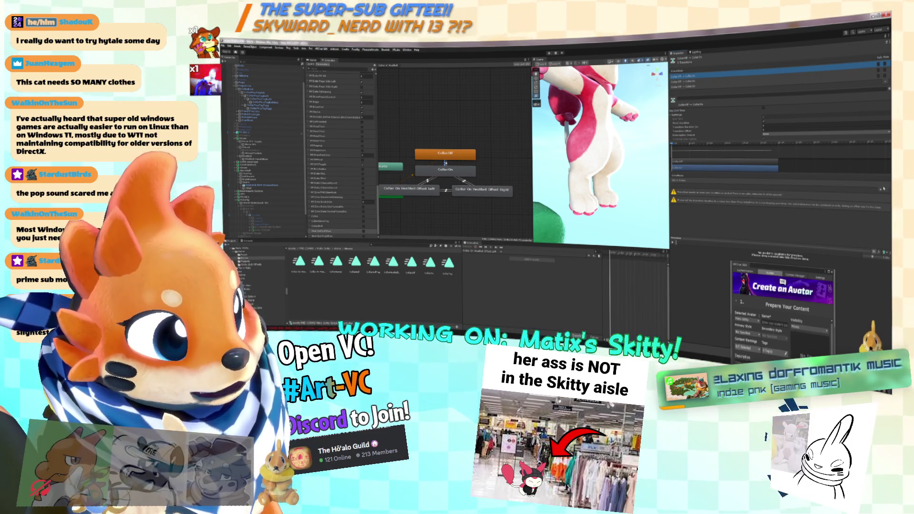
pyautogui.click(883, 189)
pyautogui.click(718, 180)
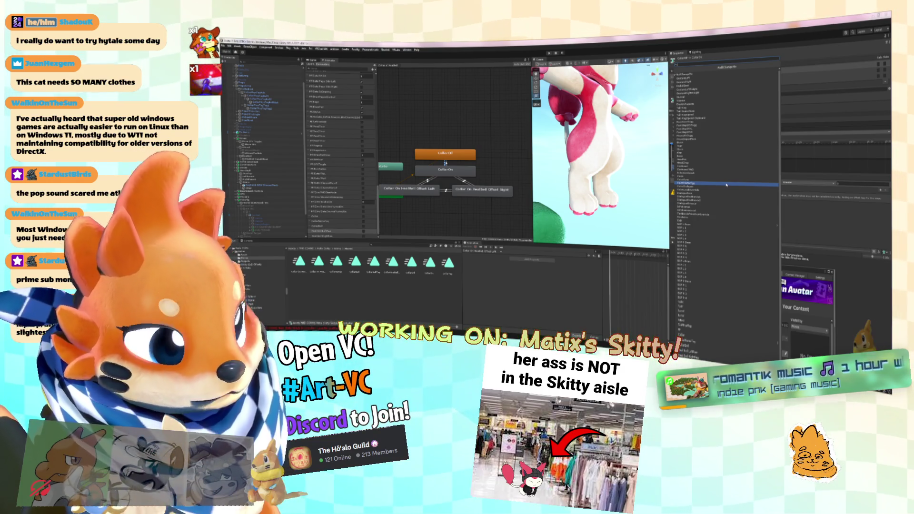
# Step: Pick the condition's parameter, then review the two CollarOff-to-CollarOn transitions
pyautogui.click(699, 181)
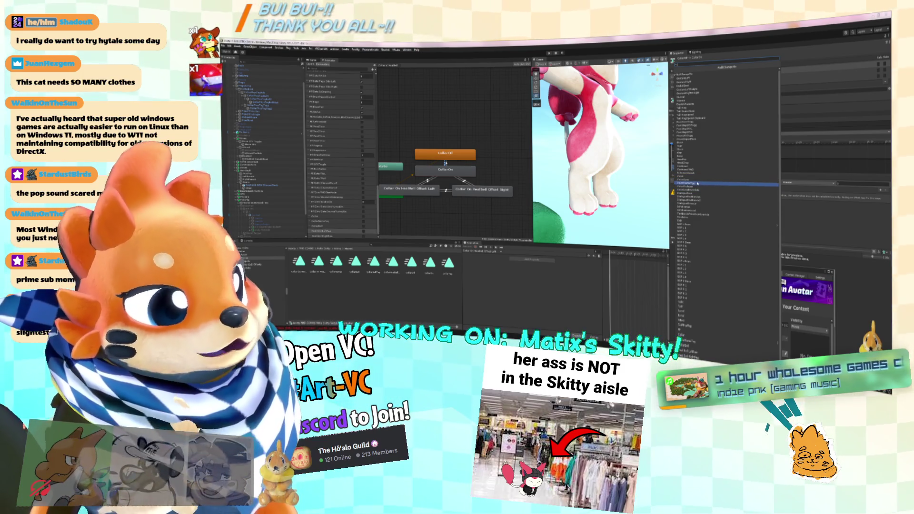
pyautogui.click(727, 185)
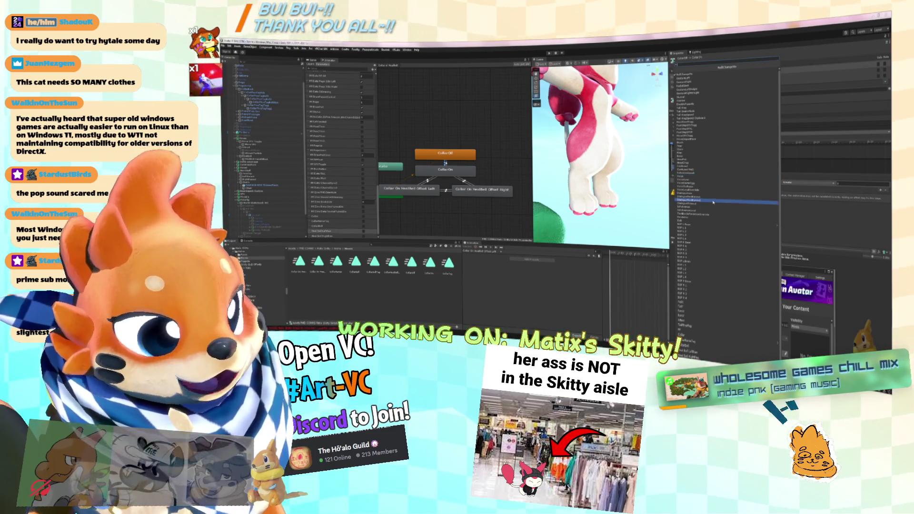
pyautogui.click(708, 195)
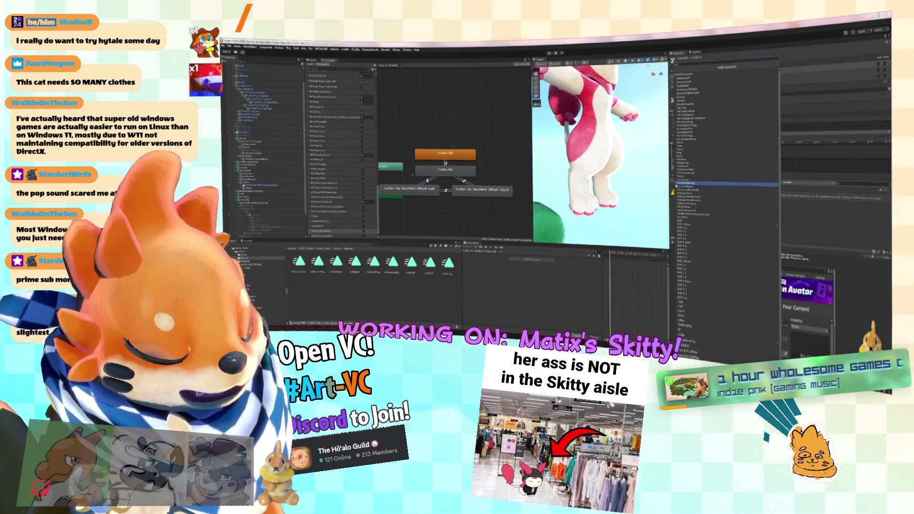
pyautogui.click(698, 183)
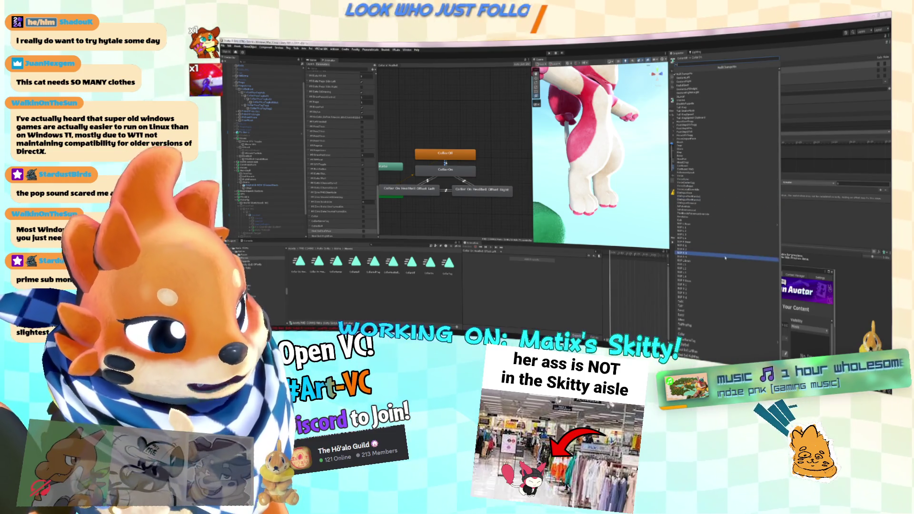
pyautogui.click(445, 163)
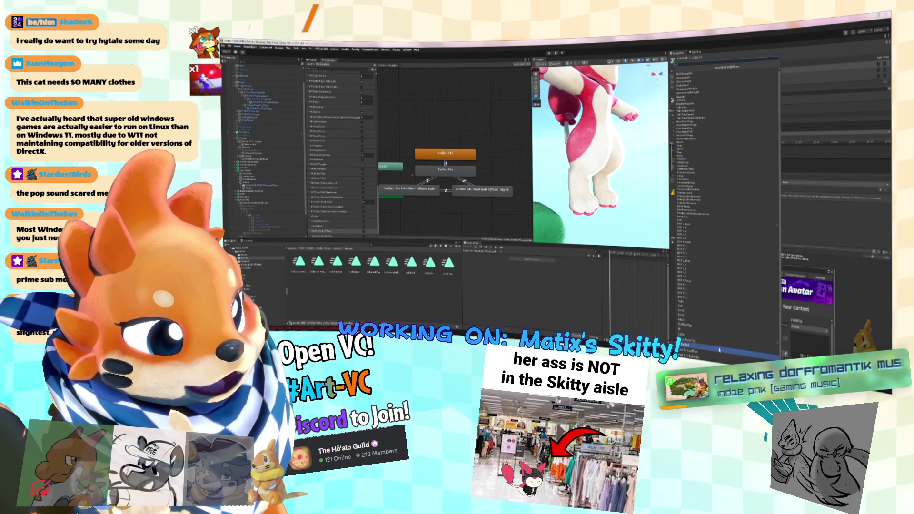
pyautogui.click(699, 81)
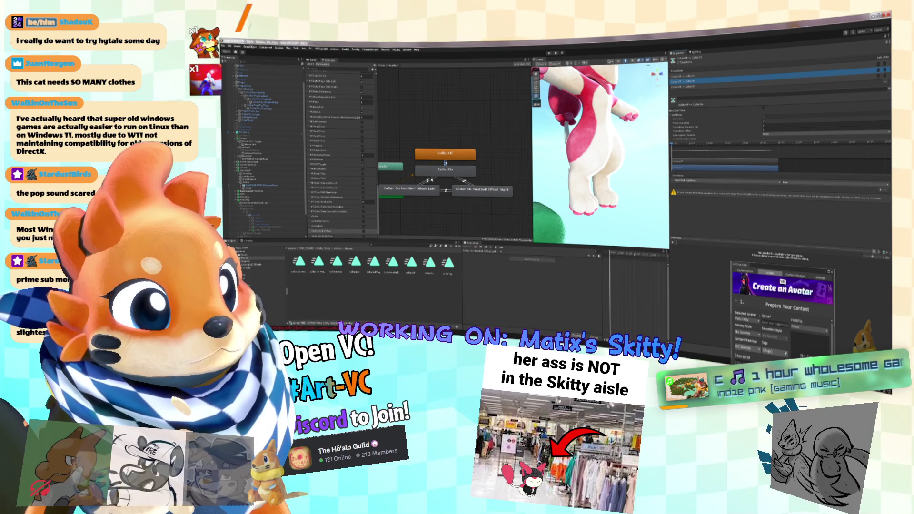
# Step: Turn off exit time on CollarOn→Offset Left and add a condition using the last parameter
pyautogui.click(429, 179)
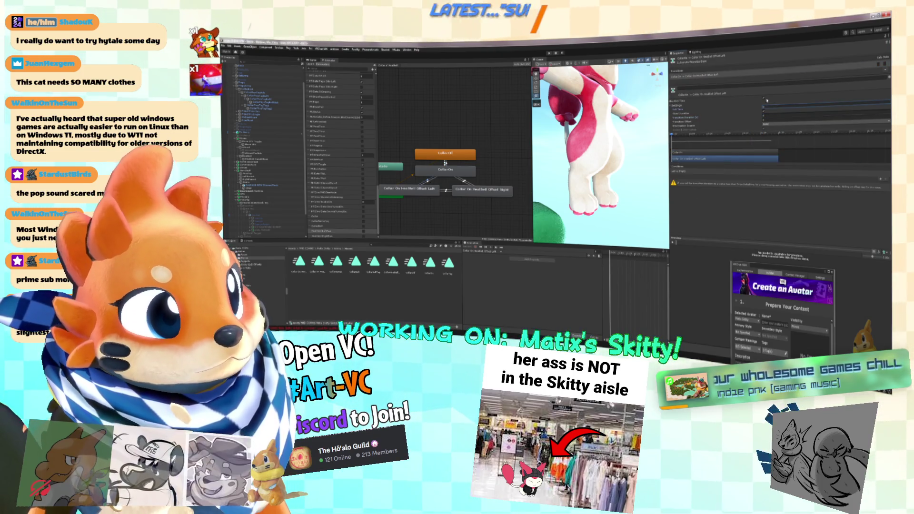
pyautogui.click(764, 99)
pyautogui.click(880, 180)
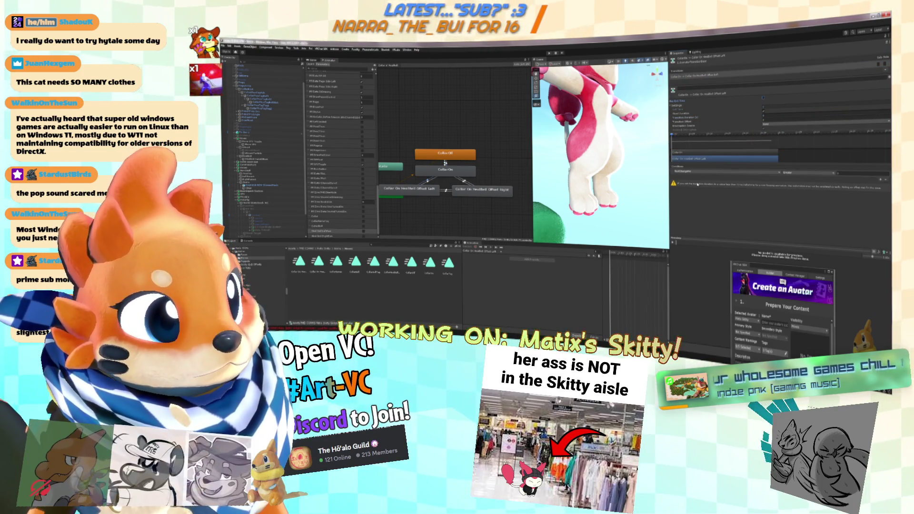
pyautogui.click(701, 172)
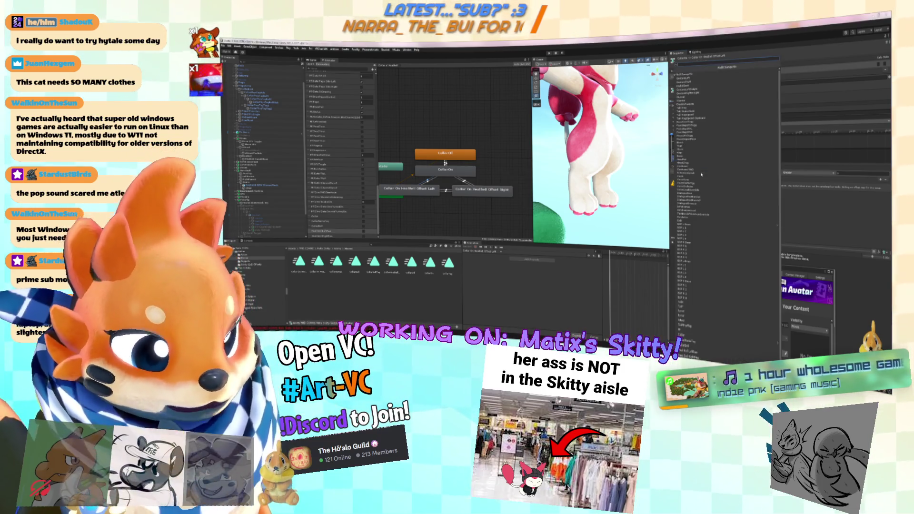
pyautogui.click(719, 358)
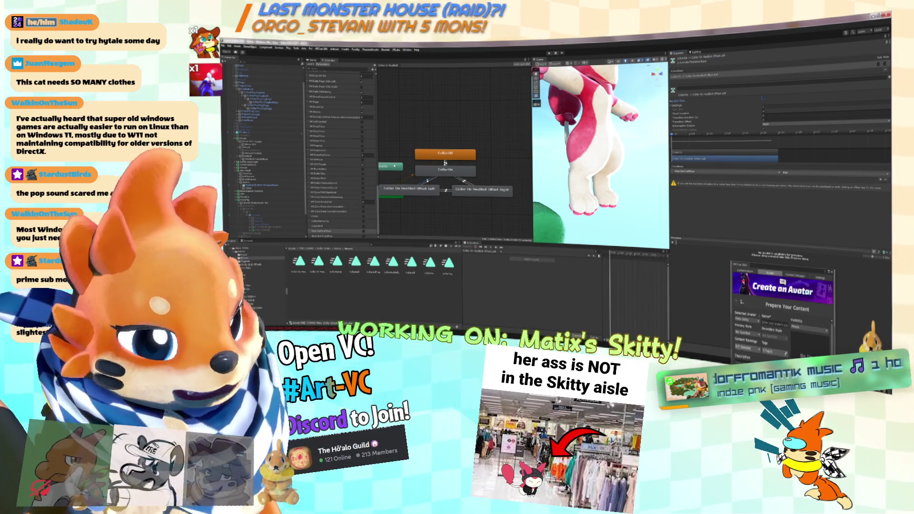
# Step: Set the Offset Left→CollarOn transition duration to 0 and add a parameter condition
pyautogui.click(426, 182)
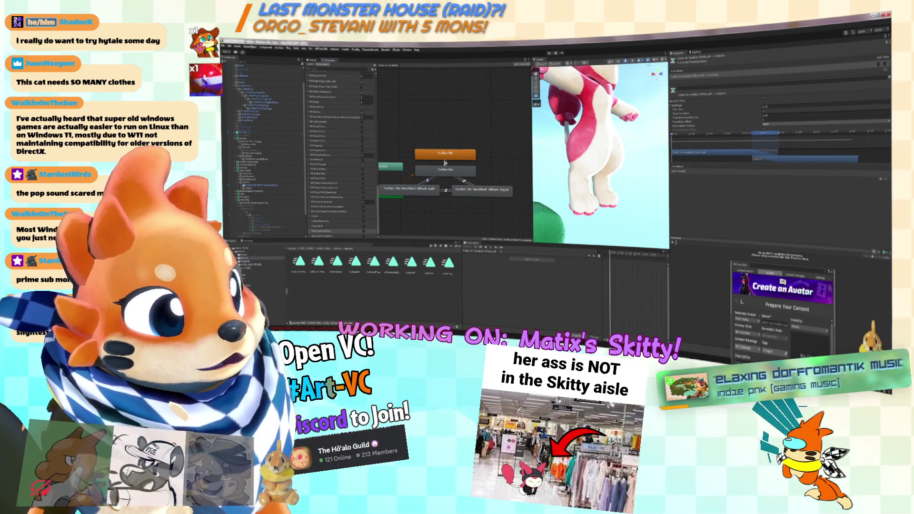
pyautogui.write('0')
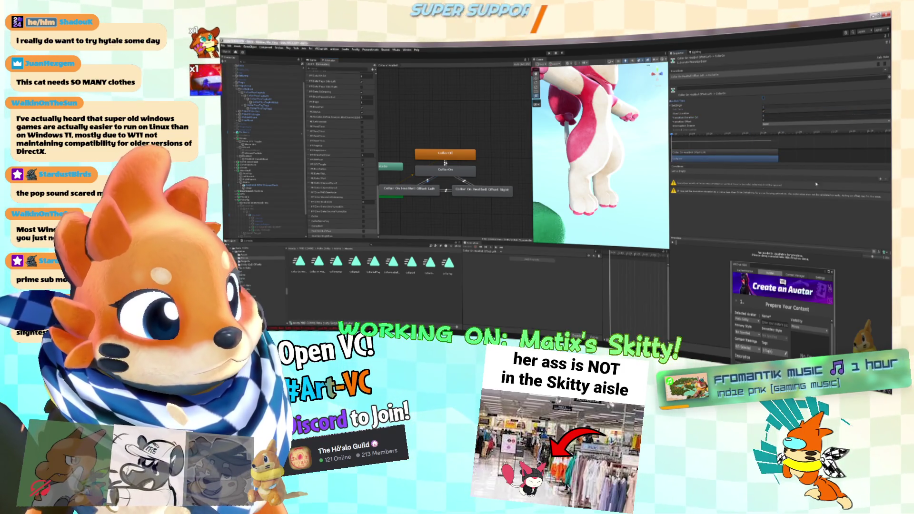
pyautogui.click(880, 179)
pyautogui.click(714, 172)
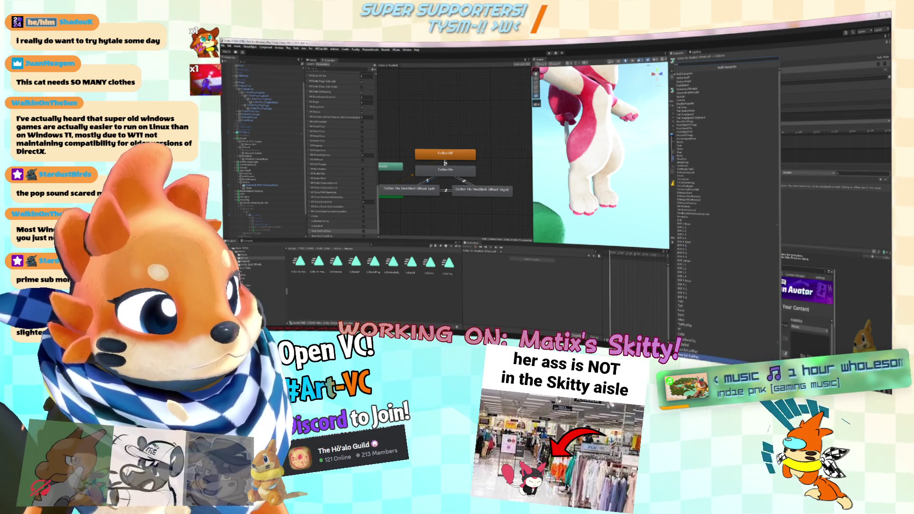
pyautogui.click(706, 355)
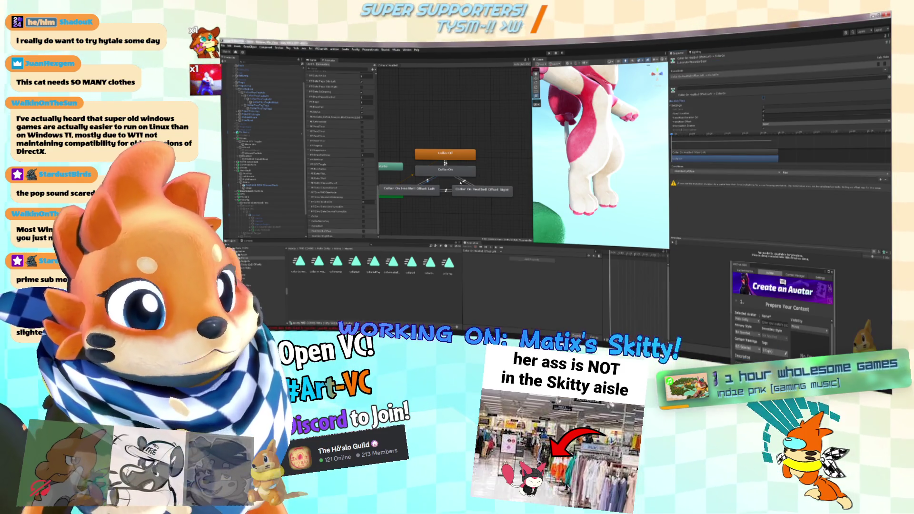
# Step: Add a condition to the Left-to-Right offset transition and browse its parameter list
pyautogui.click(448, 191)
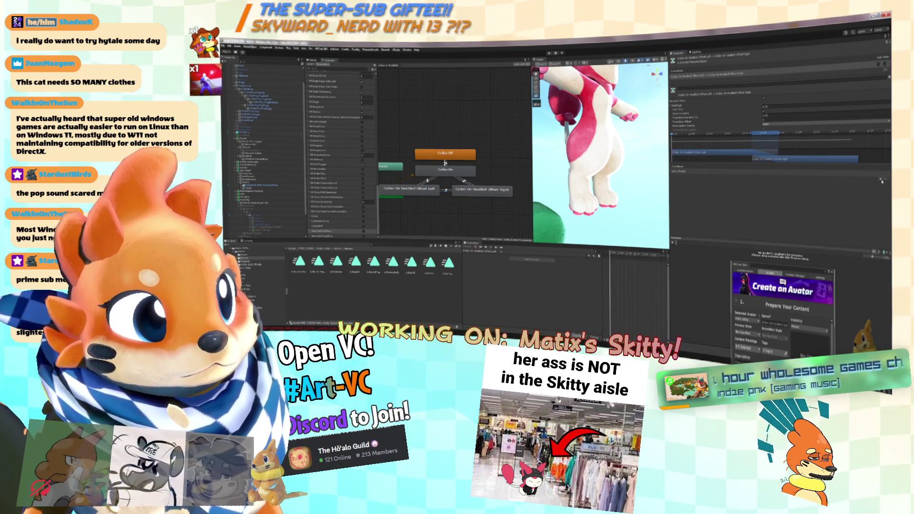
pyautogui.click(881, 180)
pyautogui.click(714, 172)
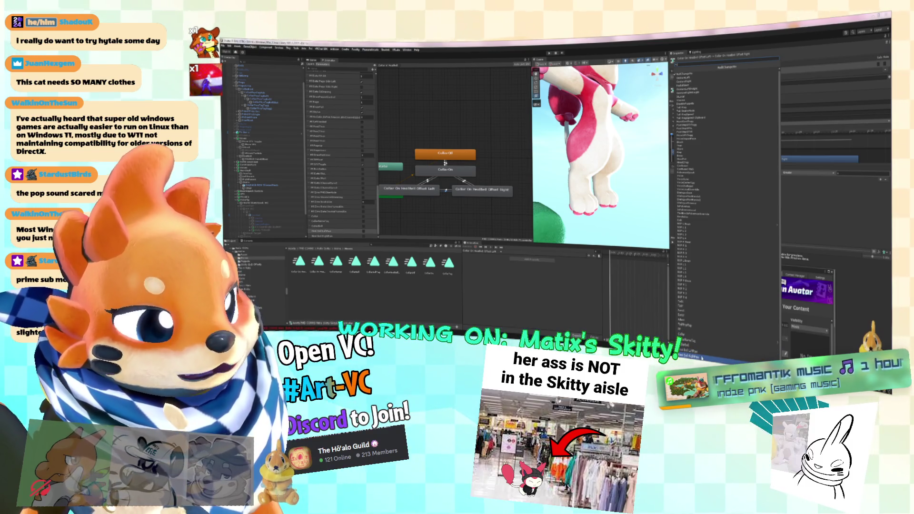
pyautogui.click(866, 308)
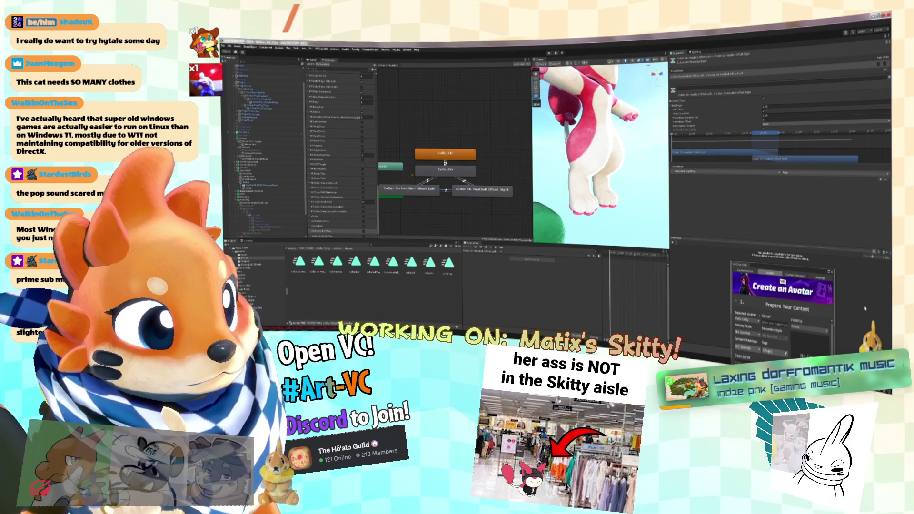
# Step: Give the Left-to-Right offset transition a condition on the last parameter and a 0 duration
pyautogui.click(777, 115)
pyautogui.write('0')
pyautogui.press('Return')
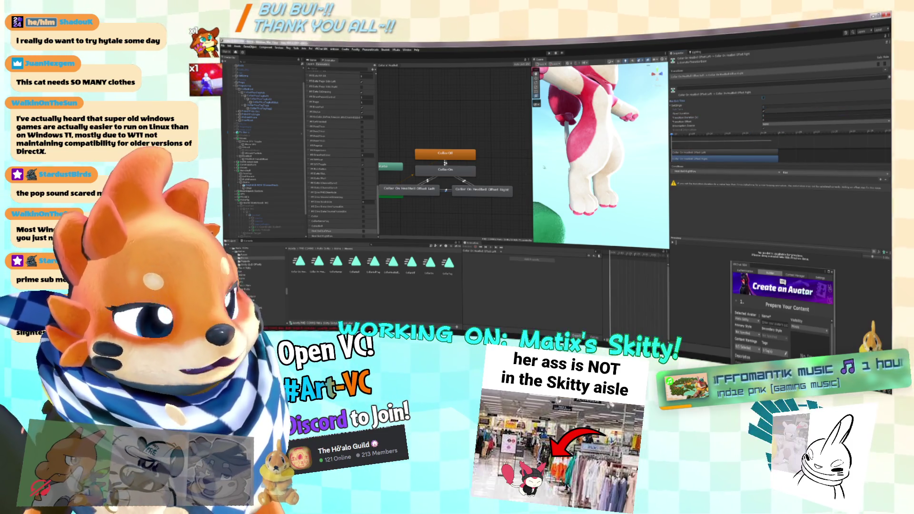
pyautogui.hotkey('ctrl', 'z')
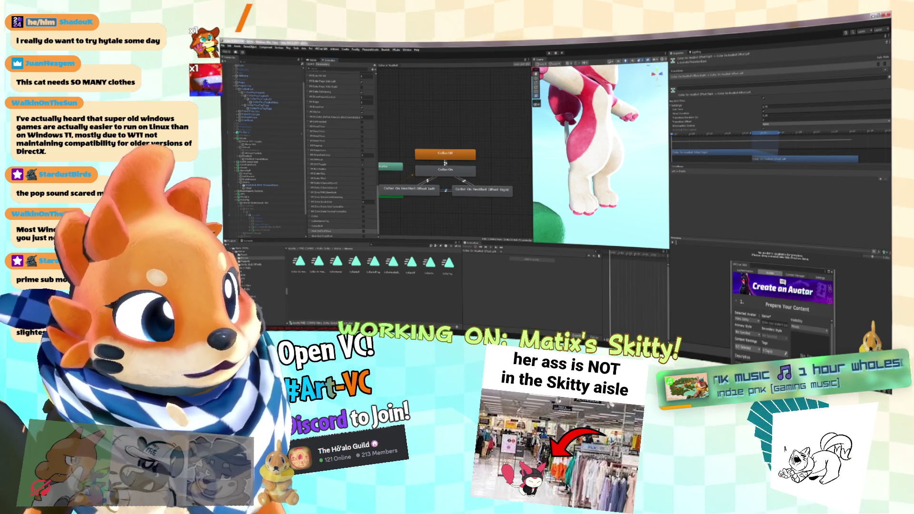
pyautogui.click(880, 180)
pyautogui.click(728, 172)
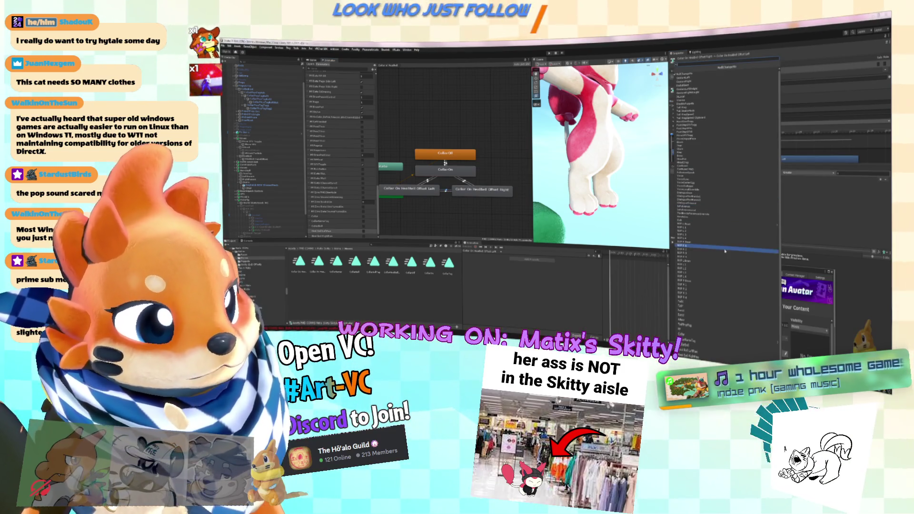
pyautogui.click(706, 356)
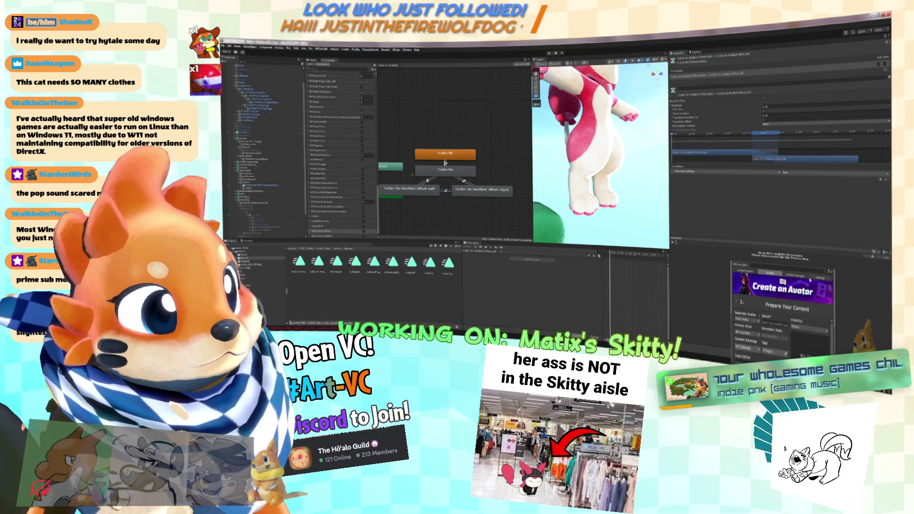
pyautogui.click(779, 108)
pyautogui.write('0')
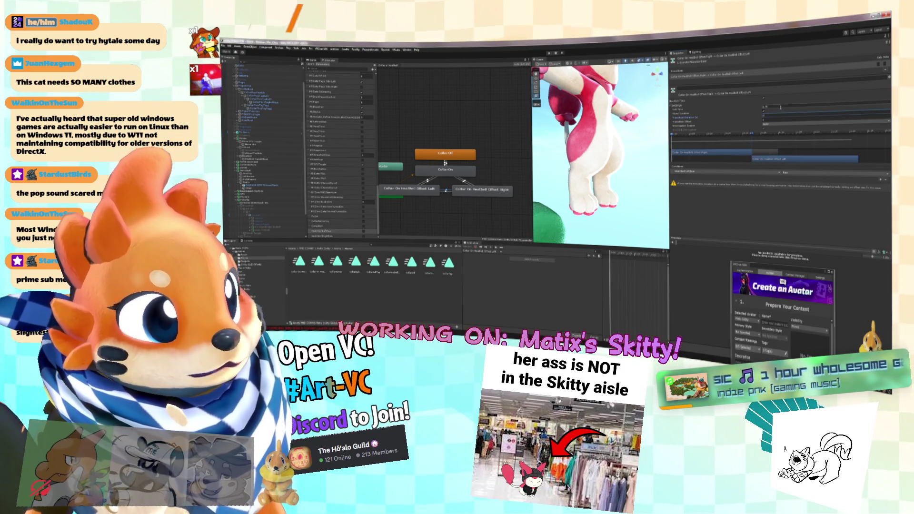
pyautogui.click(764, 100)
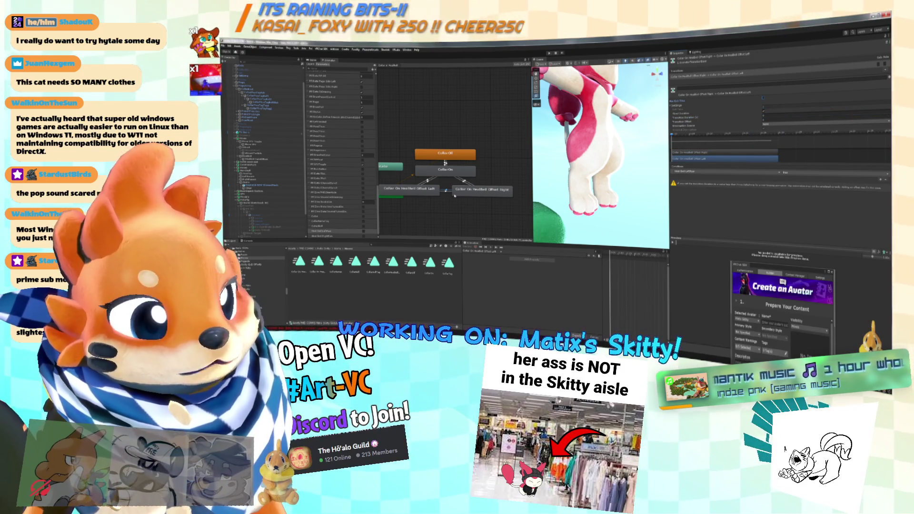
pyautogui.click(447, 191)
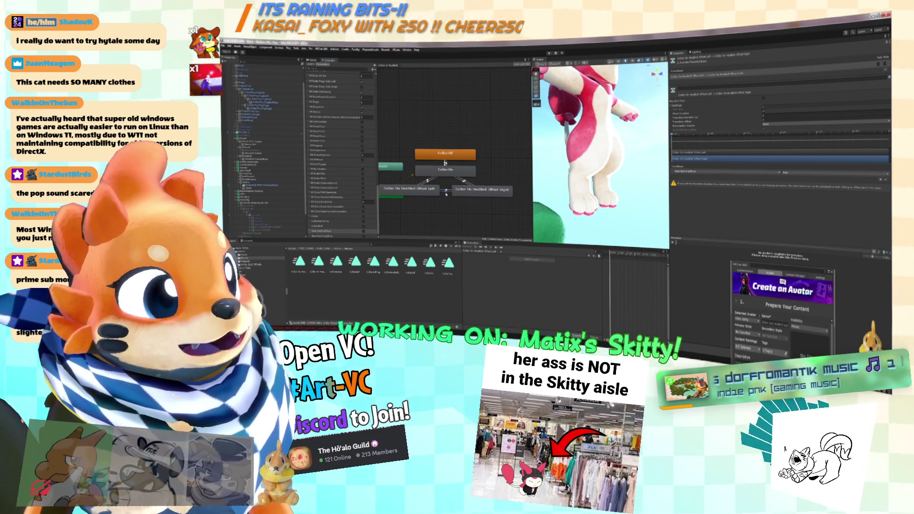
pyautogui.click(446, 191)
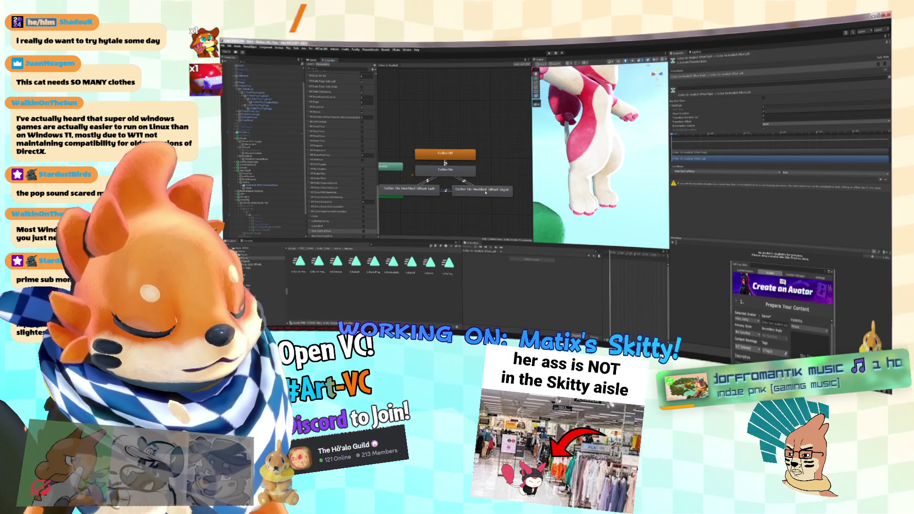
# Step: Switch the Offset Right→CollarOn condition to a different parameter and set its true/false value
pyautogui.click(465, 182)
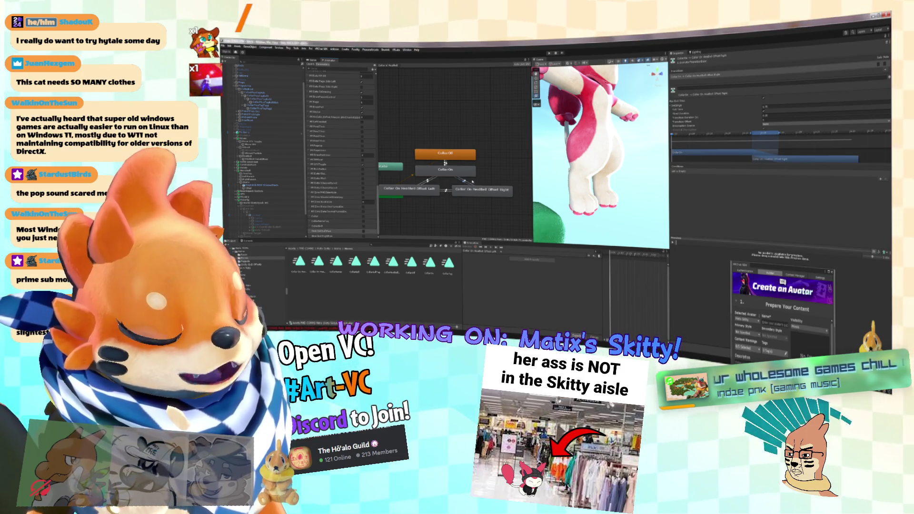
pyautogui.click(462, 181)
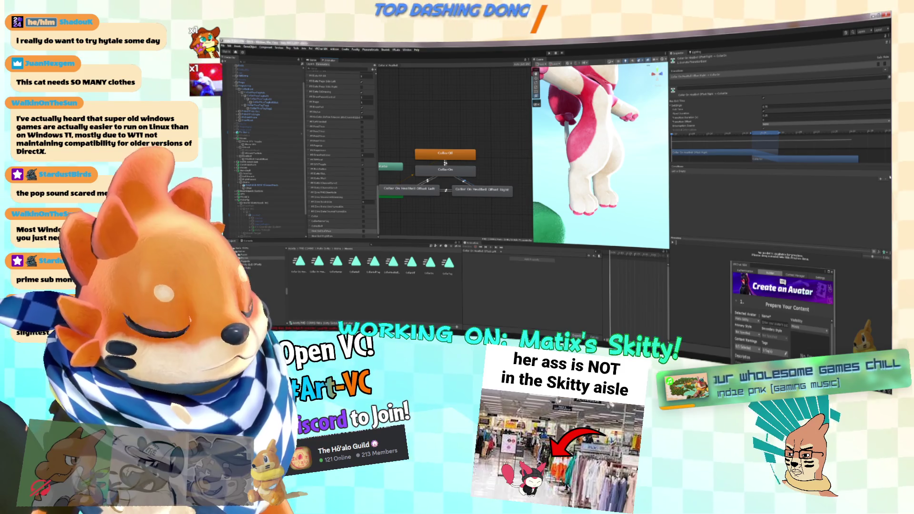
pyautogui.click(714, 173)
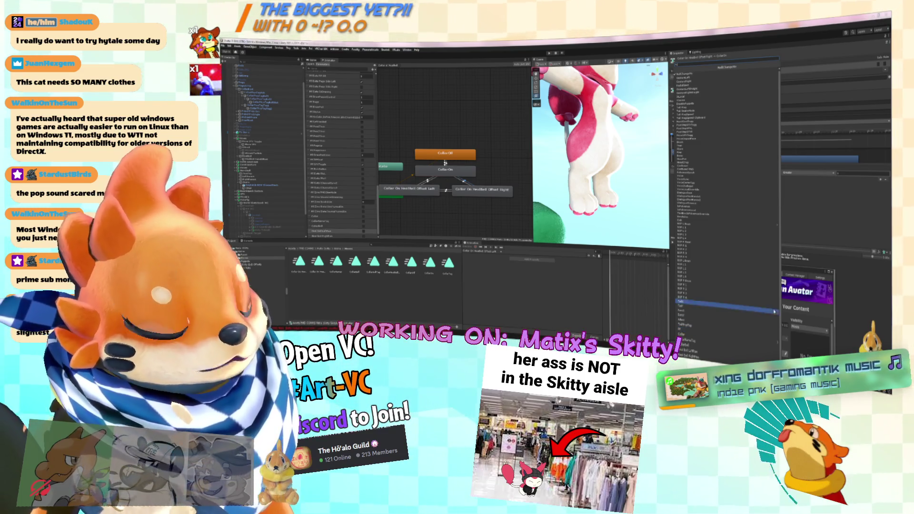
pyautogui.click(702, 276)
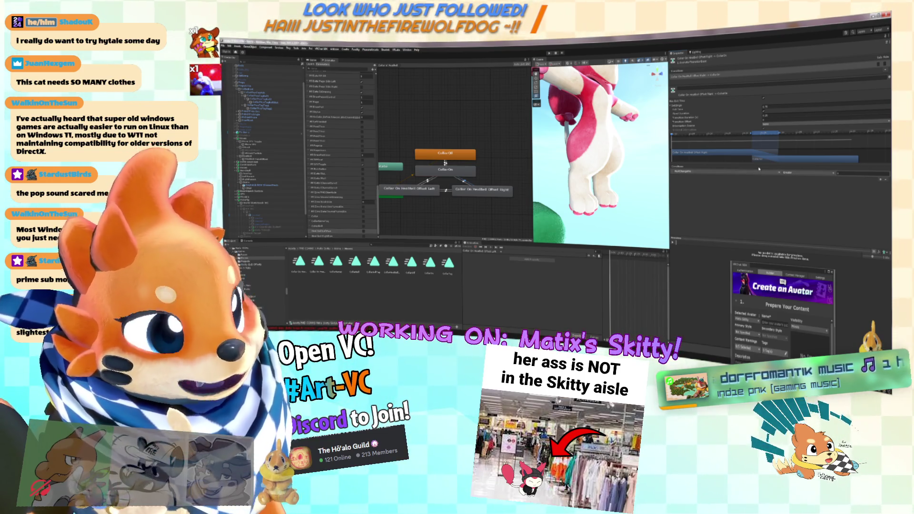
pyautogui.click(767, 175)
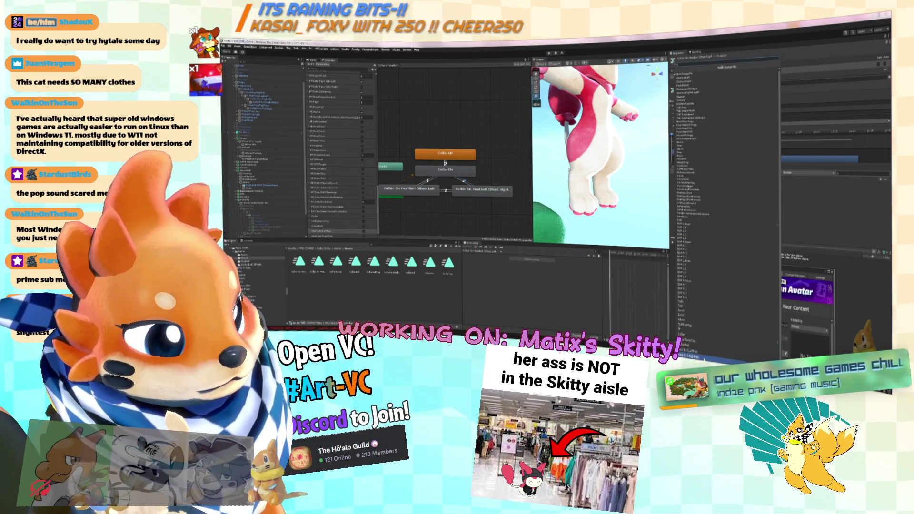
pyautogui.click(764, 276)
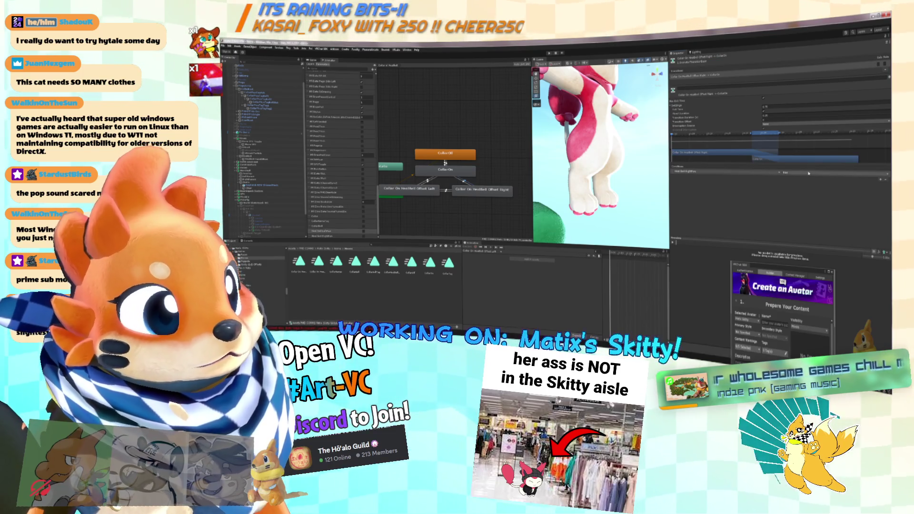
pyautogui.click(809, 174)
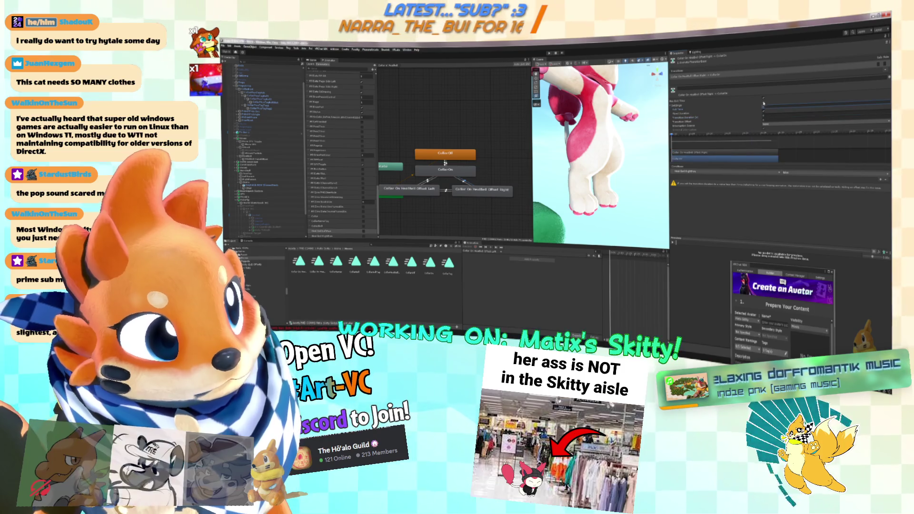
# Step: Turn off exit time on CollarOn→Offset Right and add a parameter condition
pyautogui.click(468, 184)
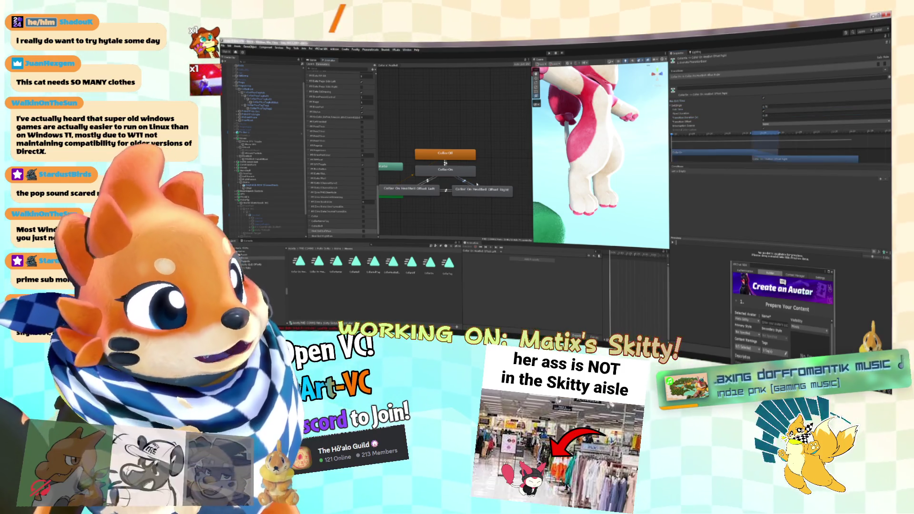
pyautogui.click(765, 98)
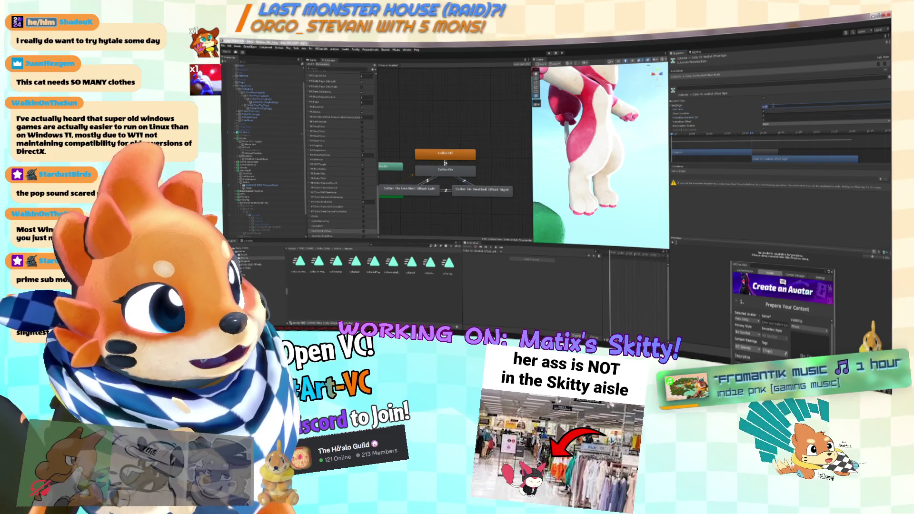
pyautogui.click(881, 180)
pyautogui.click(692, 172)
pyautogui.click(696, 356)
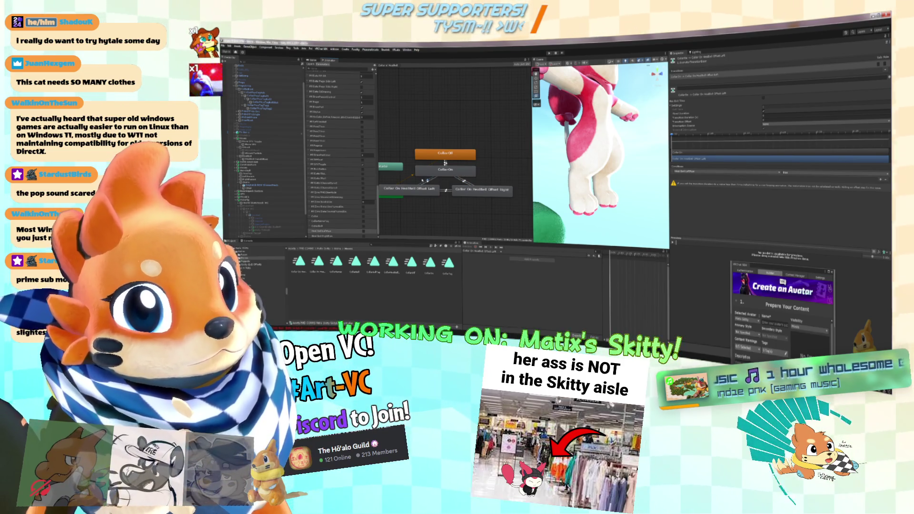
# Step: Recheck the CollarOn and Offset Left/Right transitions, then start adding a behaviour to Offset Right
pyautogui.click(433, 180)
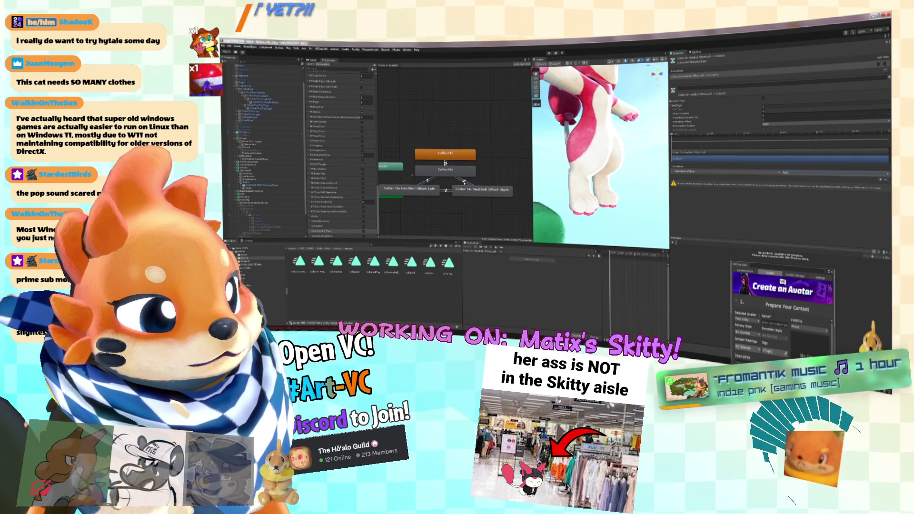
pyautogui.click(461, 182)
pyautogui.click(432, 185)
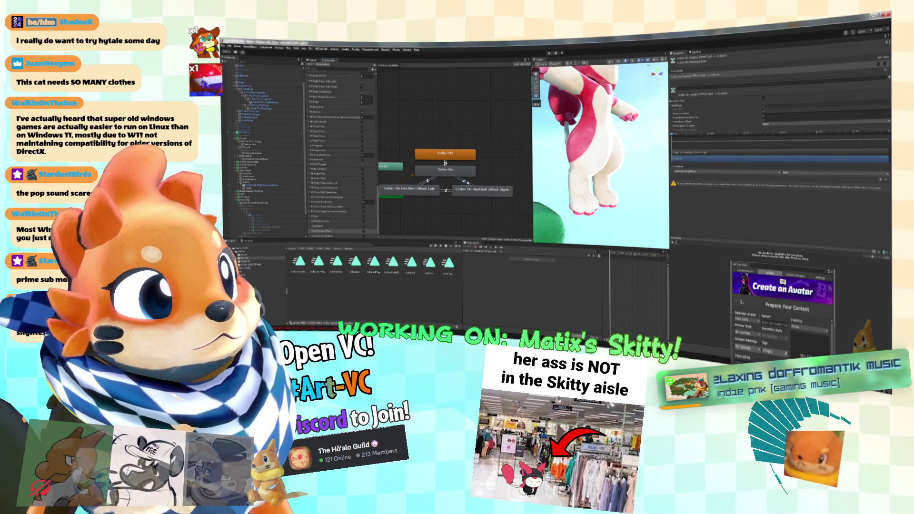
pyautogui.click(447, 192)
pyautogui.click(448, 192)
pyautogui.click(428, 181)
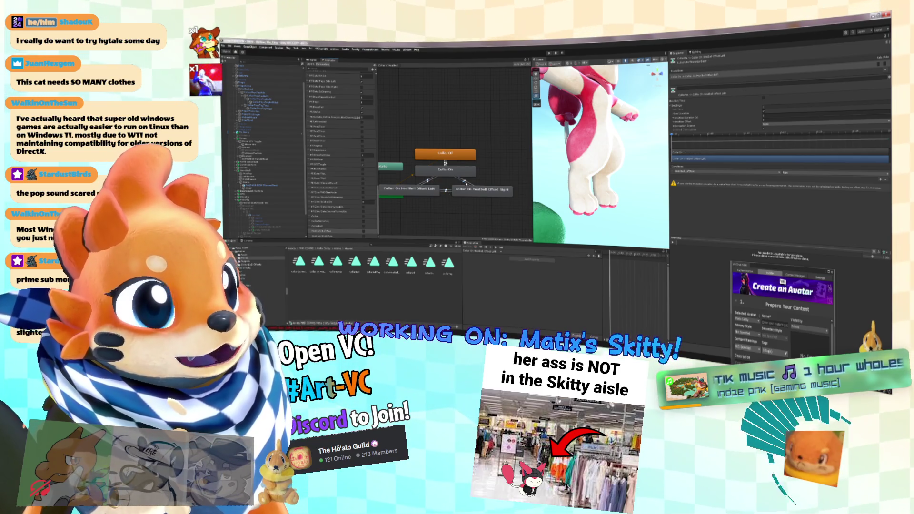
pyautogui.click(468, 189)
pyautogui.click(786, 127)
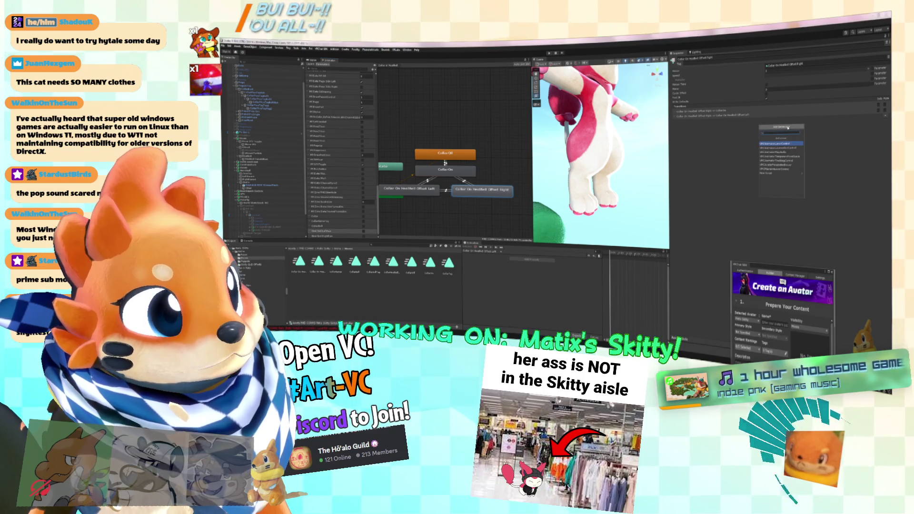
# Step: Add a VRC Avatar Parameter Driver to Offset Right with a destination parameter entry and value
pyautogui.click(790, 166)
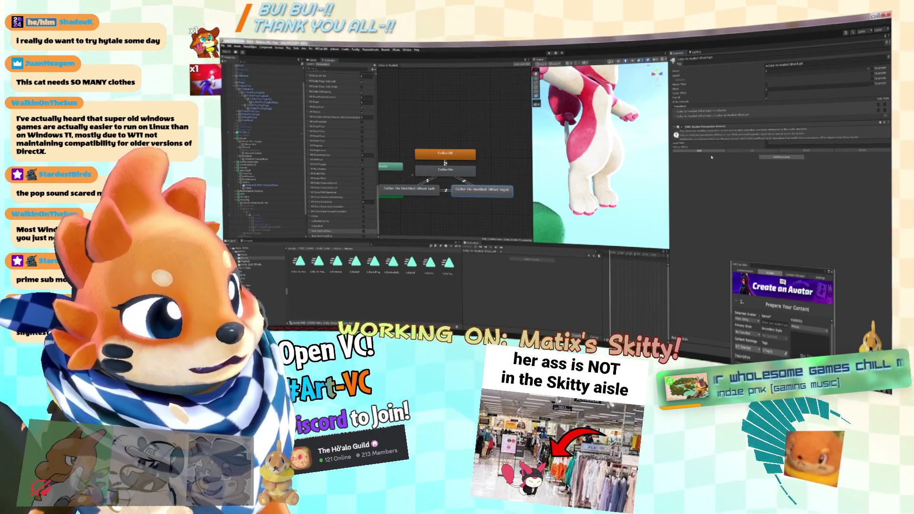
pyautogui.click(709, 154)
pyautogui.click(788, 160)
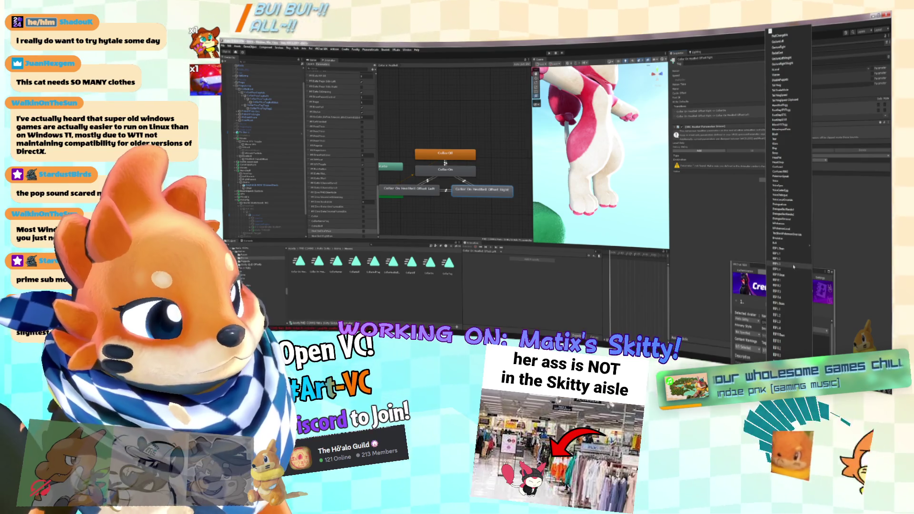
pyautogui.scroll(-5, 788, 160)
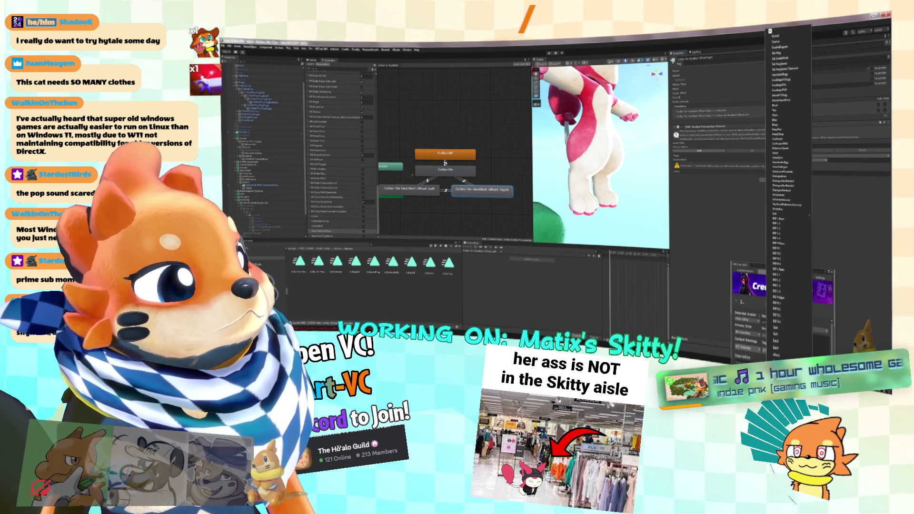
pyautogui.click(788, 160)
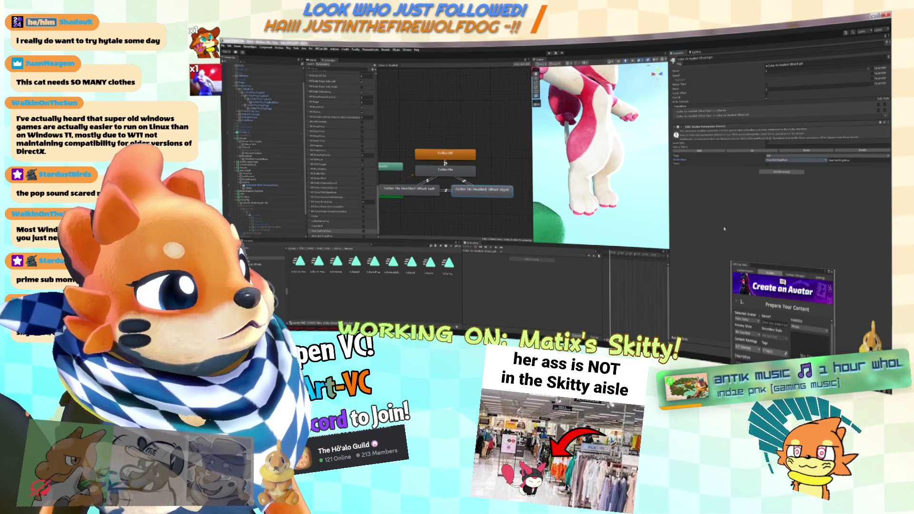
pyautogui.click(852, 161)
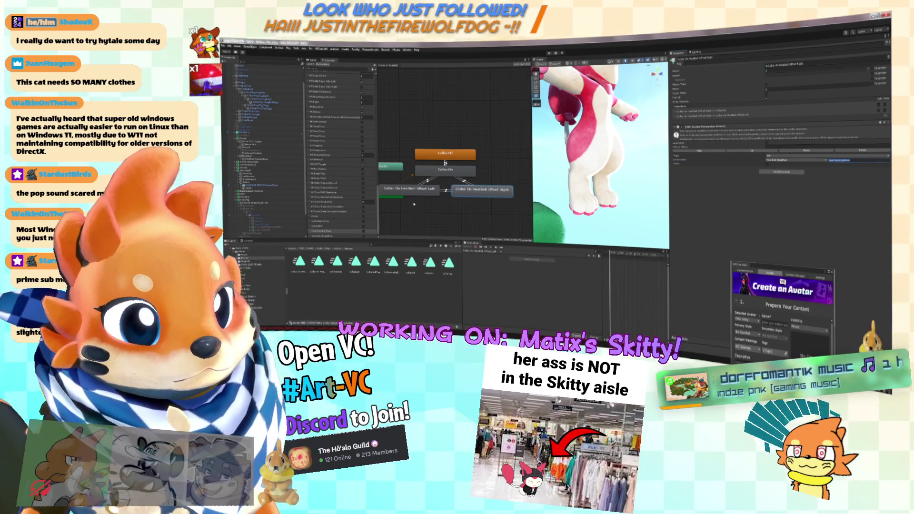
# Step: Add an avatar parameter driver to Offset Left, entering a 'Foot' destination and extra entries
pyautogui.click(409, 189)
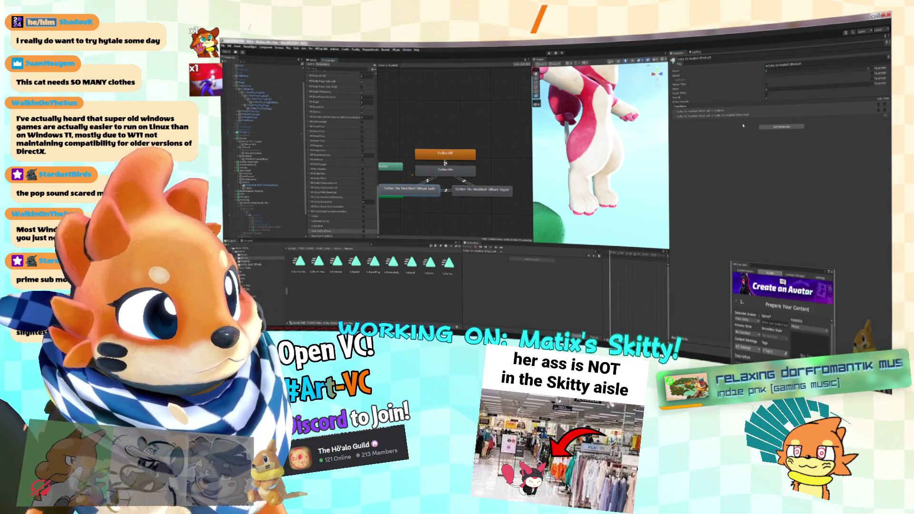
pyautogui.click(788, 131)
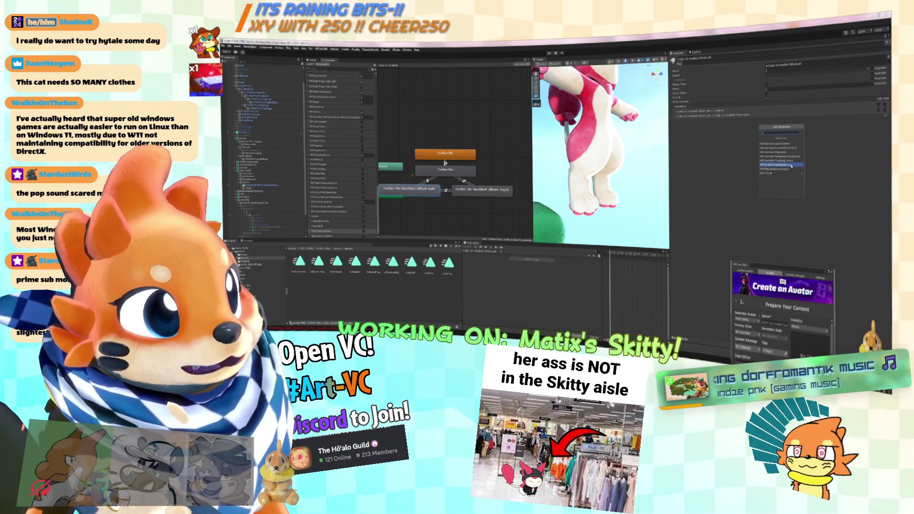
pyautogui.click(781, 167)
pyautogui.click(854, 161)
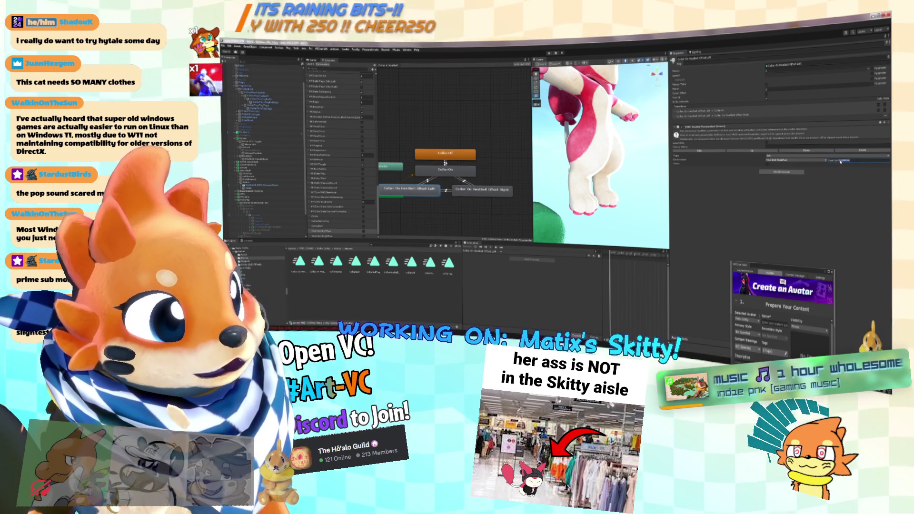
pyautogui.press('BackSpace')
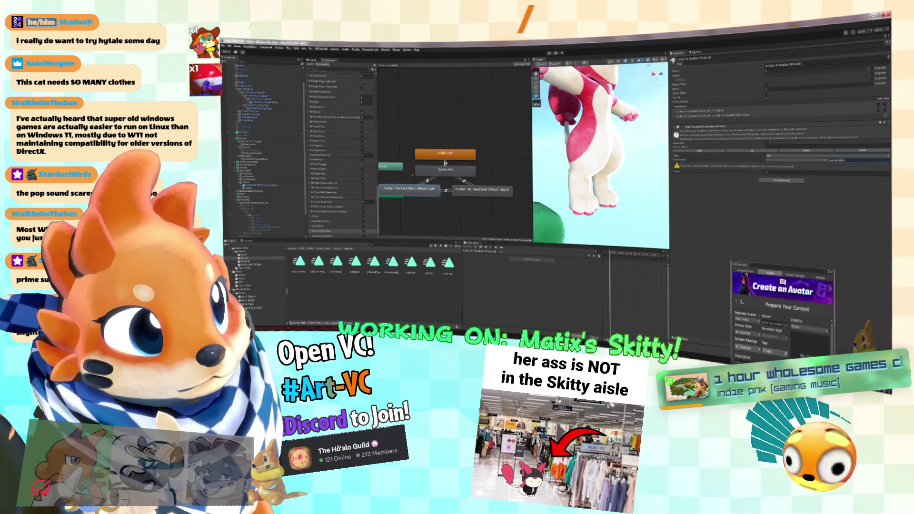
pyautogui.write('Foot')
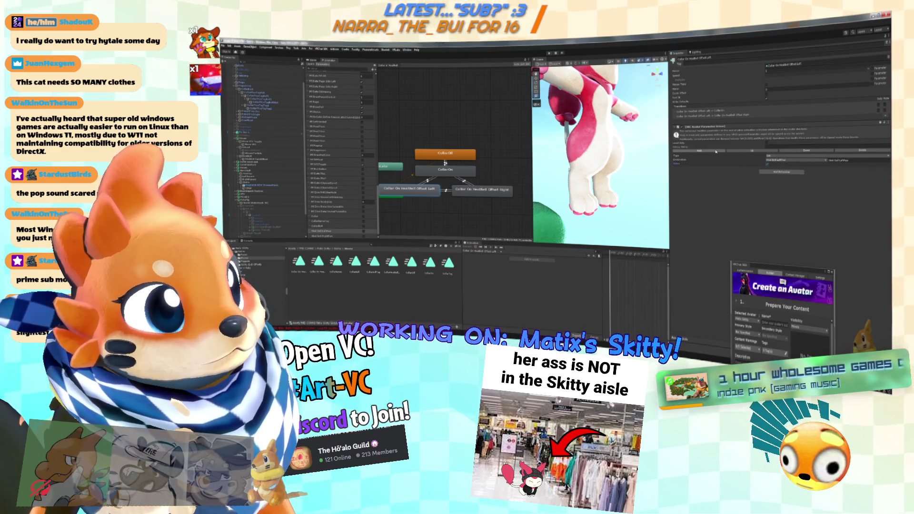
pyautogui.click(699, 151)
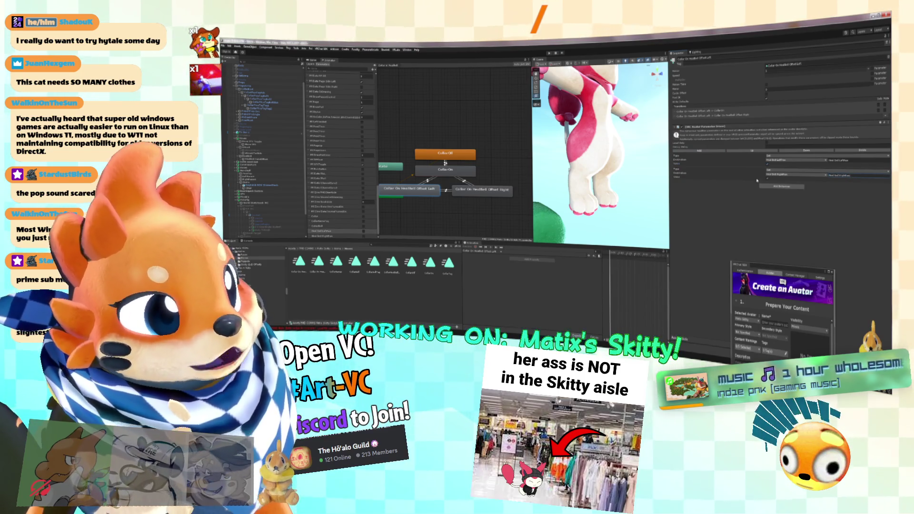
pyautogui.click(720, 153)
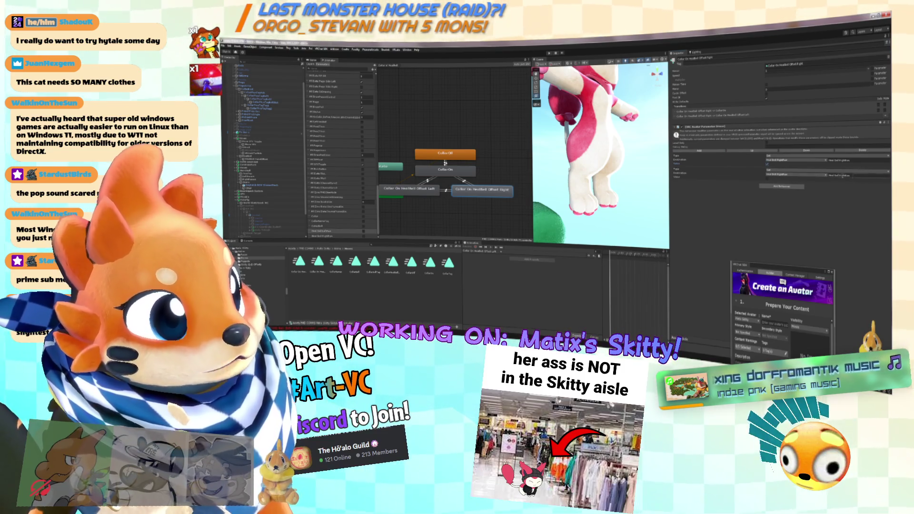
# Step: Review the Offset Left and Right drivers, then select the CollarOn state
pyautogui.click(409, 189)
pyautogui.click(850, 160)
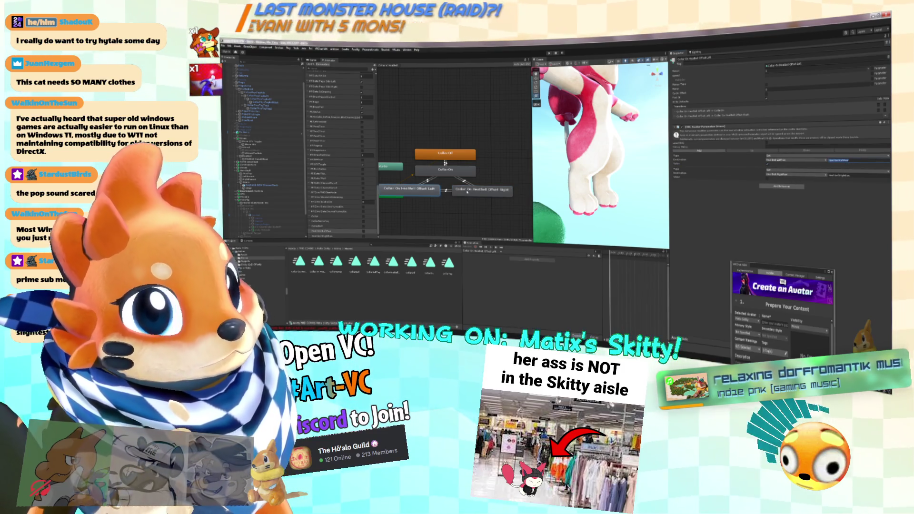
pyautogui.click(464, 190)
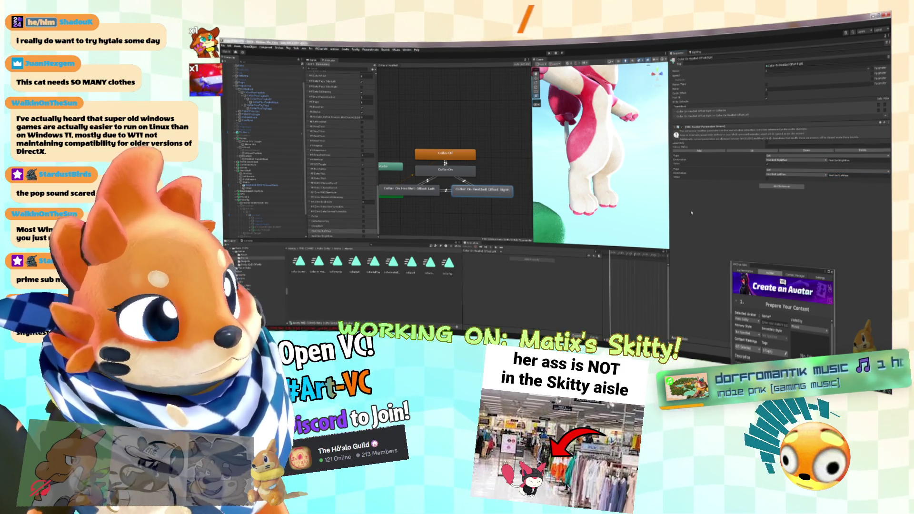
pyautogui.click(445, 170)
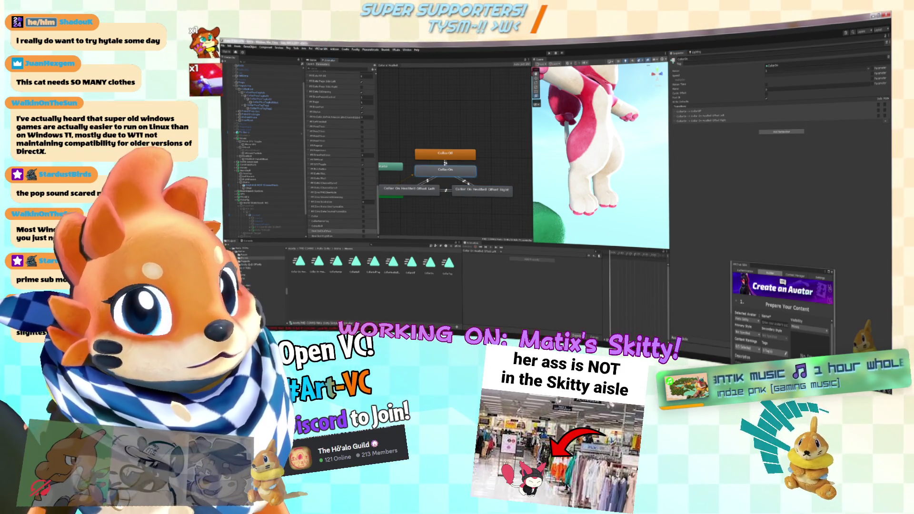
# Step: Inspect the collar transitions and the Offset Right state's parameter driver
pyautogui.click(445, 162)
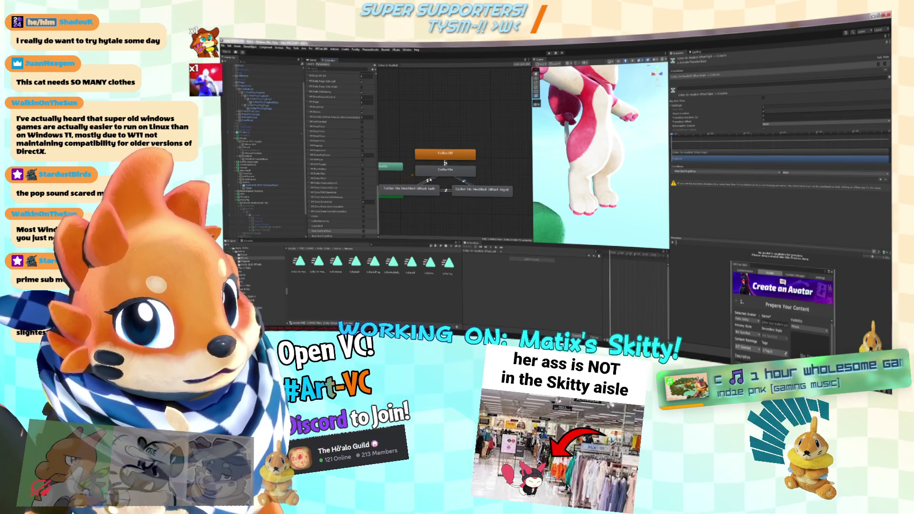
pyautogui.click(416, 189)
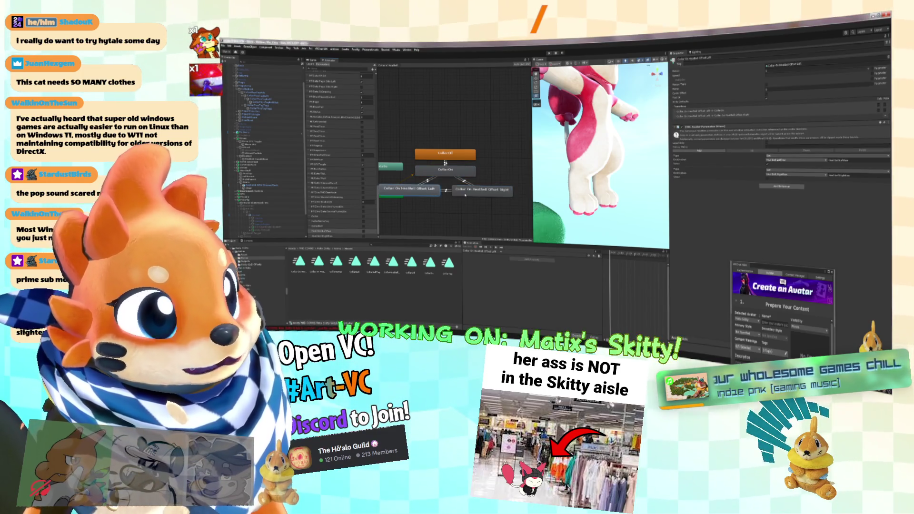
pyautogui.click(465, 191)
pyautogui.click(448, 191)
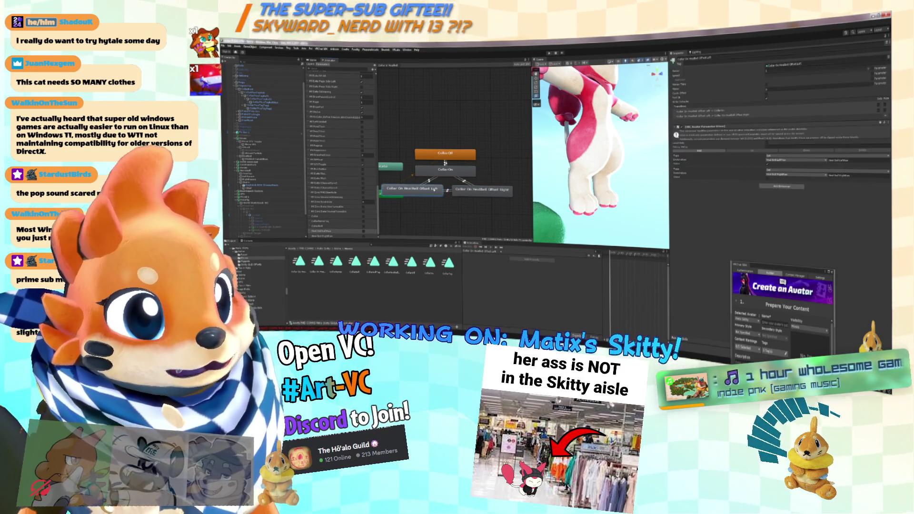
pyautogui.click(445, 170)
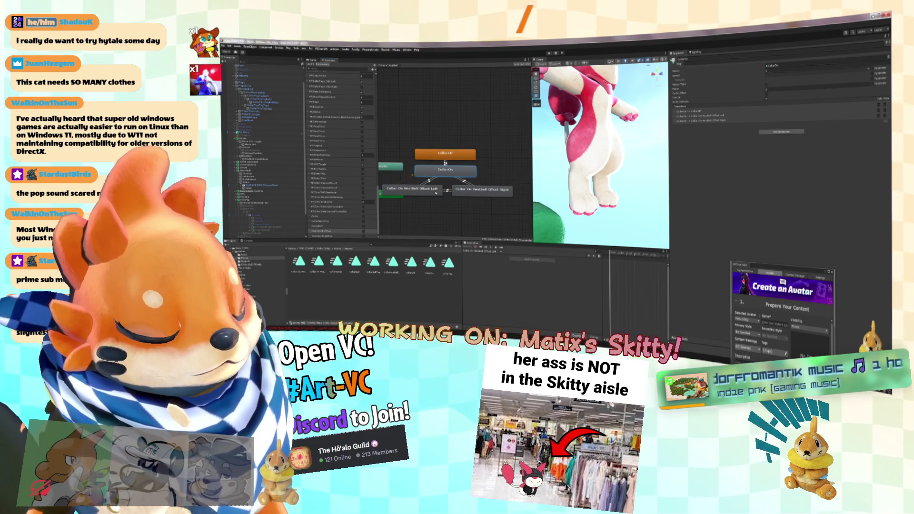
pyautogui.click(482, 189)
pyautogui.click(446, 171)
pyautogui.click(482, 189)
# Step: Compare the Offset Left and Right drivers, then return to the Collar Off state
pyautogui.click(419, 189)
pyautogui.click(491, 192)
pyautogui.click(452, 171)
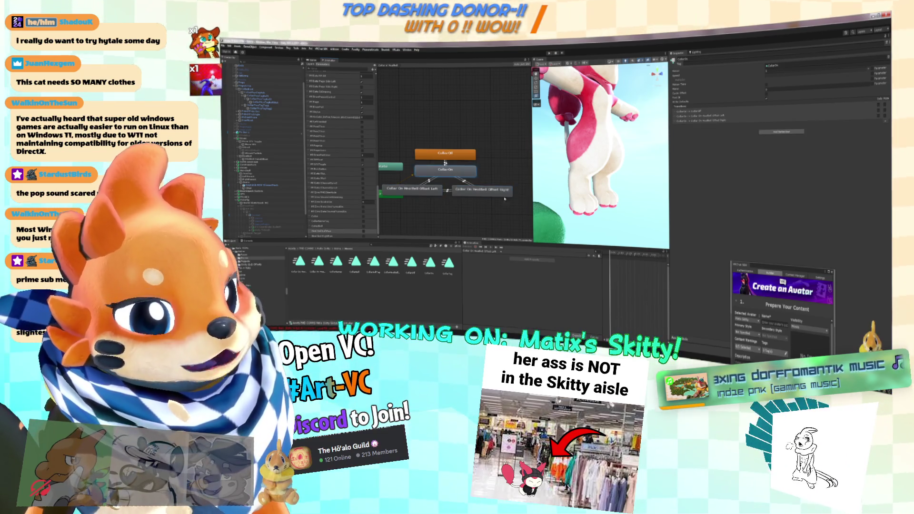
pyautogui.click(440, 191)
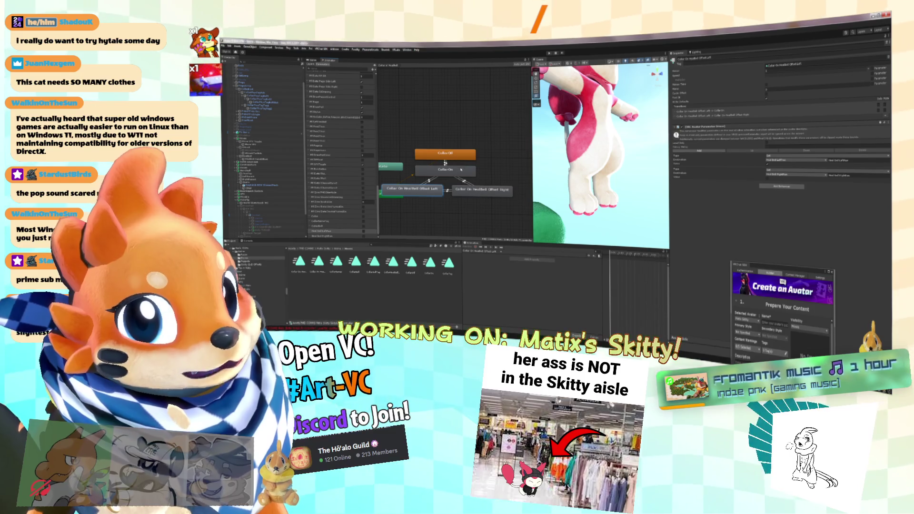
pyautogui.click(463, 173)
pyautogui.click(456, 156)
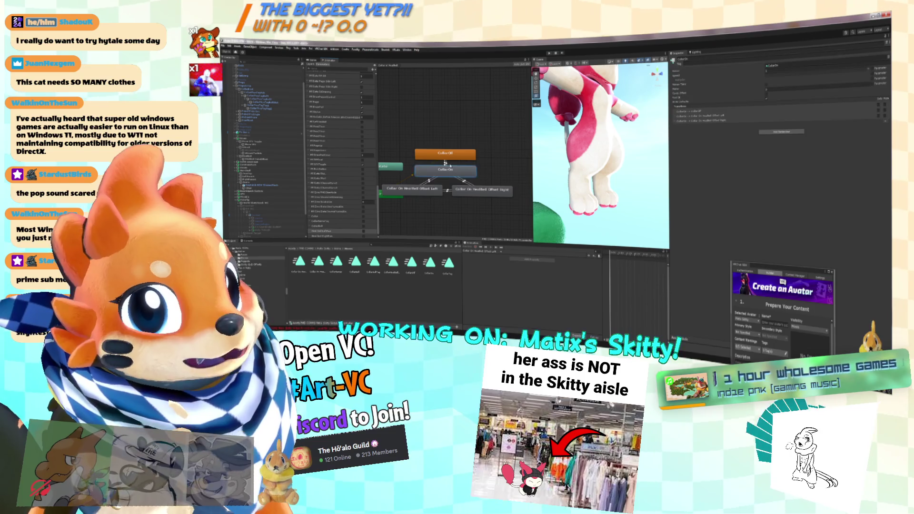
# Step: Add a third parameter condition to the Collar Off→CollarOn transition
pyautogui.click(445, 163)
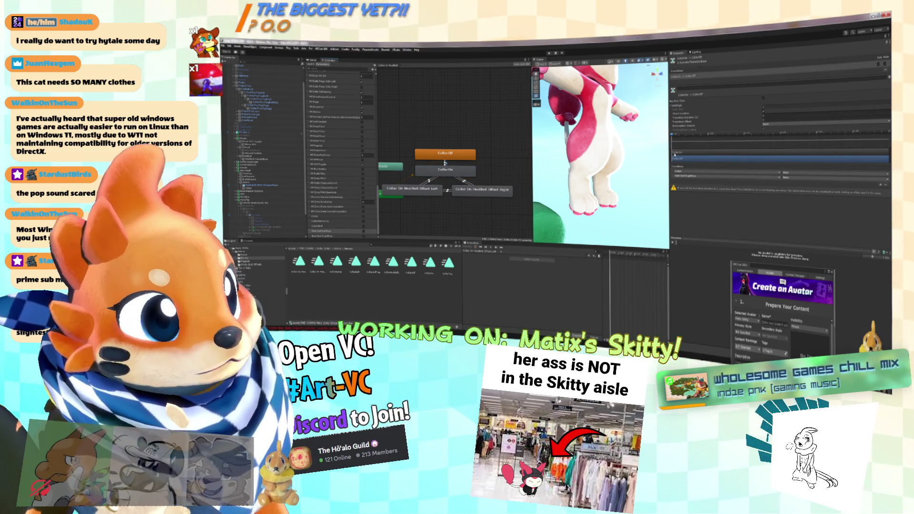
pyautogui.click(881, 187)
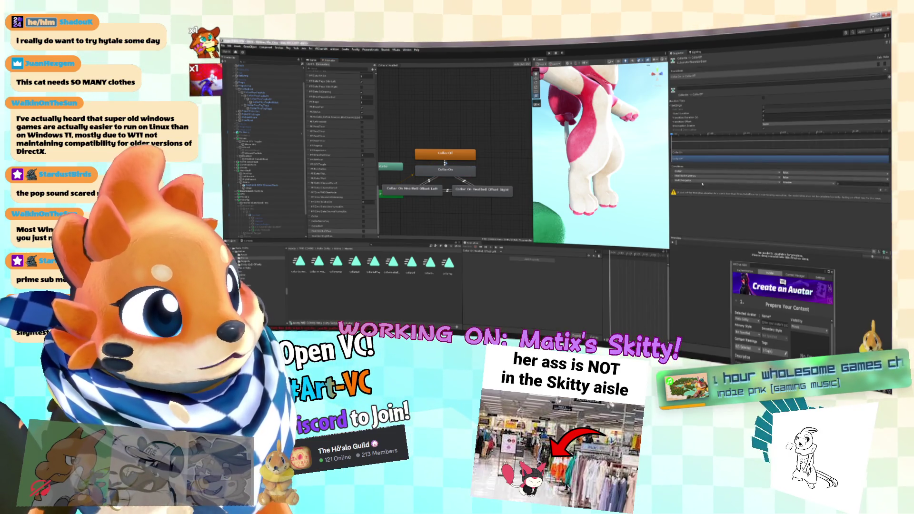
pyautogui.click(776, 180)
pyautogui.click(779, 268)
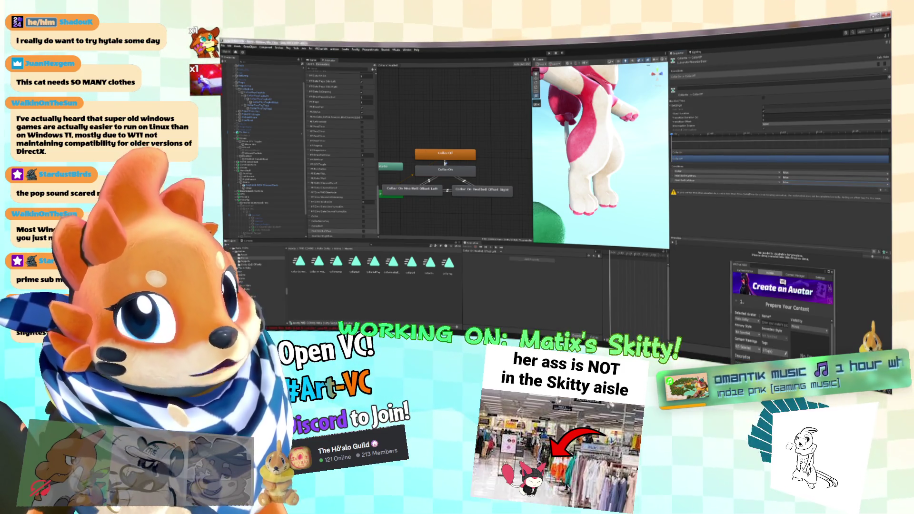
# Step: Change the condition parameter on the third Collar Off→CollarOn transition
pyautogui.click(760, 109)
pyautogui.click(697, 86)
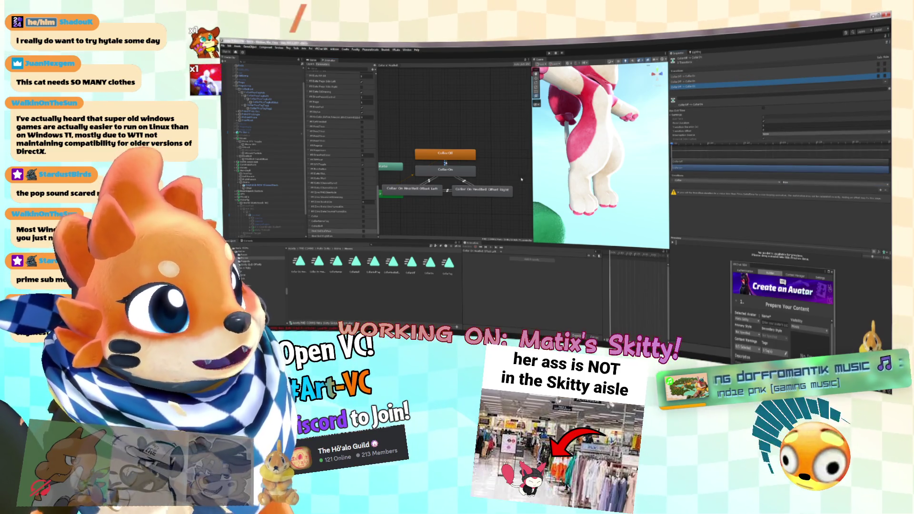
pyautogui.click(685, 76)
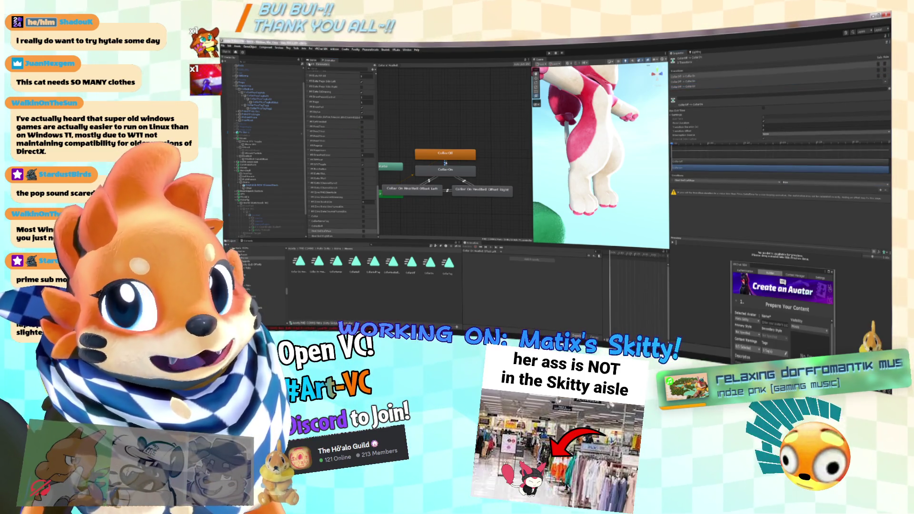
pyautogui.scroll(-5, 365, 200)
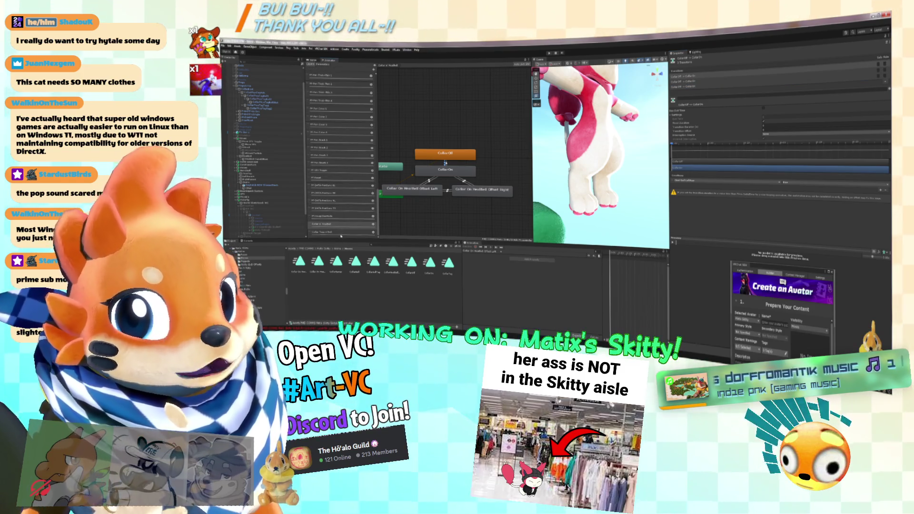
# Step: On the Collar Tag + Bell layer, set a transition's condition parameter and remove its second condition
pyautogui.click(341, 232)
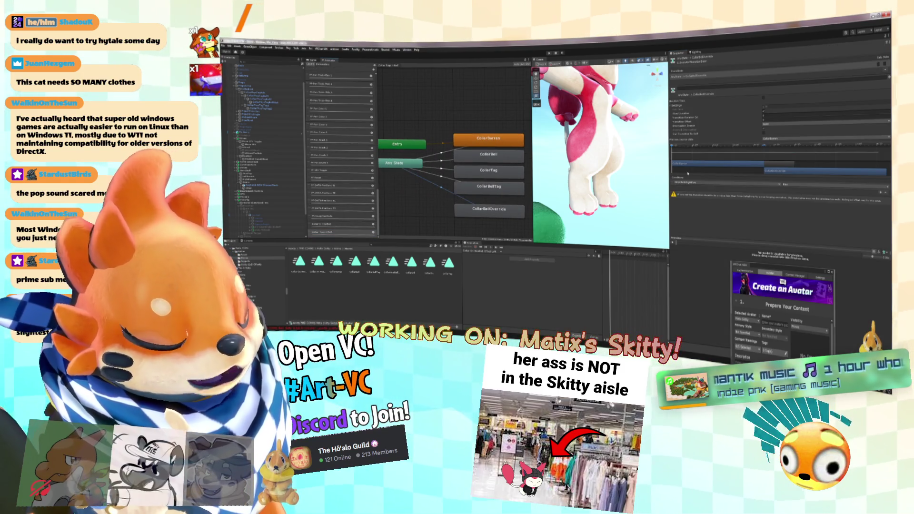
pyautogui.click(690, 186)
pyautogui.click(695, 351)
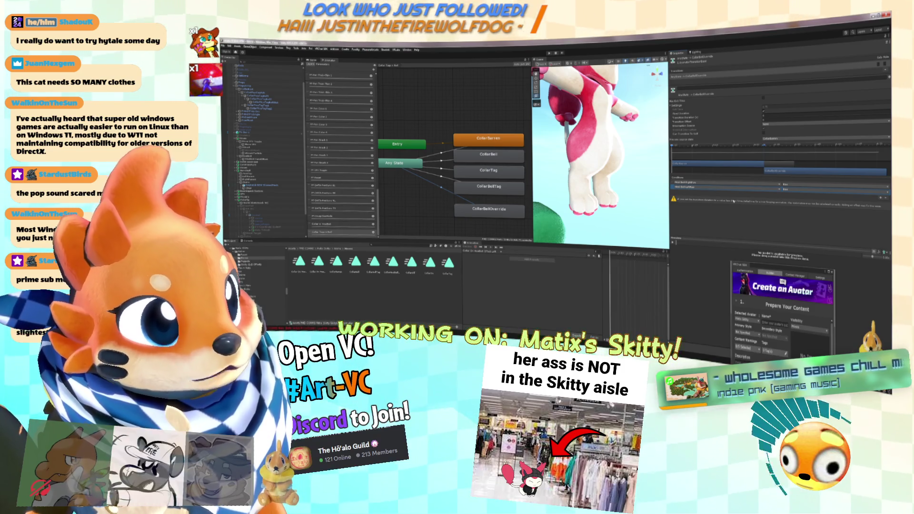
pyautogui.click(887, 197)
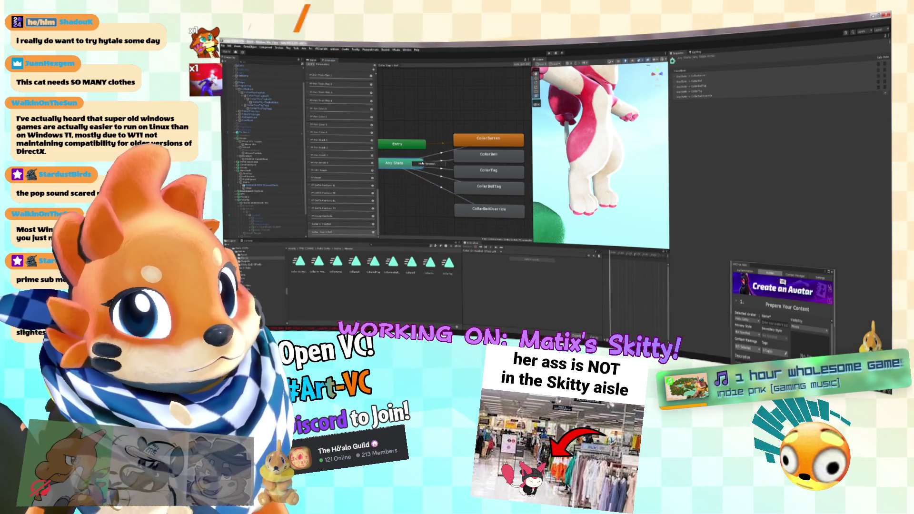
# Step: Add a parameter condition to another Any State transition
pyautogui.click(441, 187)
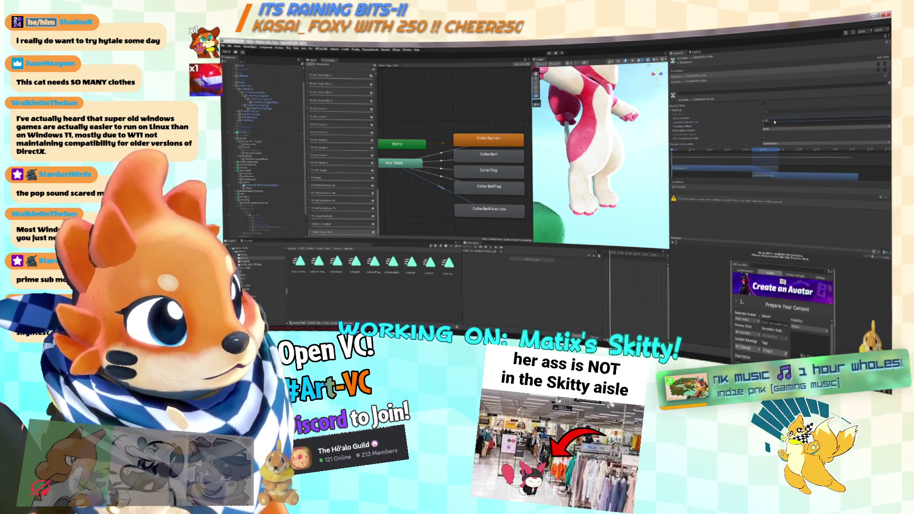
pyautogui.click(881, 199)
pyautogui.click(810, 190)
pyautogui.click(808, 255)
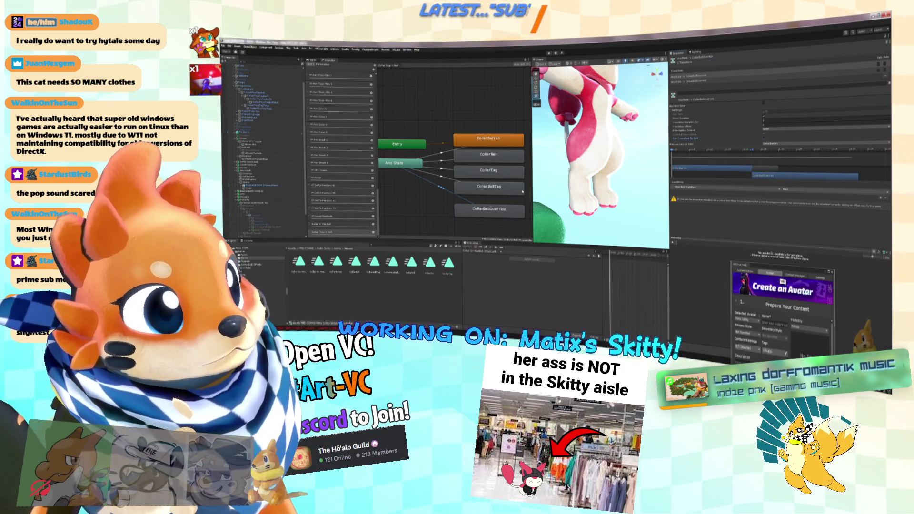
# Step: Review the Any State transitions into CollarBellOverride, CollarBarren and CollarBellTag
pyautogui.click(702, 76)
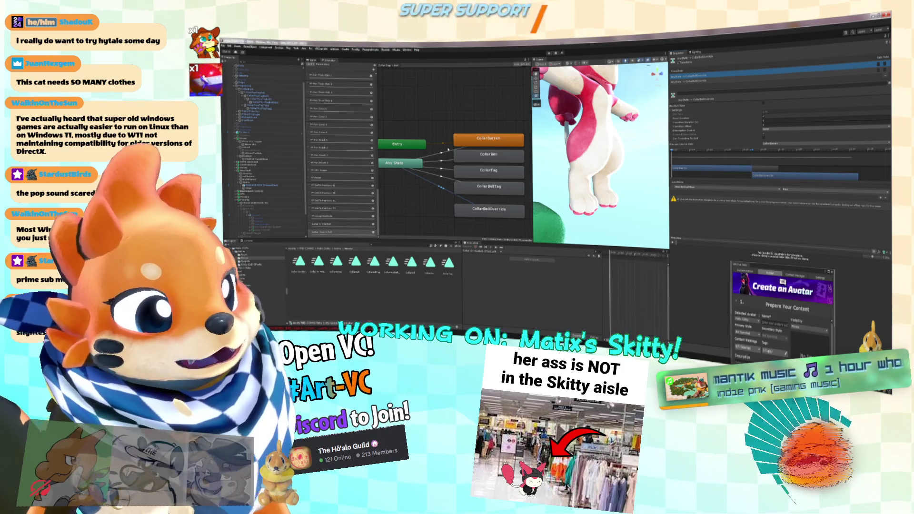
pyautogui.click(448, 149)
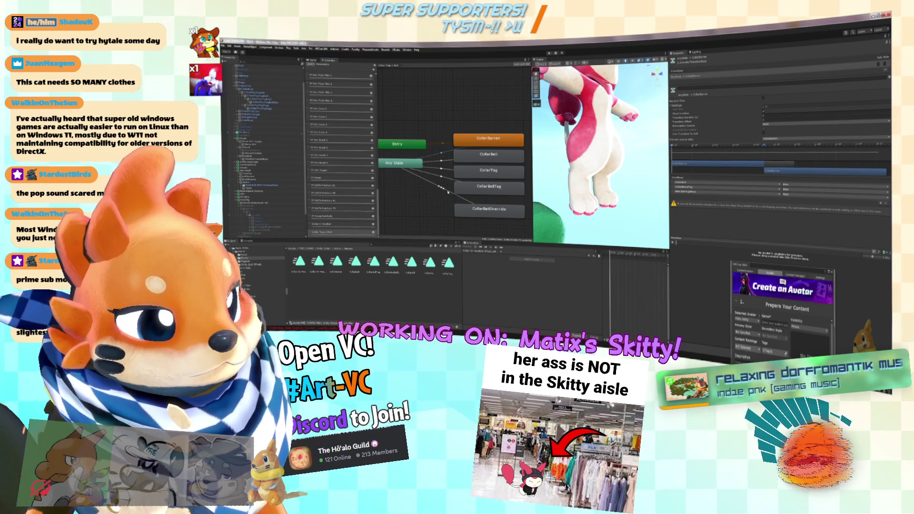
pyautogui.click(456, 204)
pyautogui.click(442, 188)
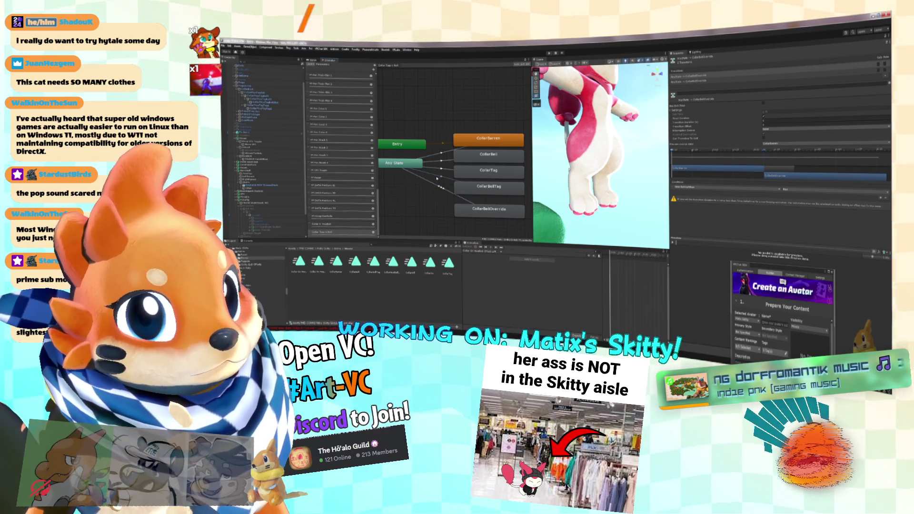
pyautogui.click(452, 187)
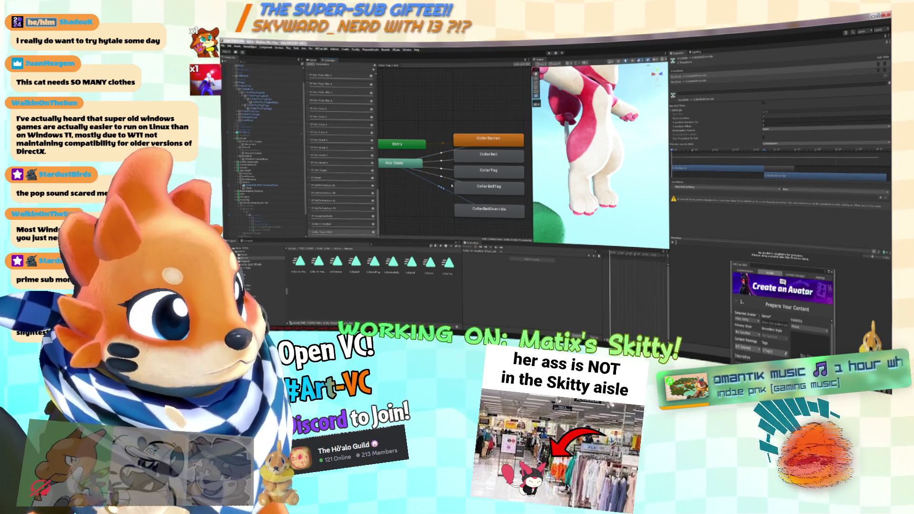
# Step: Add a fifth condition to Any State→CollarBellTag and a fourth to Any State→CollarTag
pyautogui.click(446, 180)
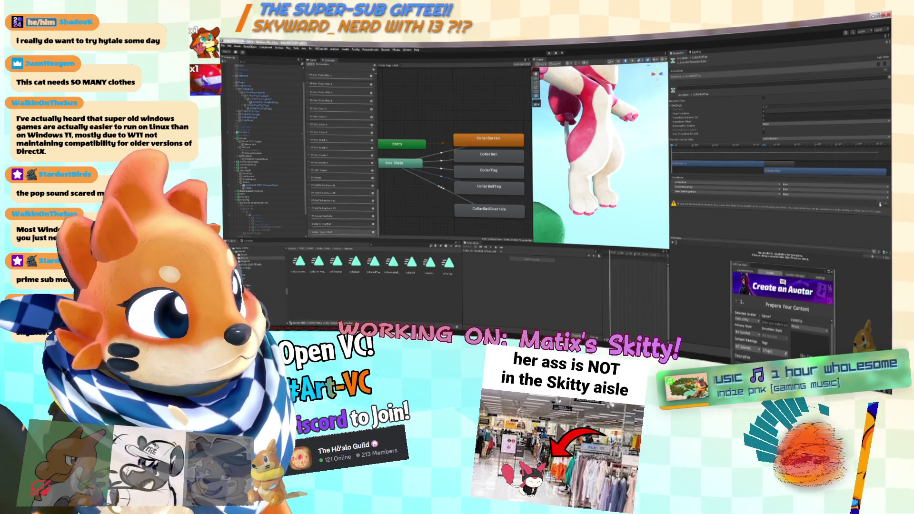
pyautogui.click(881, 203)
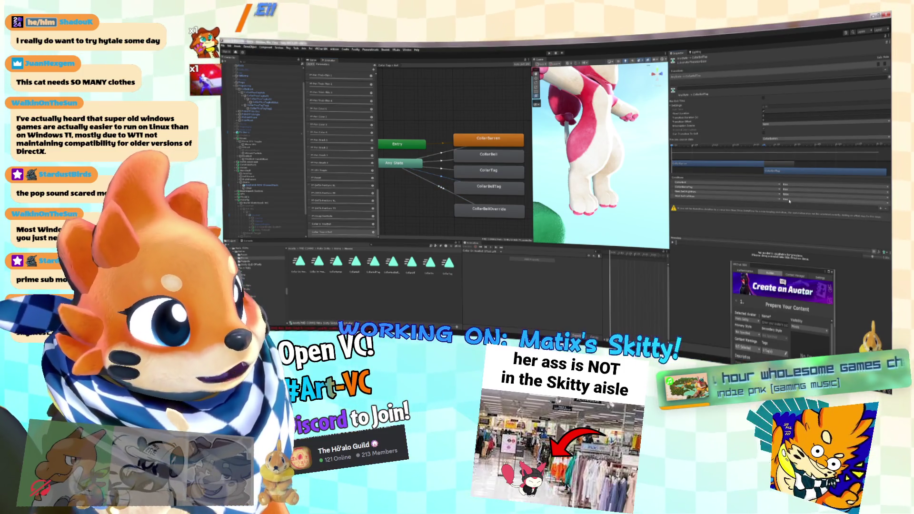
pyautogui.click(440, 169)
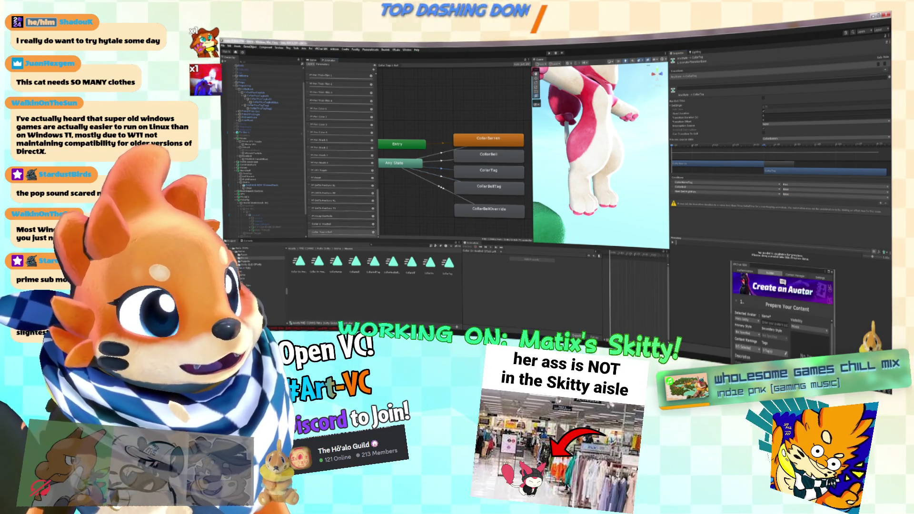
pyautogui.click(881, 199)
pyautogui.click(695, 199)
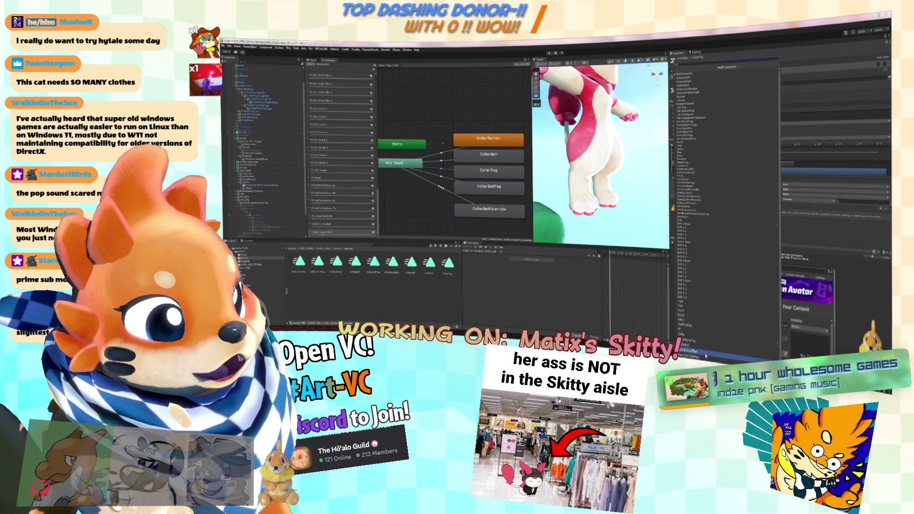
# Step: Set the CollarTag condition's parameter and add fourth parameter conditions to CollarBell and CollarBarren
pyautogui.click(706, 356)
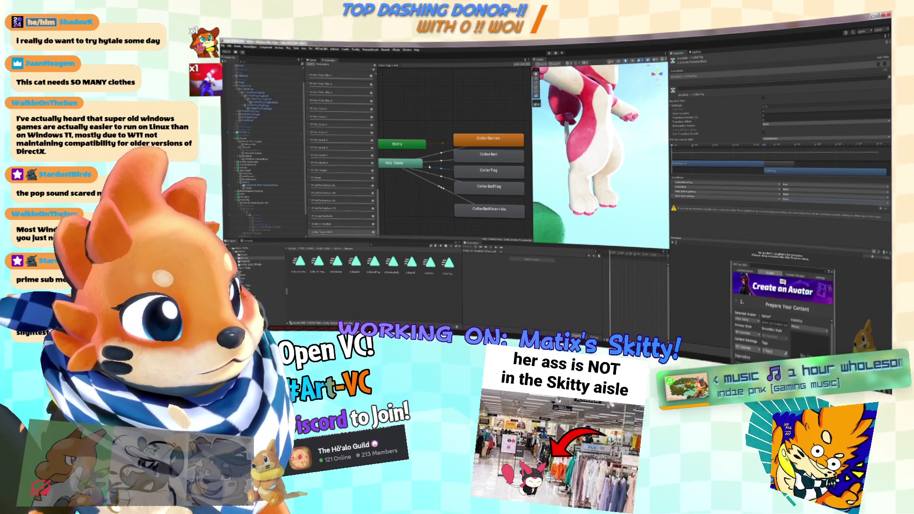
pyautogui.click(440, 157)
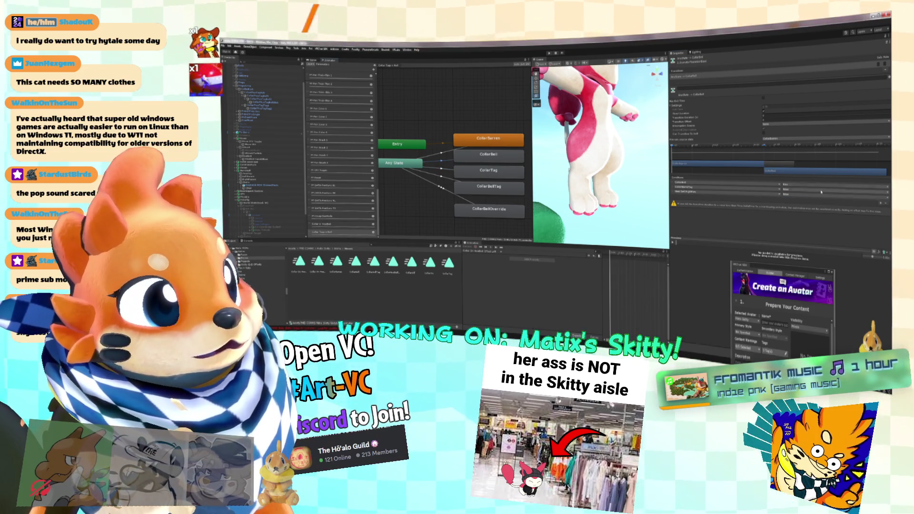
pyautogui.click(881, 203)
pyautogui.click(695, 200)
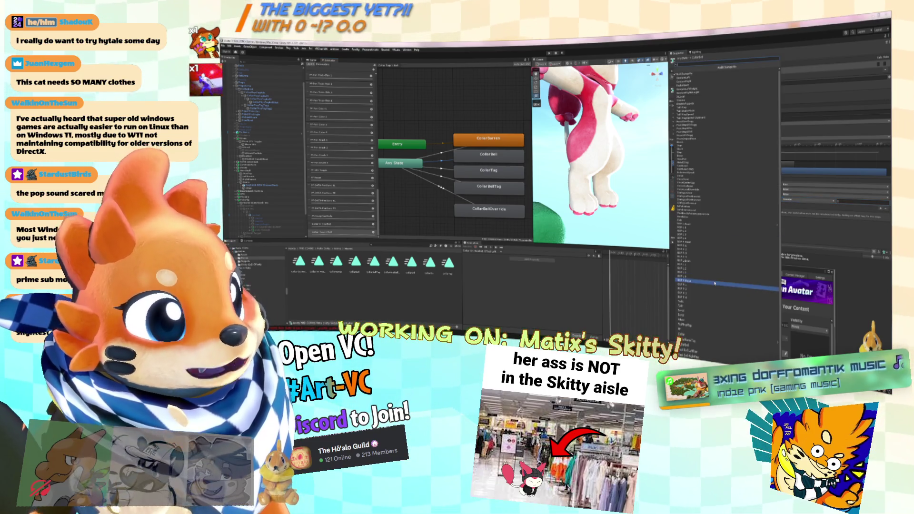
pyautogui.click(690, 350)
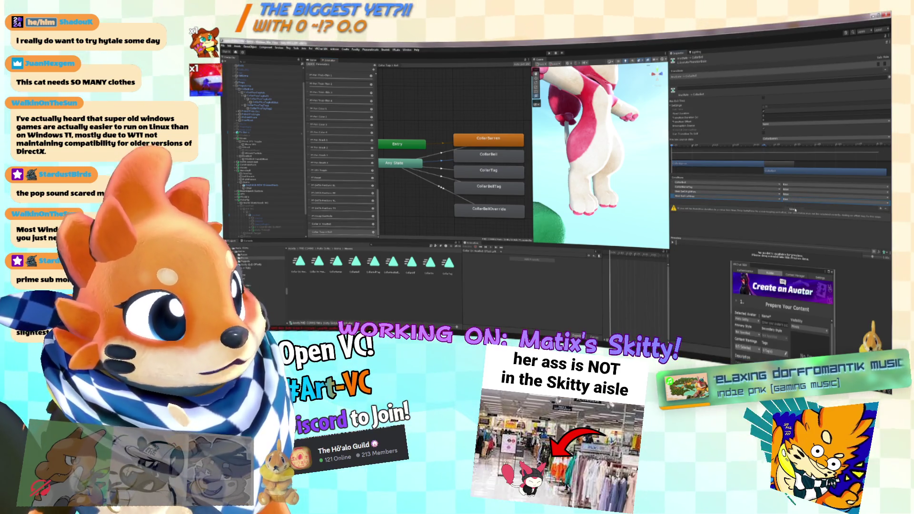
pyautogui.click(445, 153)
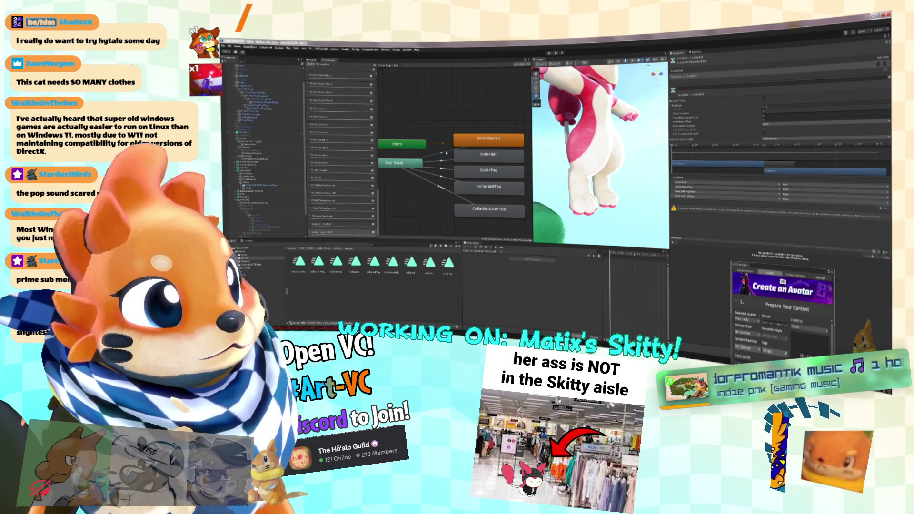
pyautogui.click(880, 203)
pyautogui.click(692, 195)
pyautogui.click(724, 271)
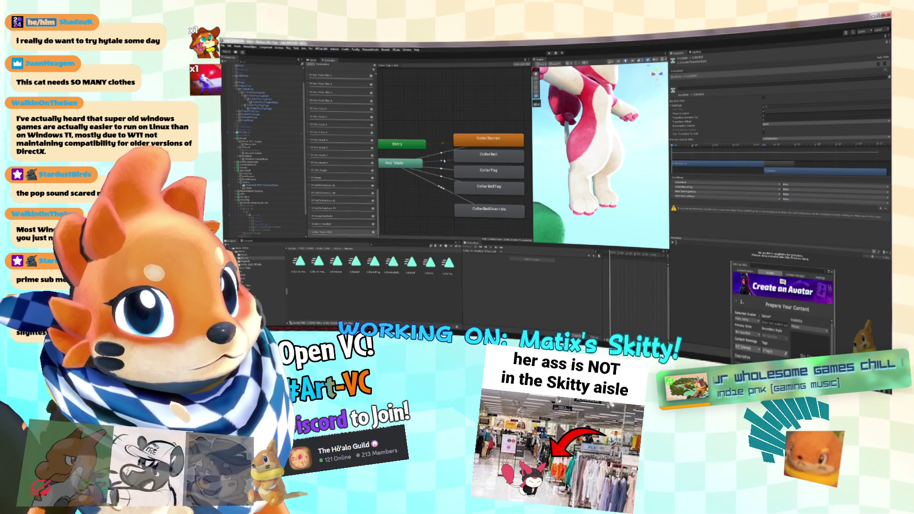
pyautogui.rightClick(472, 111)
pyautogui.click(506, 118)
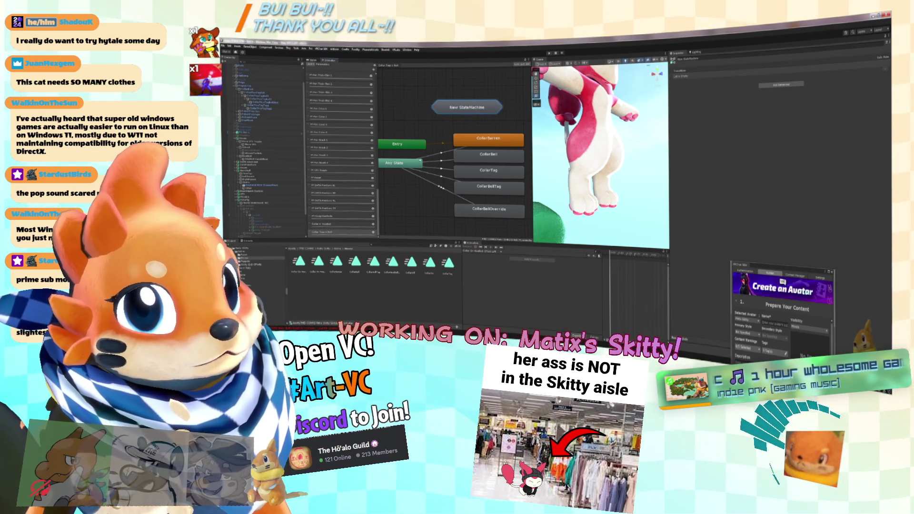
pyautogui.click(400, 163)
pyautogui.rightClick(400, 163)
pyautogui.click(416, 167)
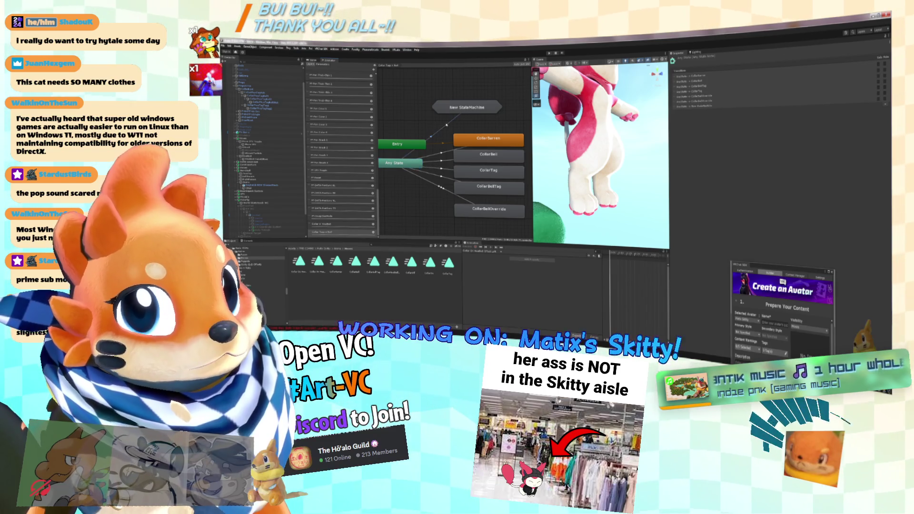
pyautogui.click(460, 108)
pyautogui.click(879, 153)
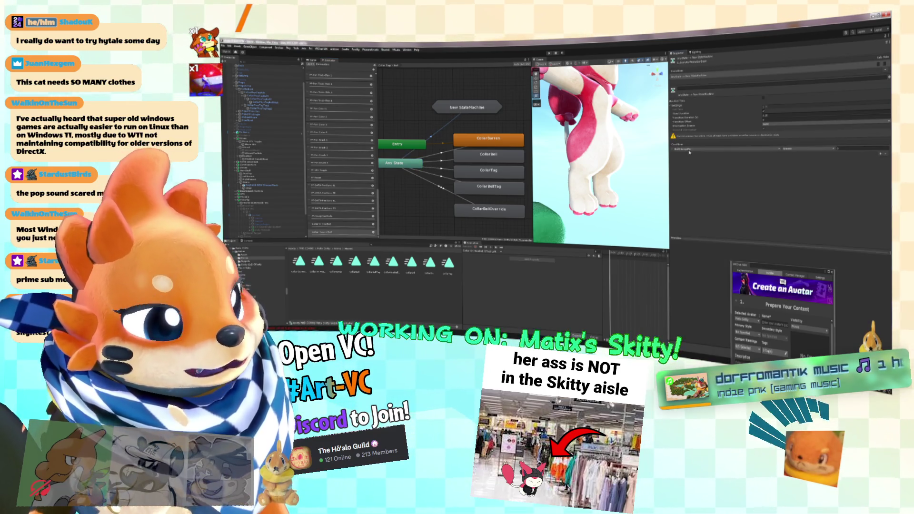
pyautogui.doubleClick(477, 106)
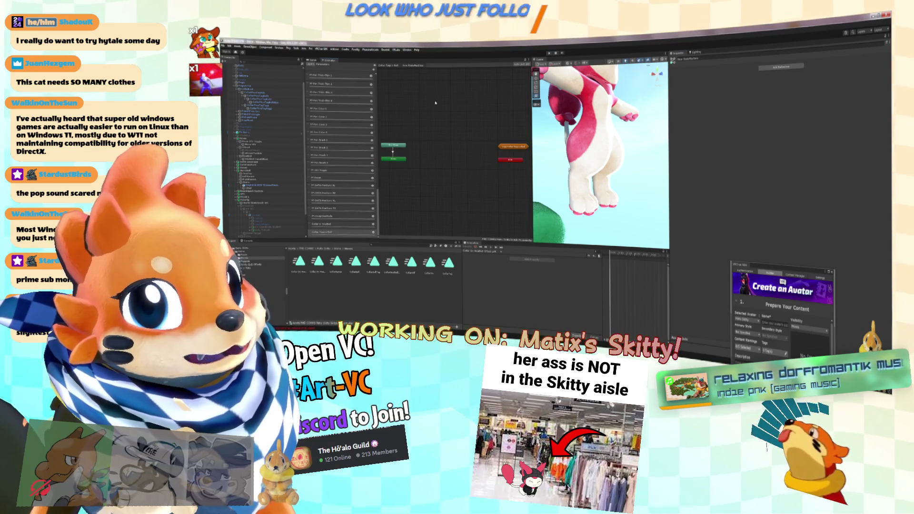
pyautogui.scroll(2, 417, 153)
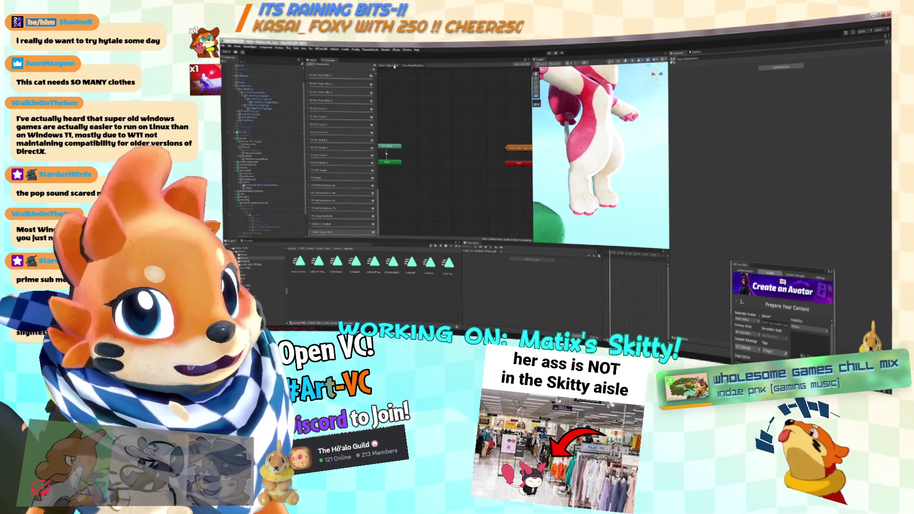
pyautogui.scroll(3, 456, 165)
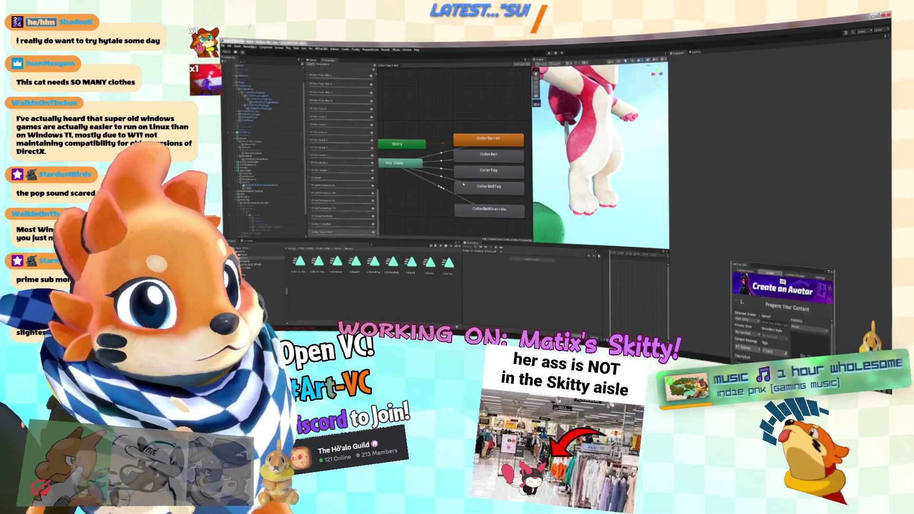
# Step: Check conditions on the Any State transitions into CollarBellOverride, CollarTag, CollarBell and CollarBarren
pyautogui.click(475, 125)
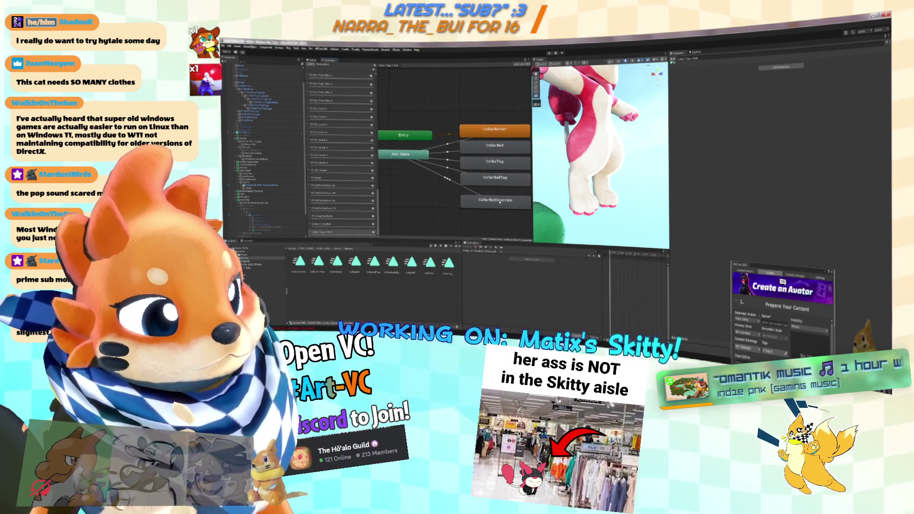
pyautogui.click(475, 190)
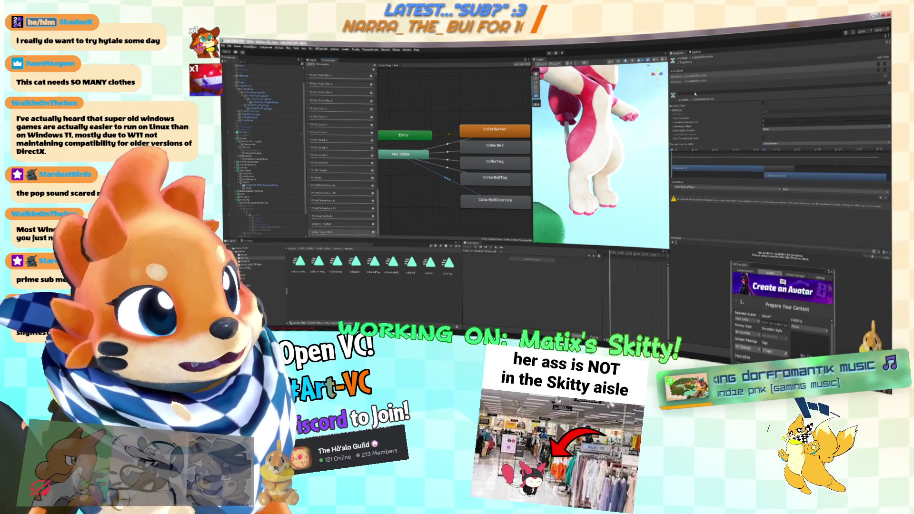
pyautogui.click(457, 168)
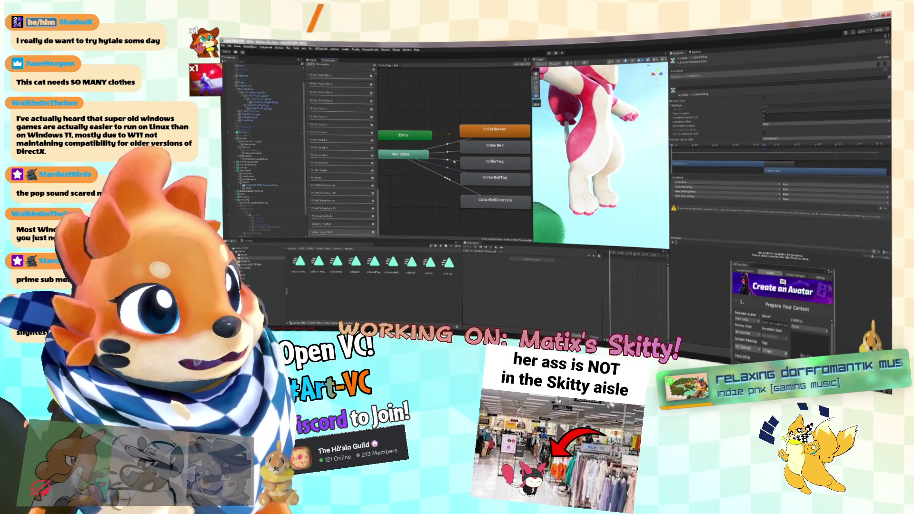
pyautogui.click(453, 162)
pyautogui.click(453, 151)
pyautogui.click(442, 143)
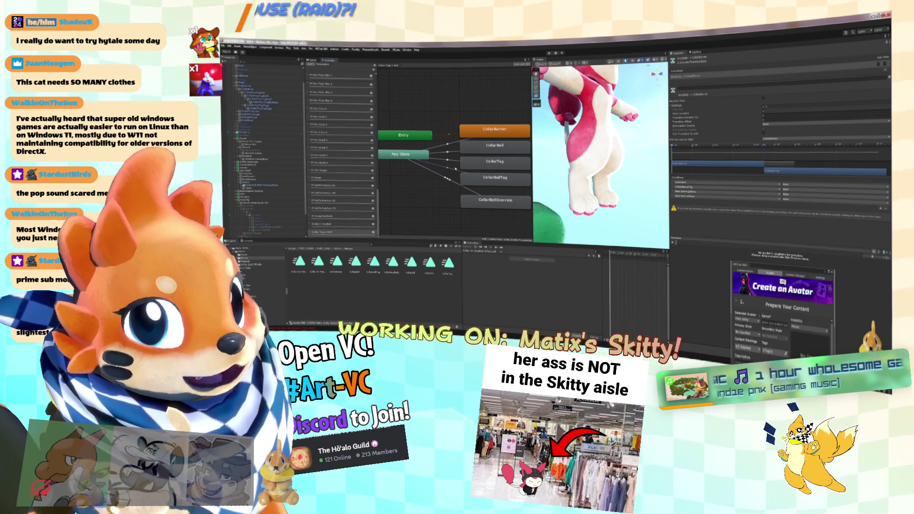
pyautogui.click(455, 162)
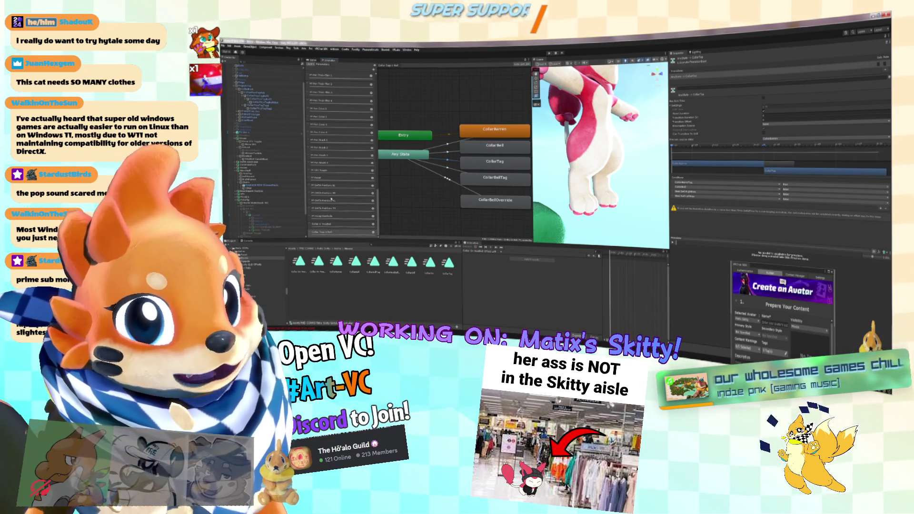
pyautogui.click(400, 183)
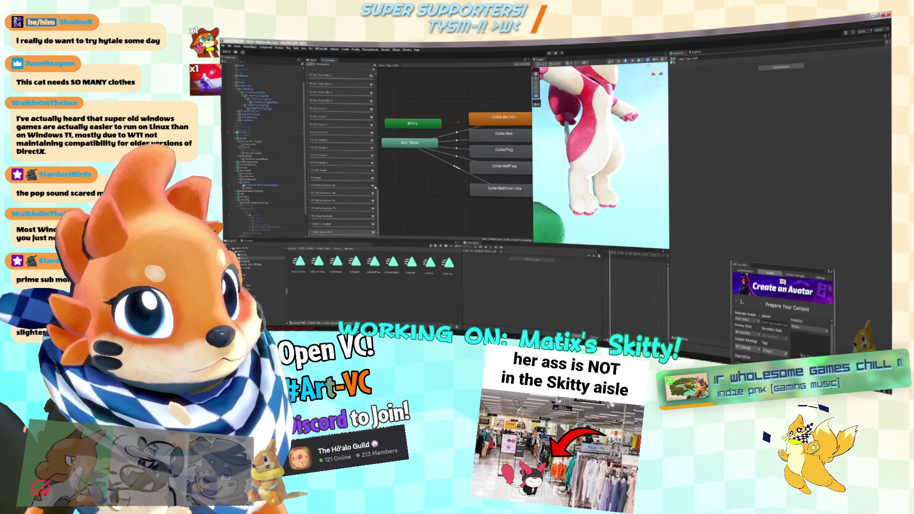
# Step: Toggle between the Collar Tags + Bell and Collar + HealBell layers, ending on Collar + HealBell
pyautogui.click(347, 224)
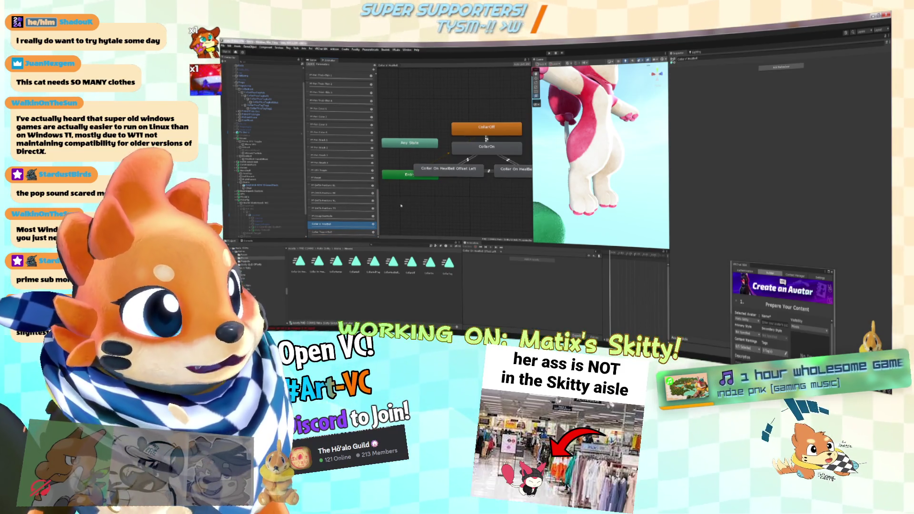
pyautogui.click(494, 191)
pyautogui.click(353, 232)
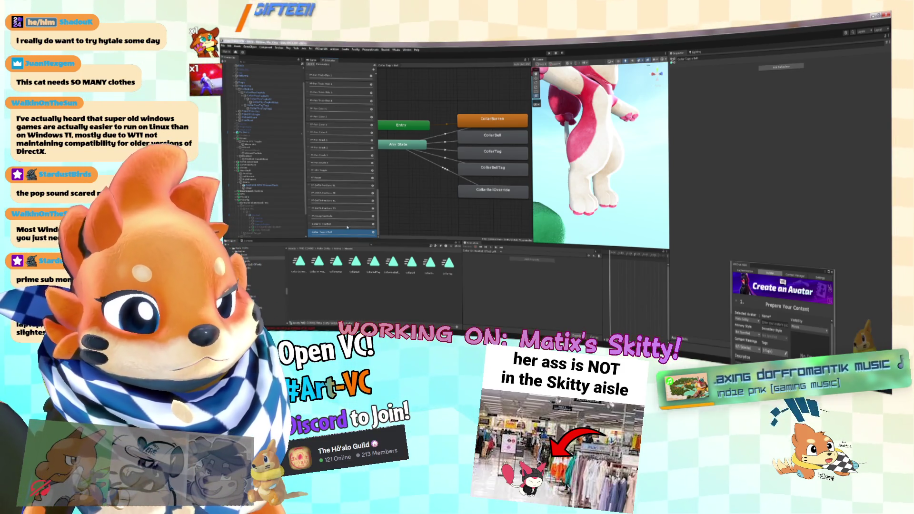
pyautogui.click(346, 226)
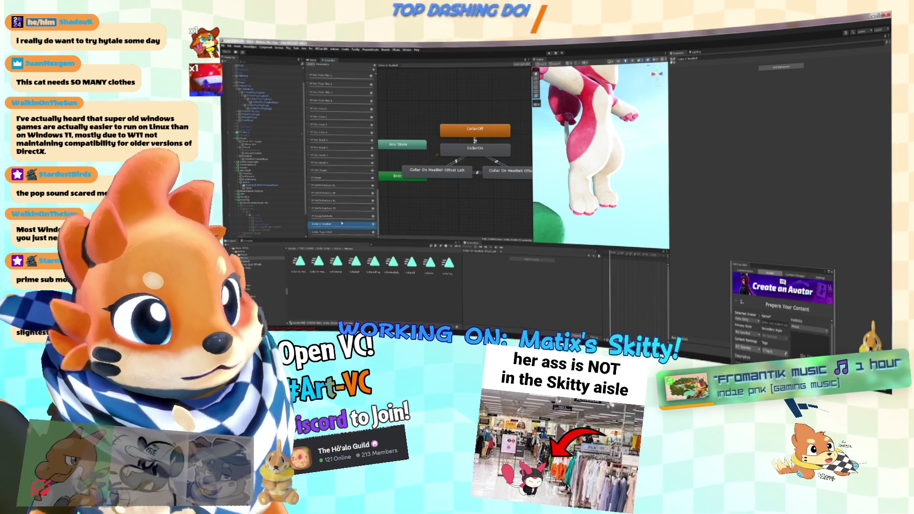
pyautogui.click(337, 232)
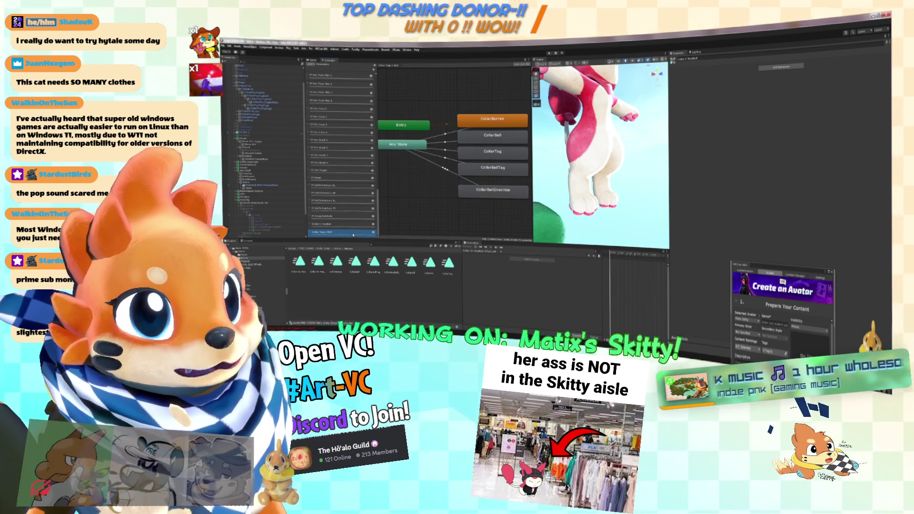
pyautogui.click(356, 225)
pyautogui.scroll(-2, 495, 184)
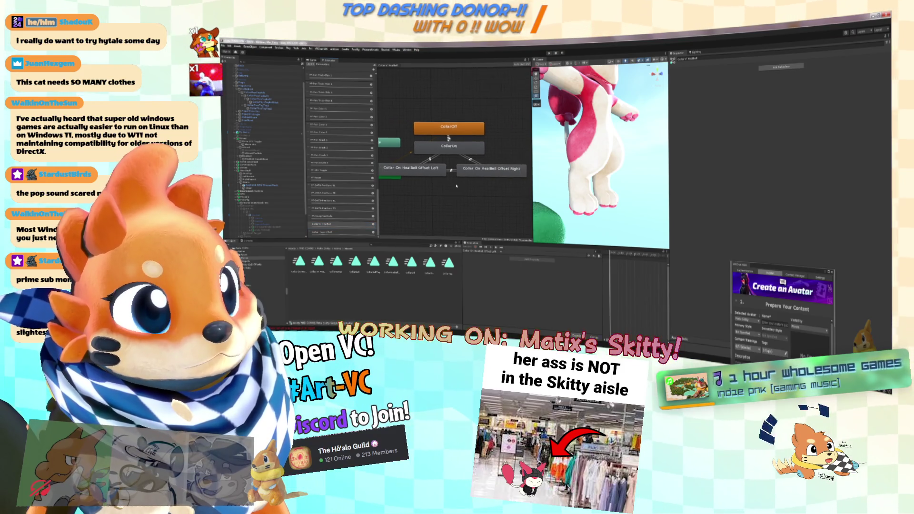
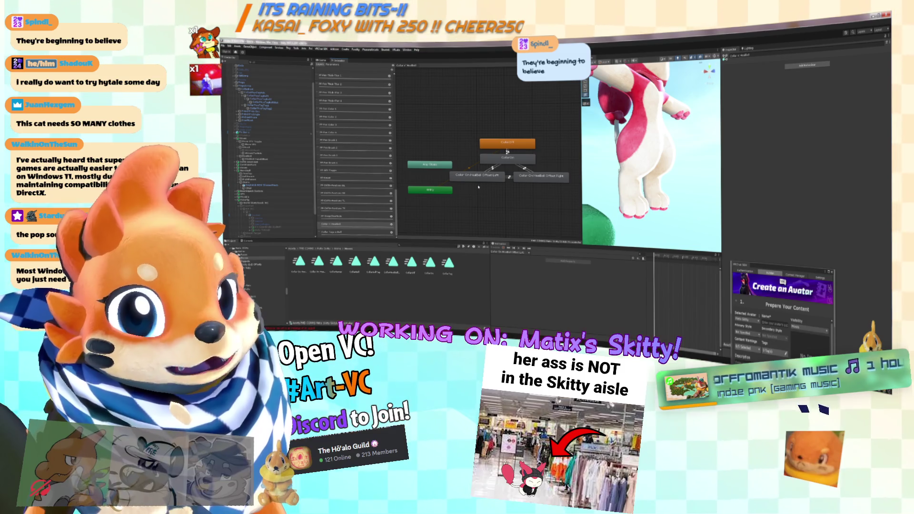
# Step: Show the Collar Tags + Bell layer's states and inspect the ColorBellOverride state
pyautogui.click(359, 232)
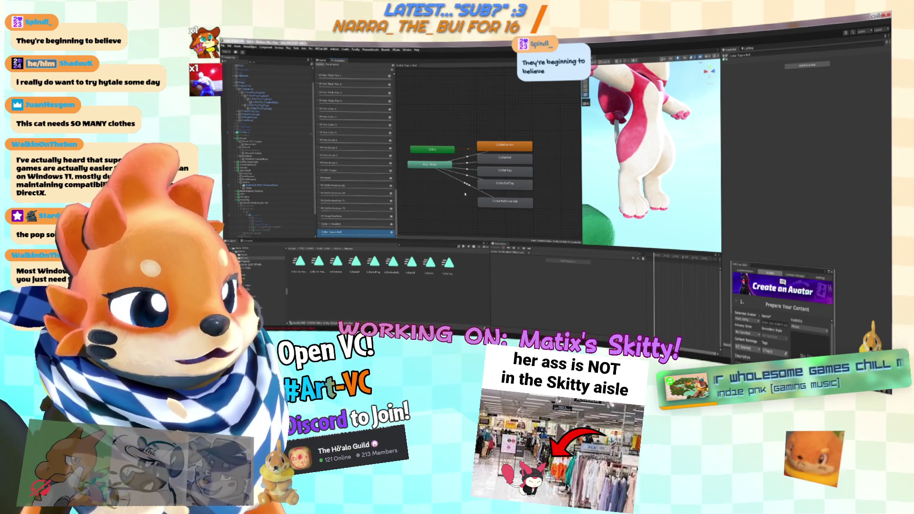
pyautogui.click(467, 194)
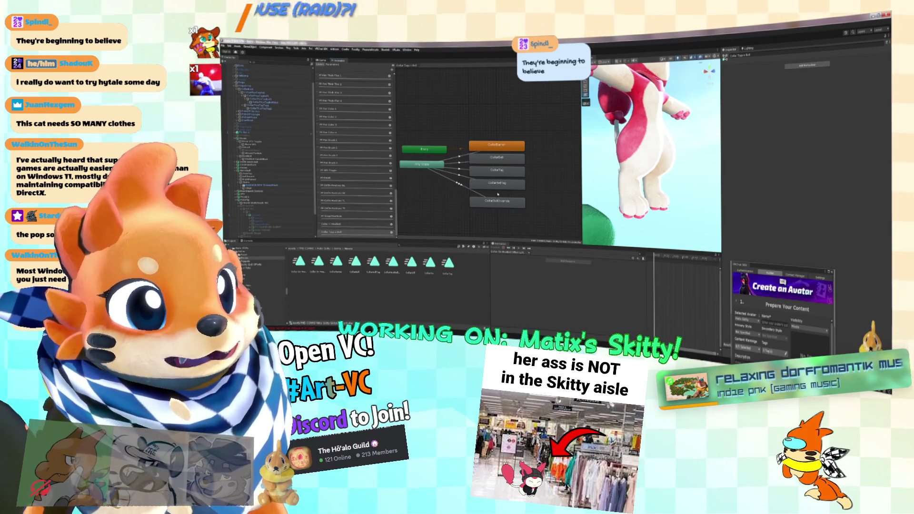
pyautogui.click(492, 204)
pyautogui.click(458, 207)
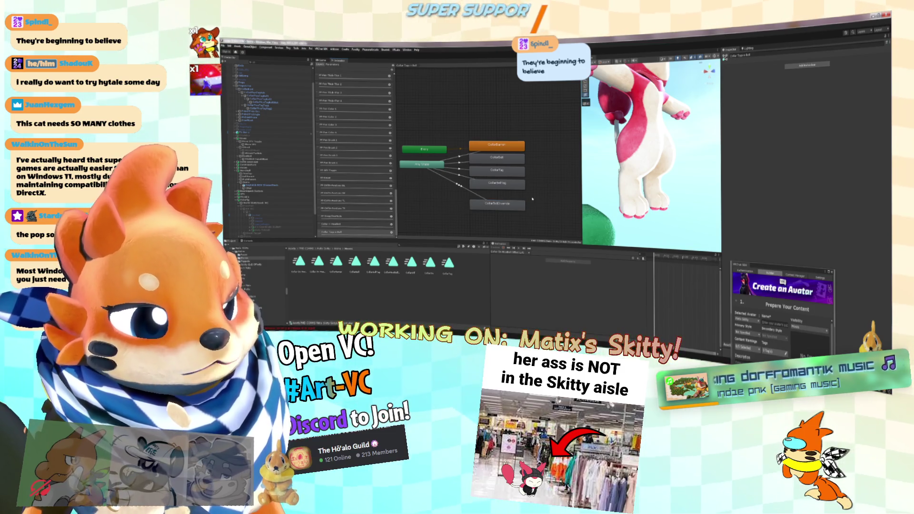
# Step: Line up the Entry node with Any State, then inspect a bell object's parent constraint
pyautogui.scroll(2, 533, 199)
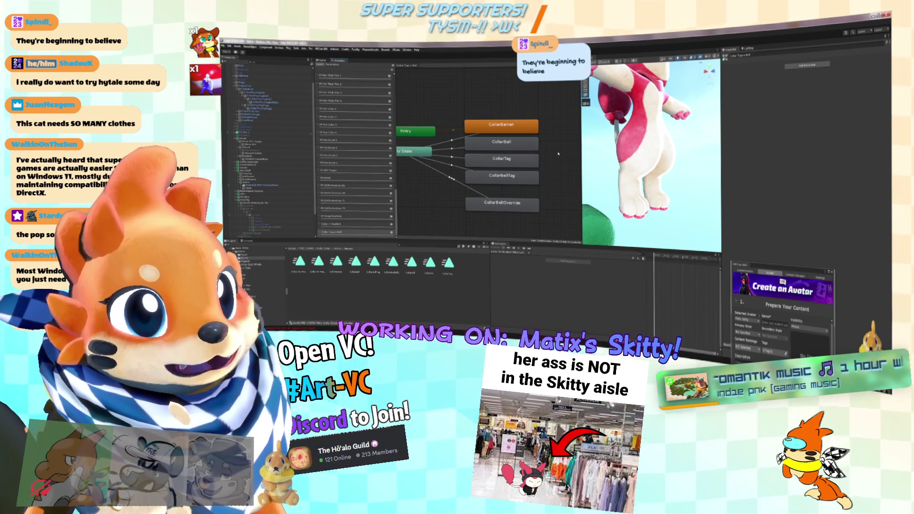
pyautogui.scroll(-3, 546, 189)
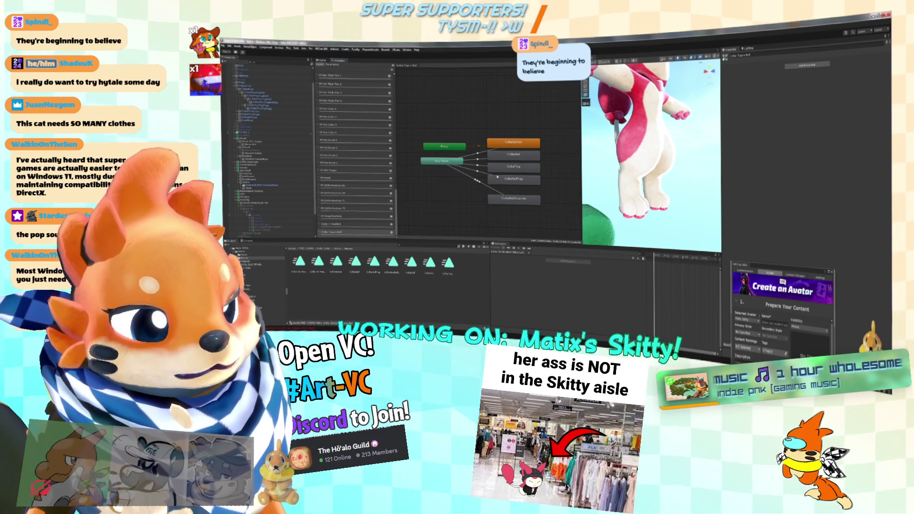
pyautogui.moveTo(462, 149); pyautogui.dragTo(459, 149)
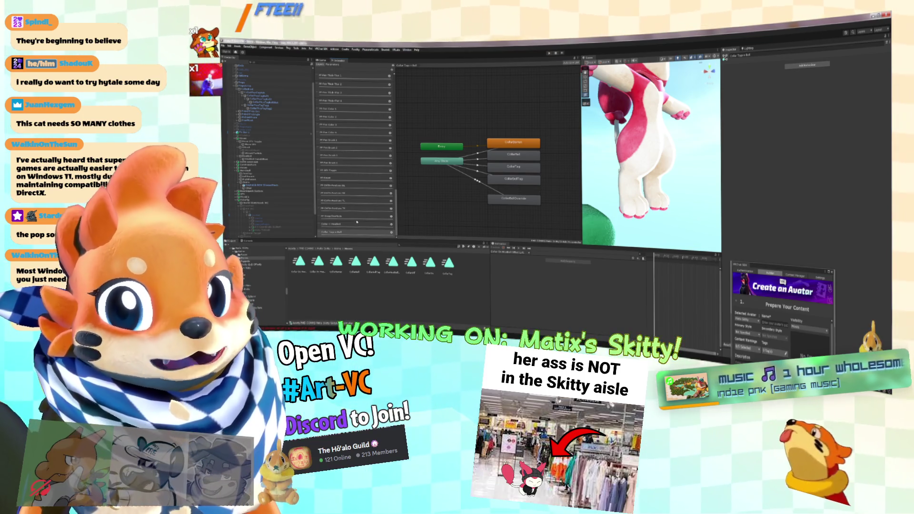
pyautogui.click(379, 229)
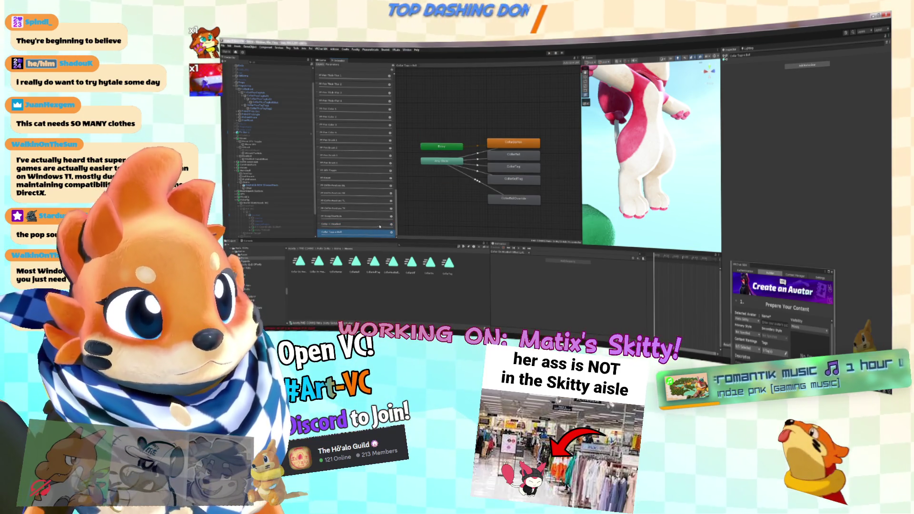
pyautogui.click(281, 206)
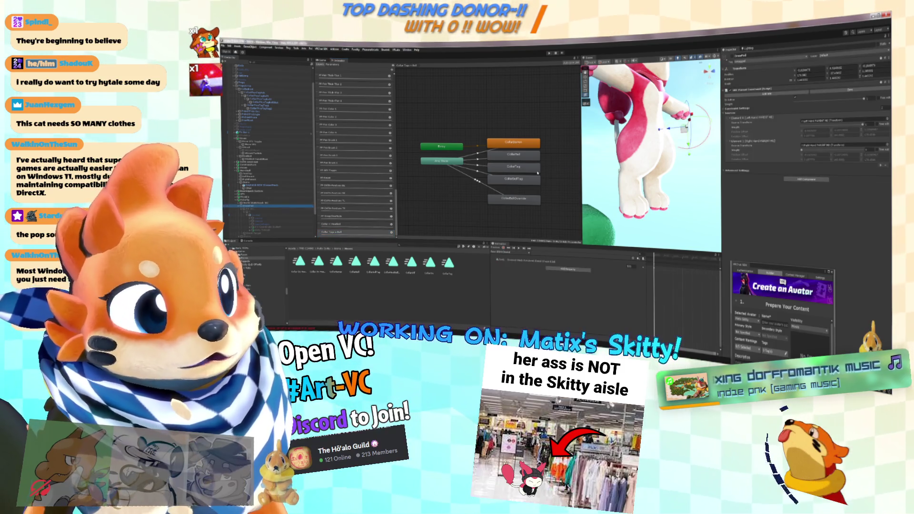
# Step: Add the Color On Headset Offset Left property to the bottom override state's clip
pyautogui.click(509, 197)
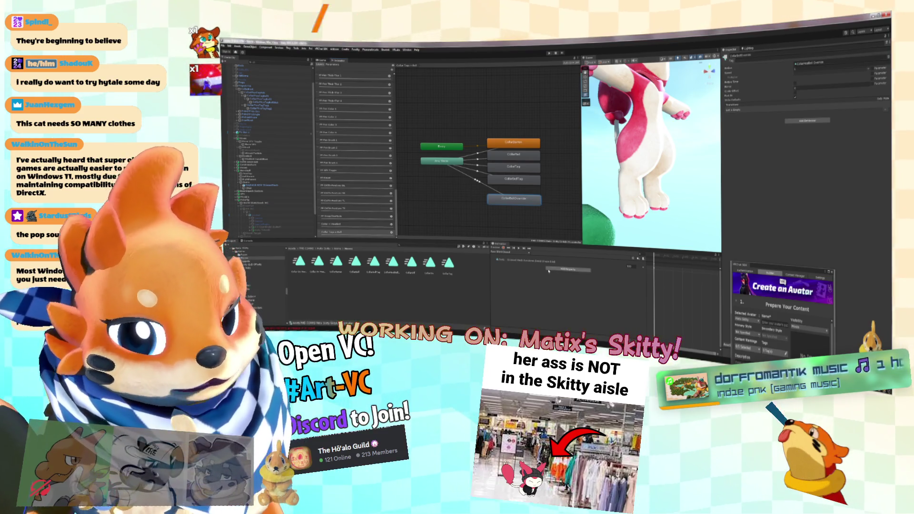
pyautogui.click(566, 270)
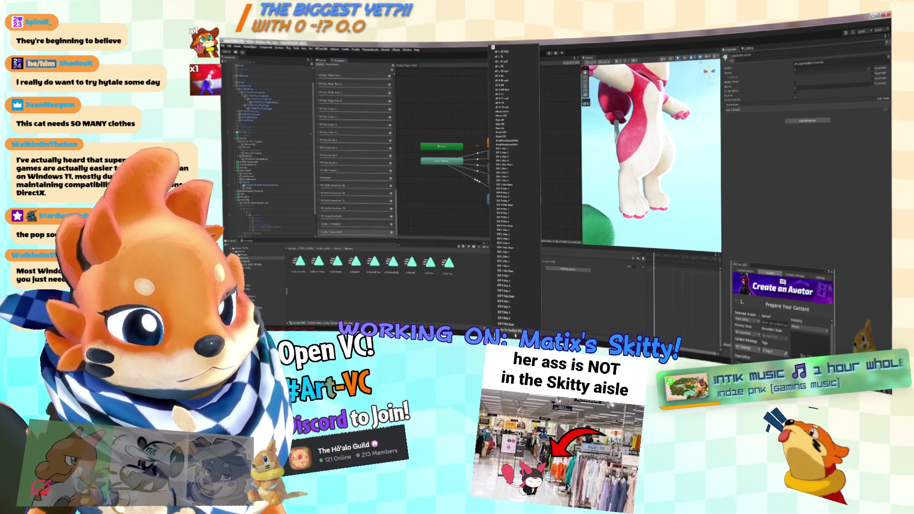
pyautogui.scroll(-3, 514, 190)
pyautogui.scroll(-2, 520, 283)
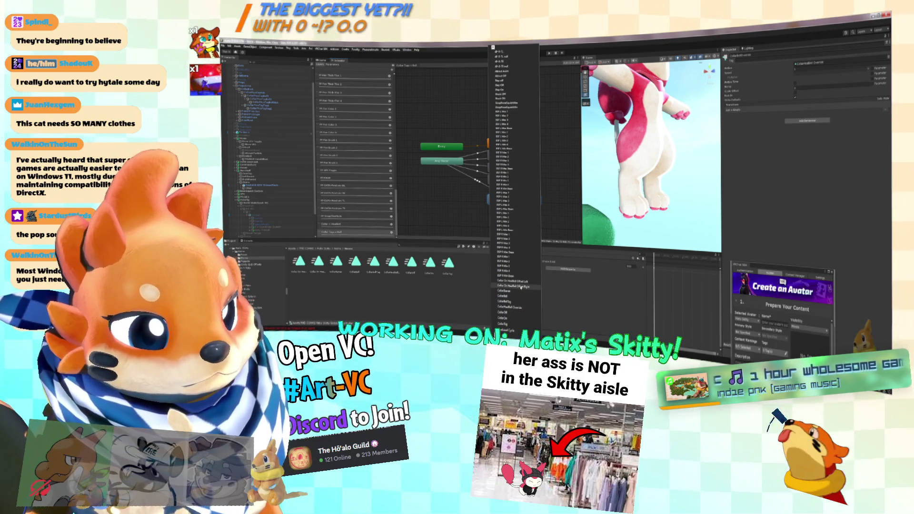
pyautogui.click(520, 283)
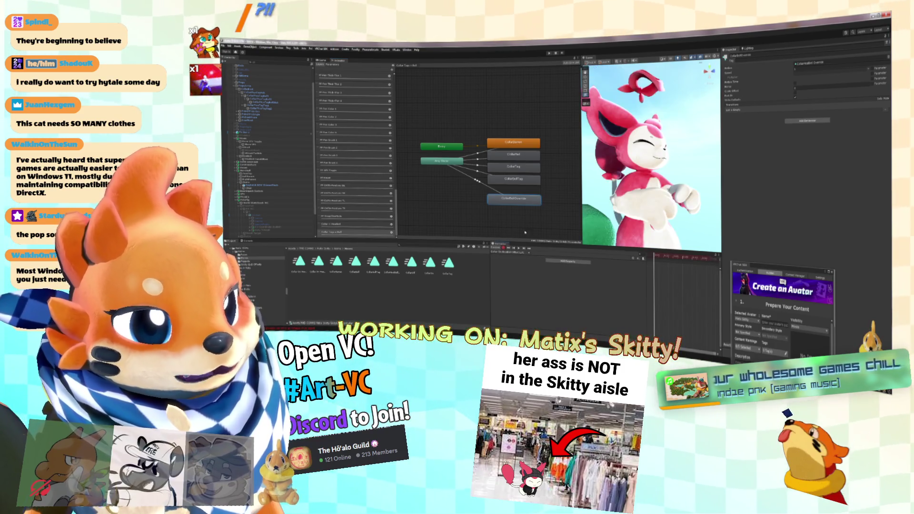
# Step: Widen the Scene view, check another object's constraint, and select the avatar root
pyautogui.moveTo(582, 167); pyautogui.dragTo(374, 168)
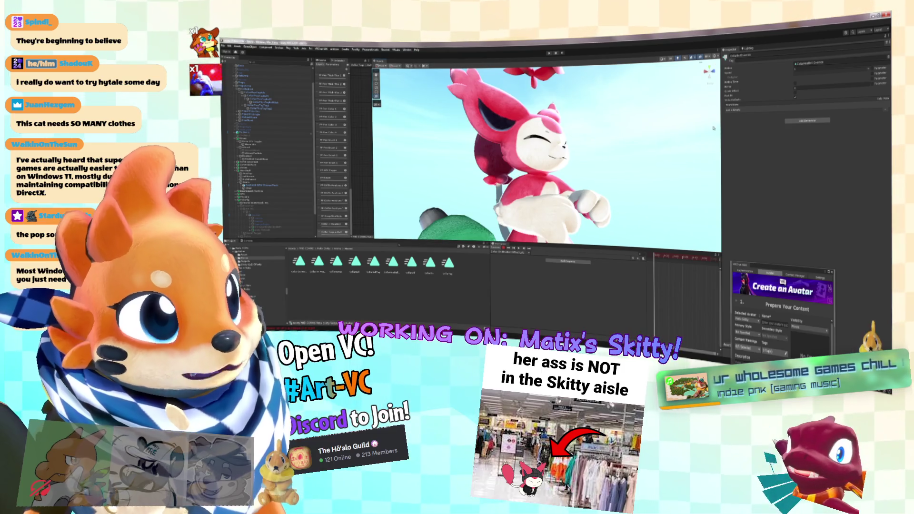
pyautogui.scroll(-2, 301, 159)
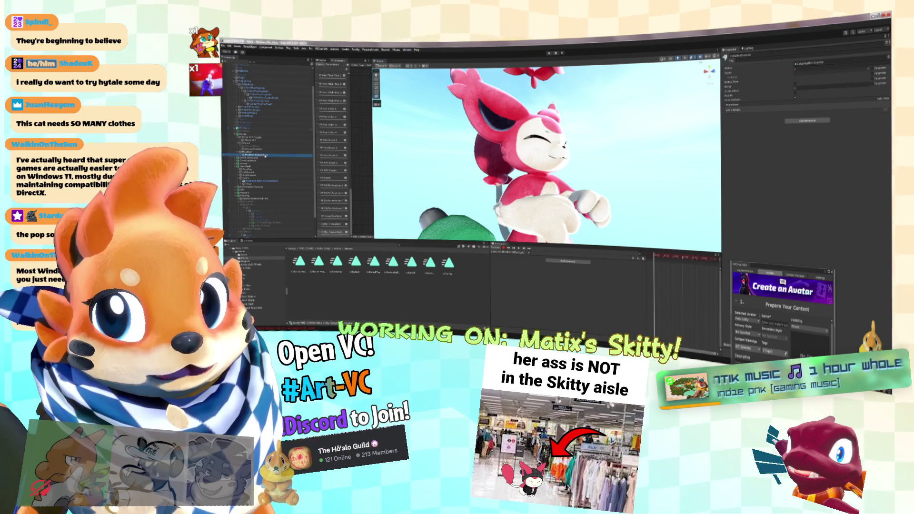
pyautogui.click(260, 154)
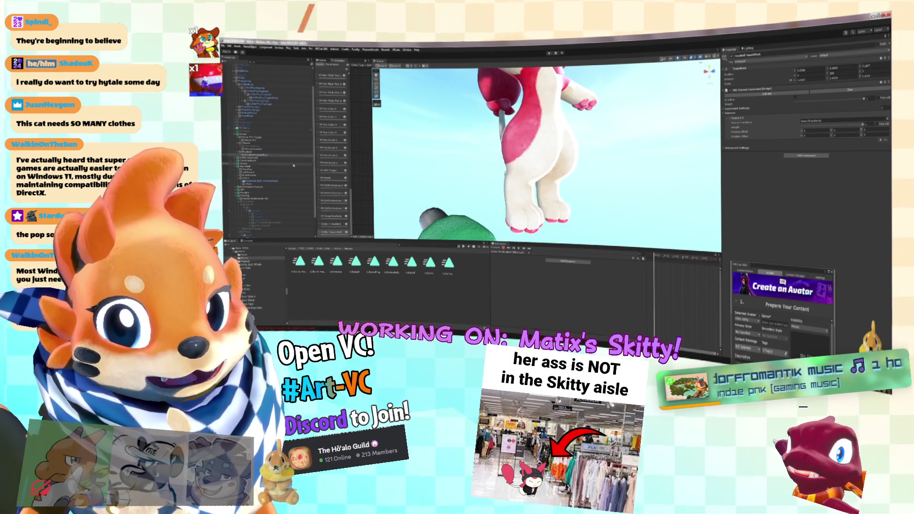
pyautogui.scroll(2, 257, 159)
pyautogui.click(257, 77)
pyautogui.click(817, 110)
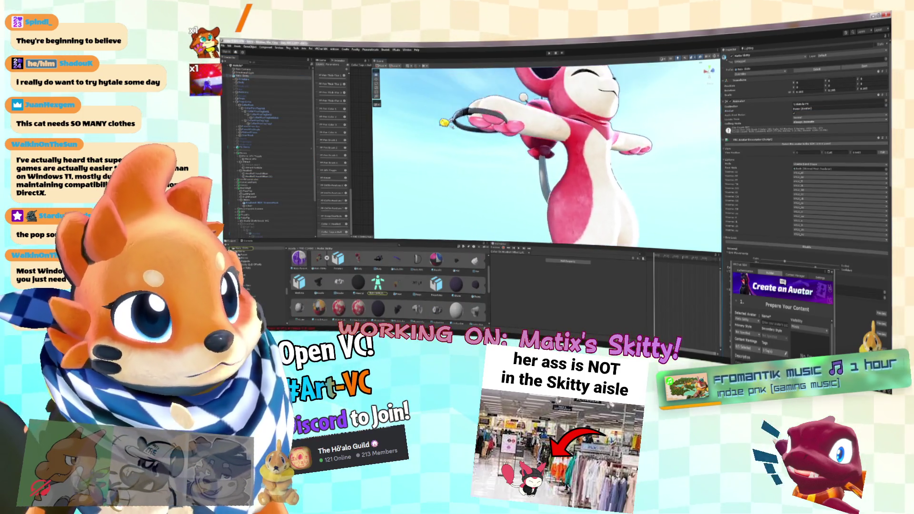
# Step: Select the HeadBall HeadOffset Left object among the bell offset objects
pyautogui.scroll(-3, 292, 216)
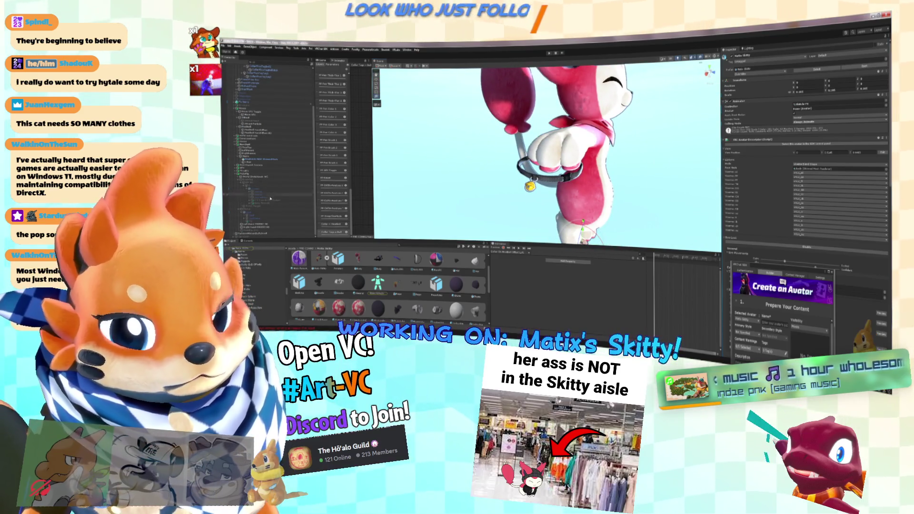
pyautogui.scroll(5, 293, 215)
pyautogui.click(268, 175)
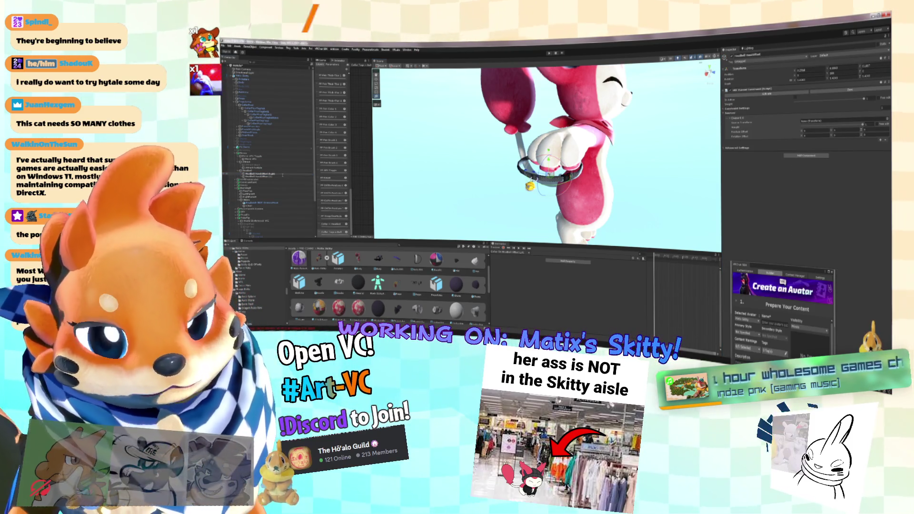
pyautogui.click(276, 175)
pyautogui.click(272, 177)
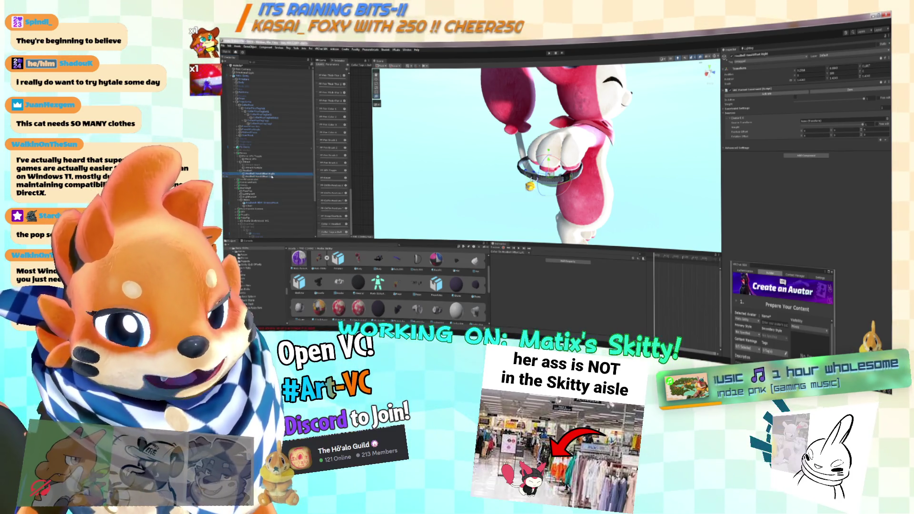
pyautogui.click(271, 177)
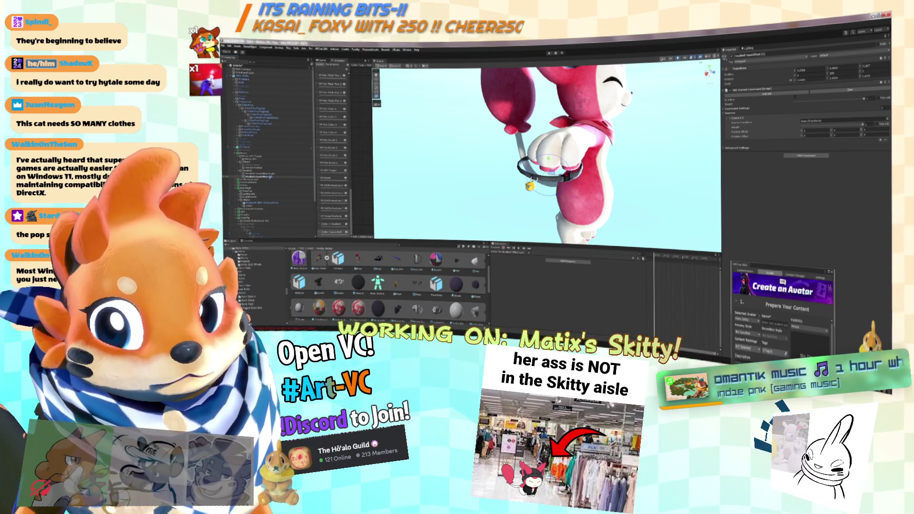
pyautogui.click(270, 178)
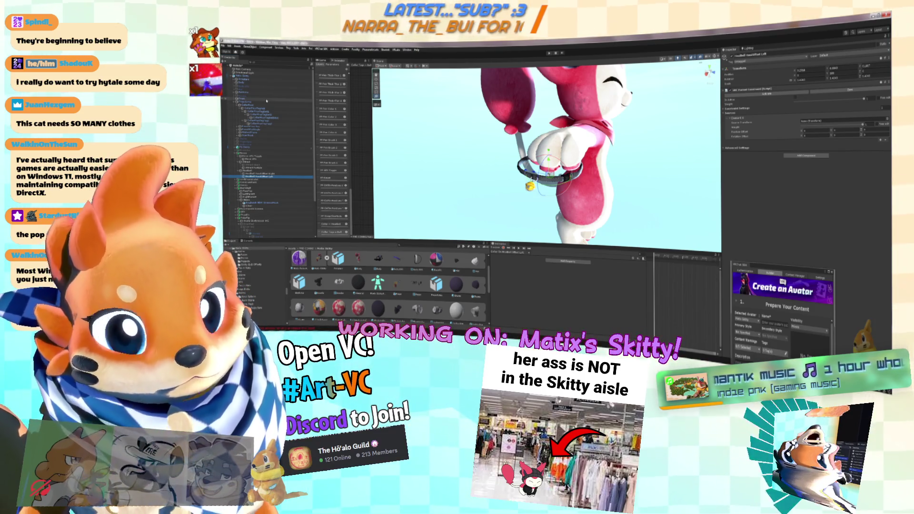
# Step: Duplicate HeadBall HeadOffset Left, rename the copy, and remove its VRC Parent Constraint
pyautogui.hotkey('ctrl', 'd')
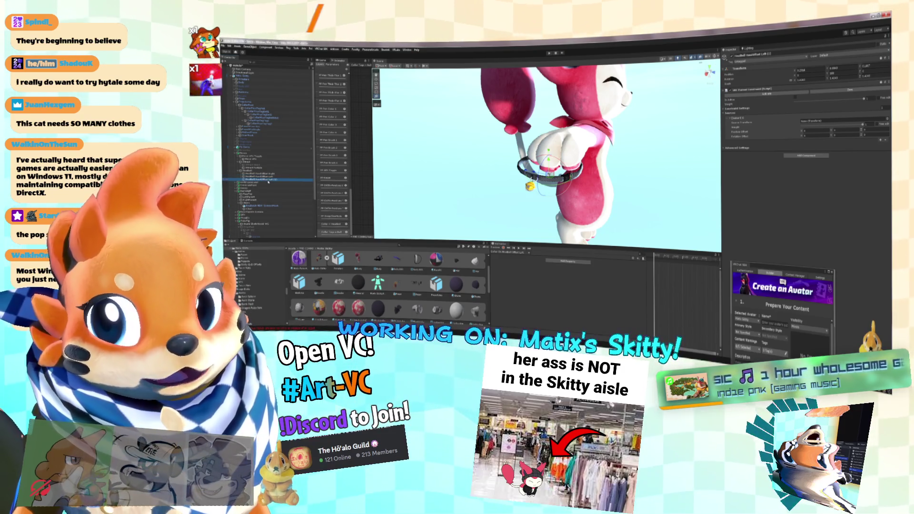
pyautogui.press('F2')
pyautogui.press('BackSpace')
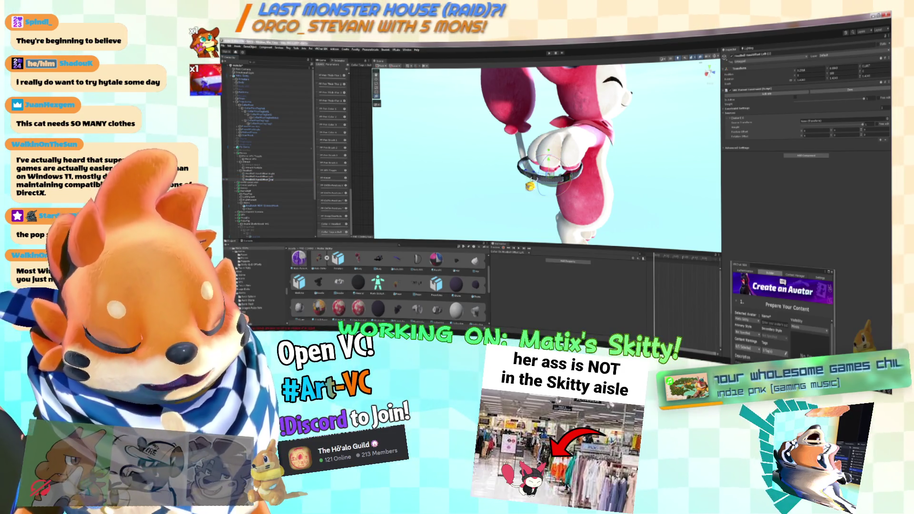
pyautogui.press('Return')
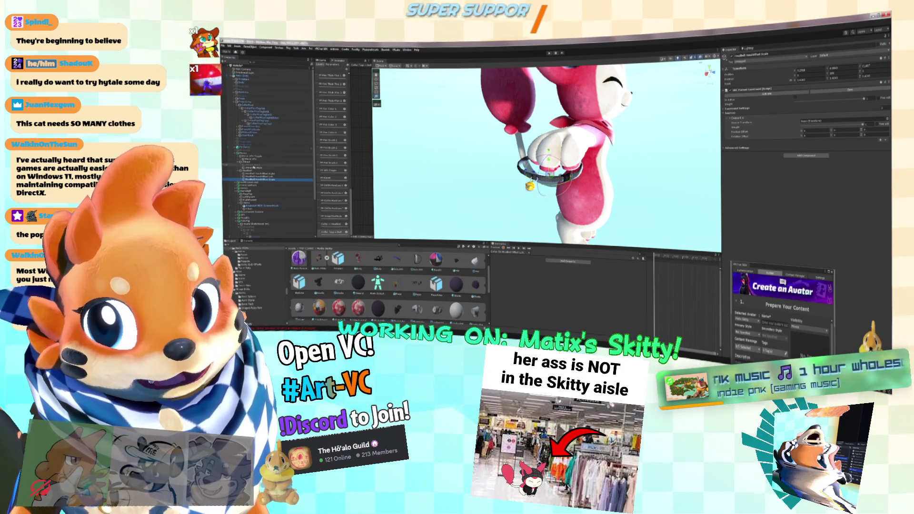
pyautogui.click(889, 83)
pyautogui.click(857, 96)
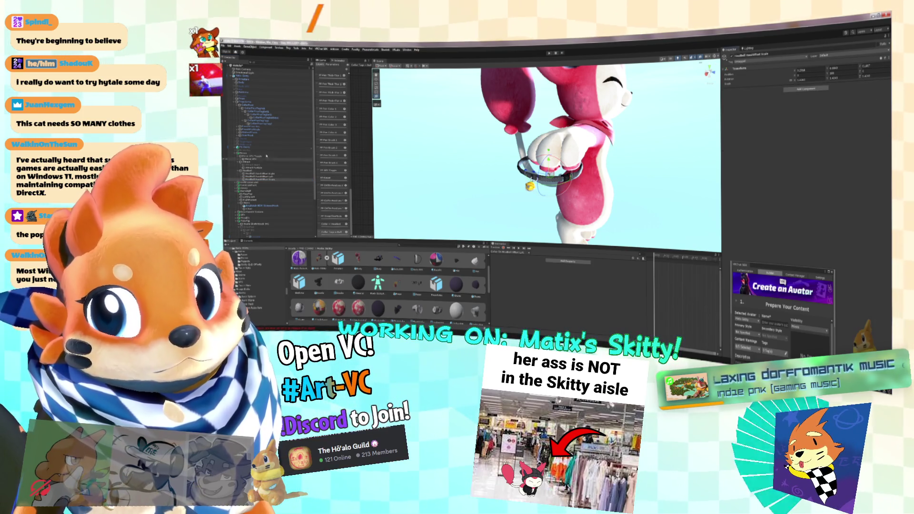
# Step: Assign a new source object to another constrained bell object's constraint
pyautogui.click(271, 177)
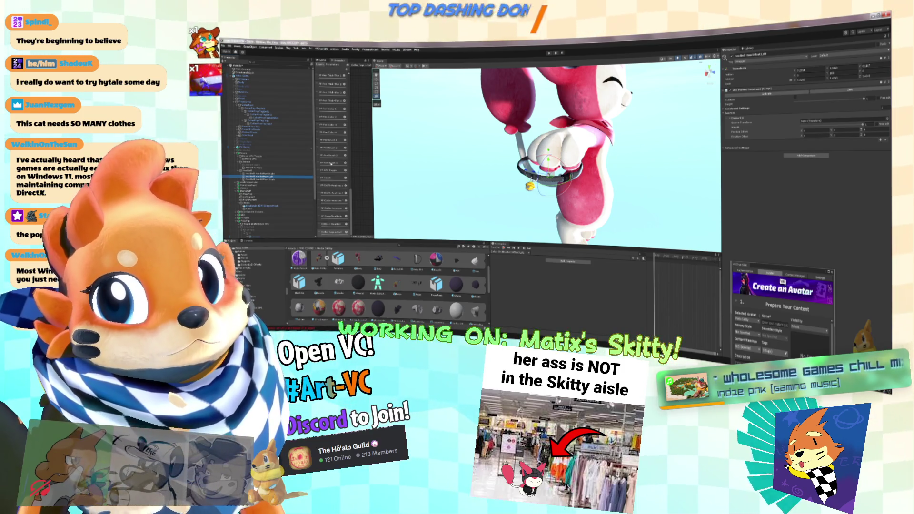
pyautogui.scroll(-3, 273, 150)
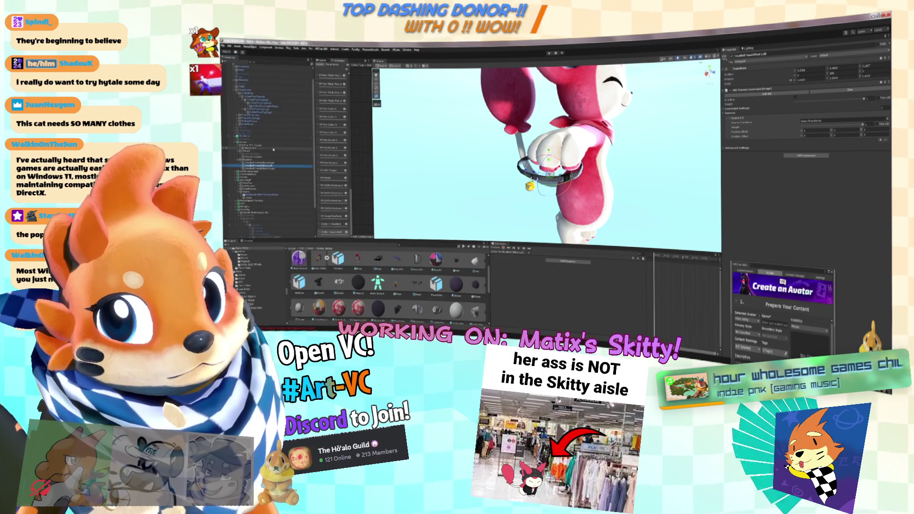
pyautogui.scroll(3, 273, 150)
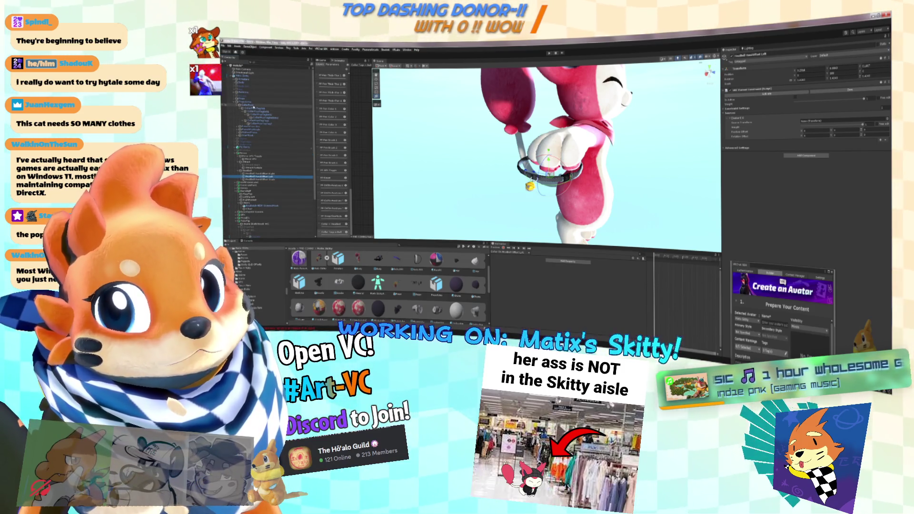
pyautogui.click(257, 105)
pyautogui.moveTo(286, 180); pyautogui.dragTo(828, 212)
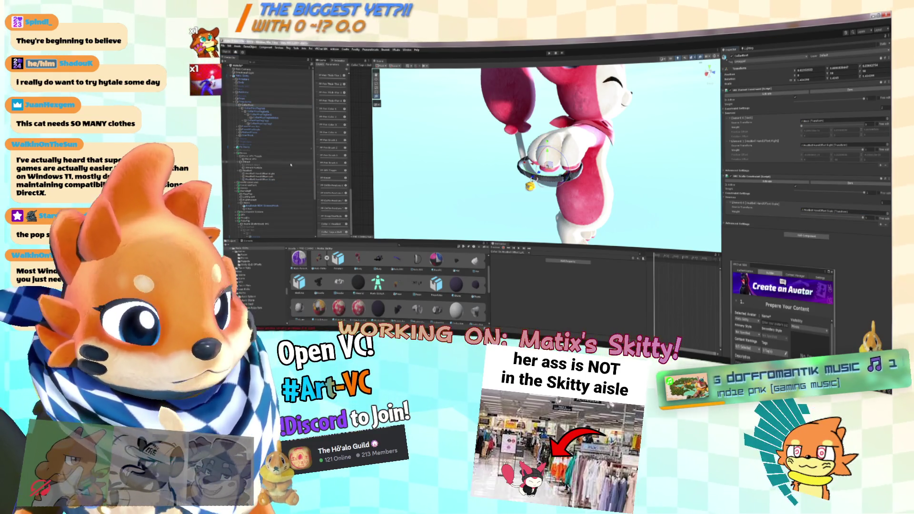
# Step: Add a second source to the bell offset's parent constraint and frame the other offset object
pyautogui.click(880, 166)
pyautogui.click(860, 150)
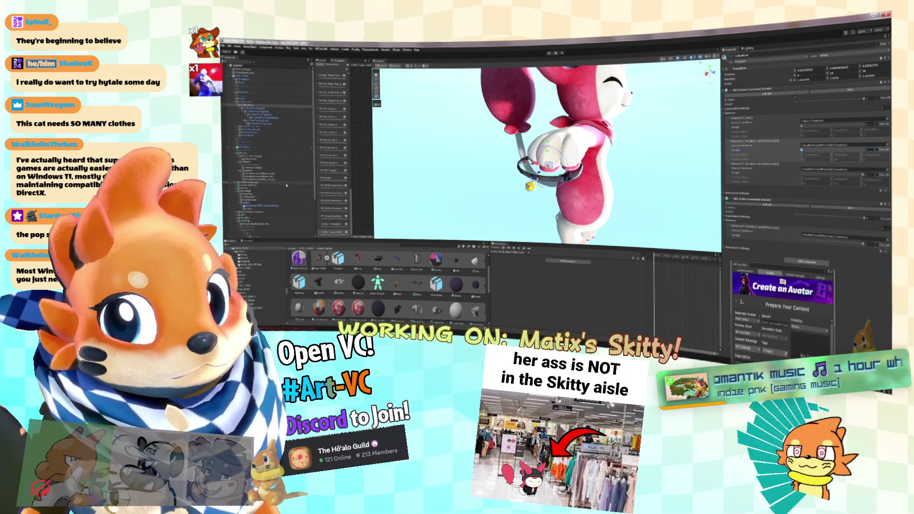
pyautogui.doubleClick(262, 177)
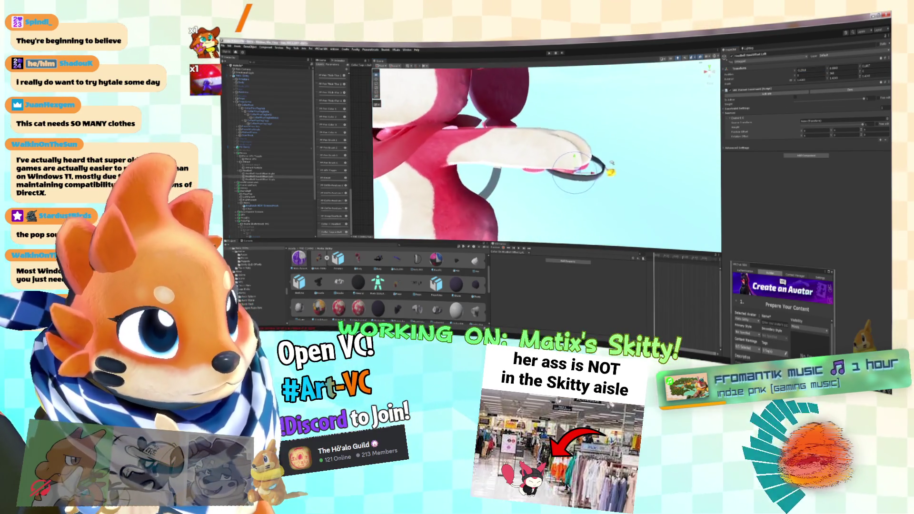
# Step: Select the Right headball offset object and show the right hand object's constraints
pyautogui.click(266, 173)
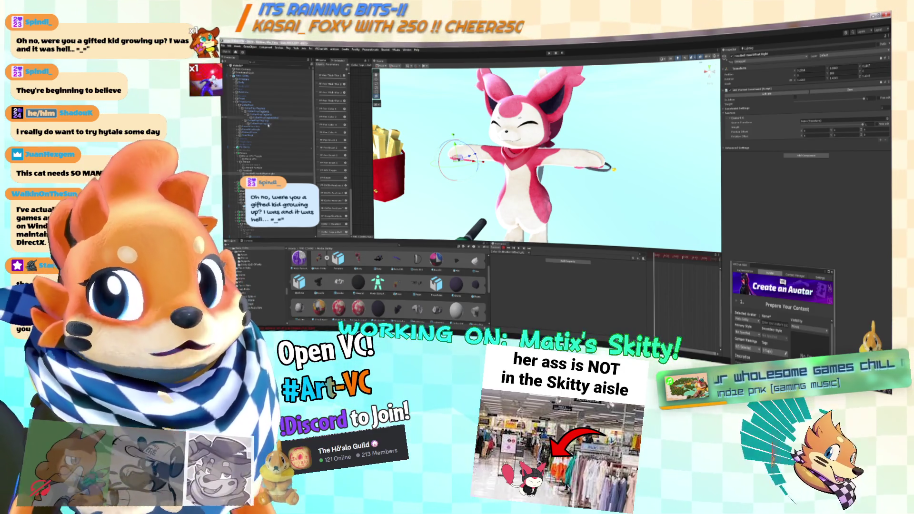
pyautogui.click(263, 107)
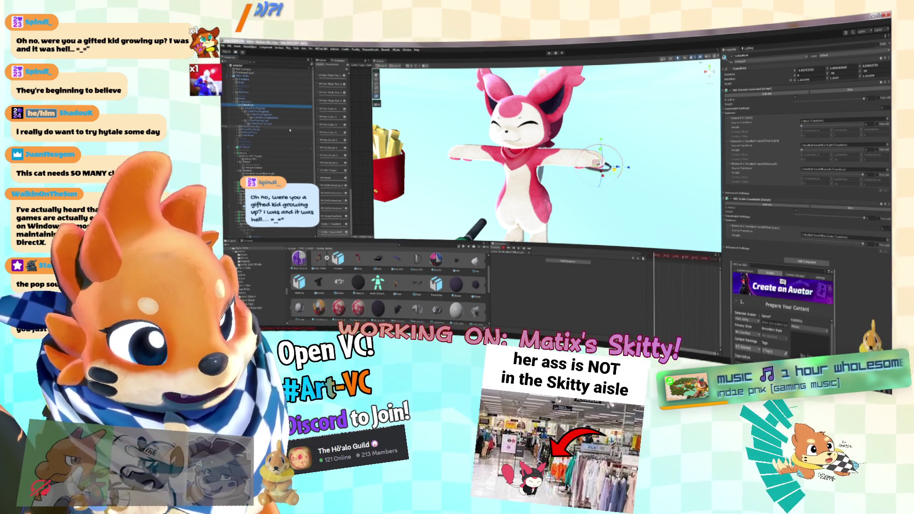
pyautogui.scroll(5, 548, 152)
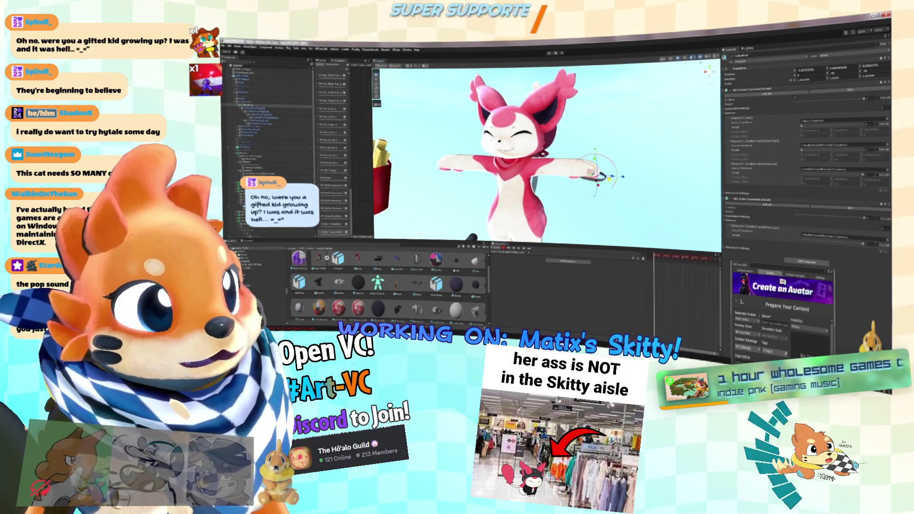
# Step: Record the parent constraint property into the current collar clip
pyautogui.scroll(6, 600, 179)
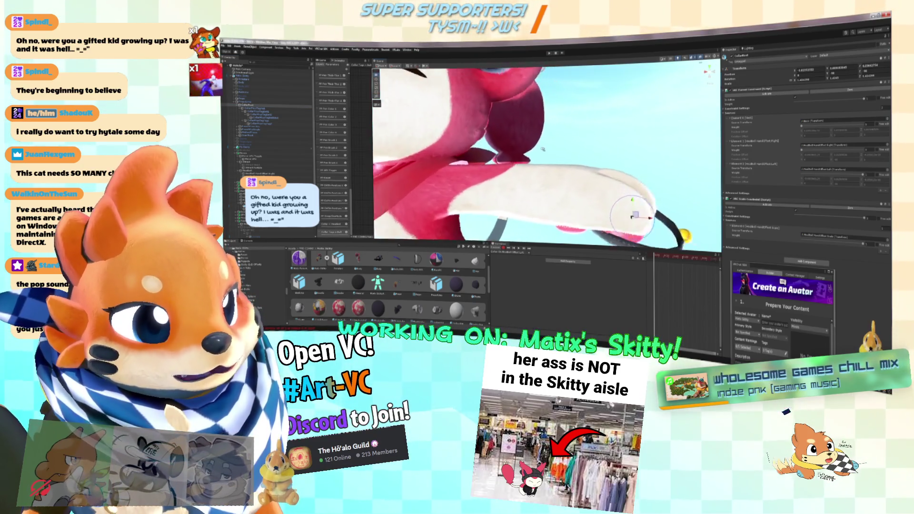
pyautogui.scroll(-8, 603, 153)
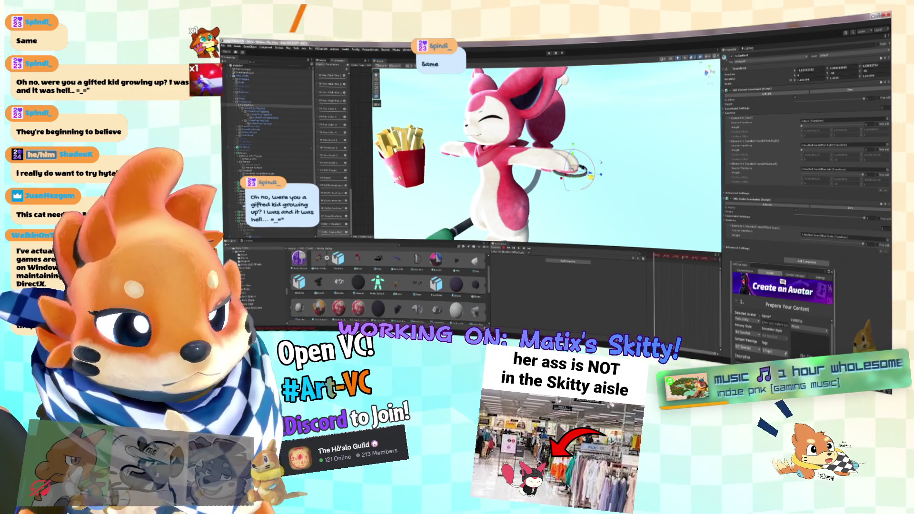
pyautogui.scroll(3, 605, 164)
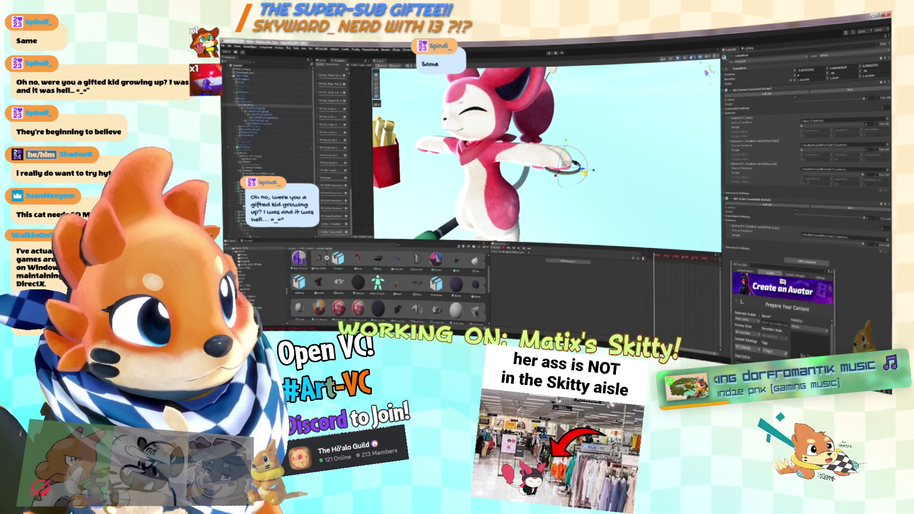
pyautogui.scroll(2, 605, 179)
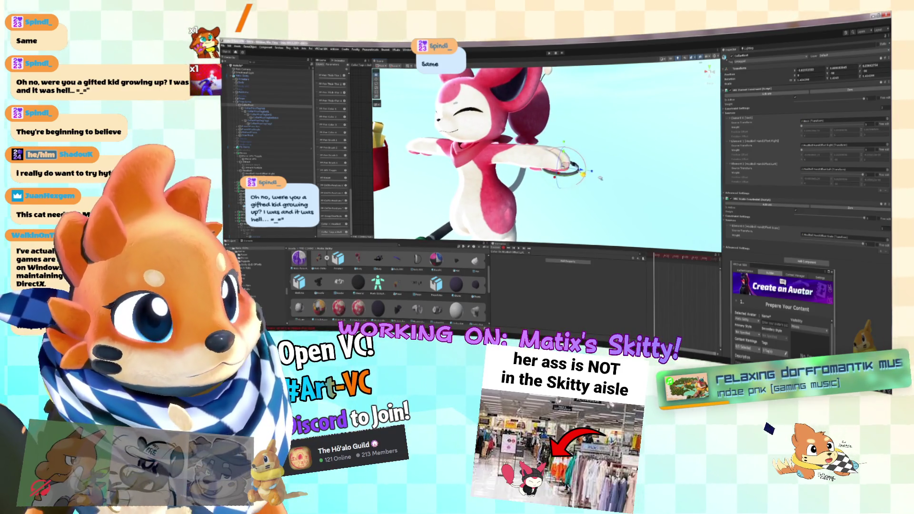
pyautogui.click(726, 193)
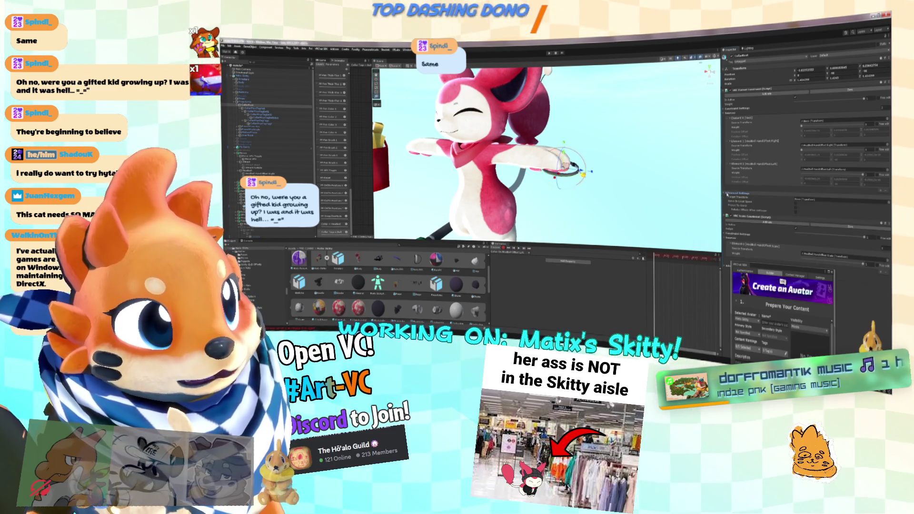
pyautogui.click(726, 193)
pyautogui.moveTo(617, 168)
pyautogui.mouseDown()
pyautogui.moveTo(672, 177)
pyautogui.moveTo(596, 190)
pyautogui.mouseUp()
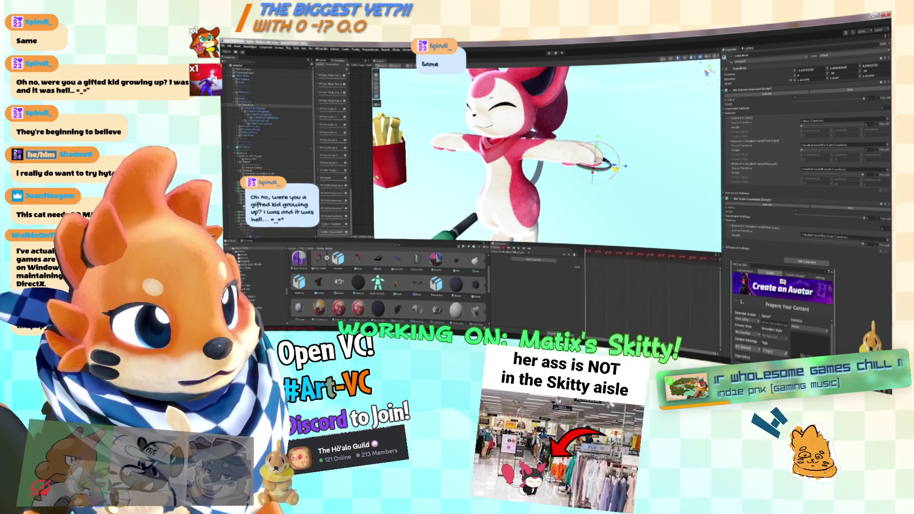
pyautogui.click(870, 175)
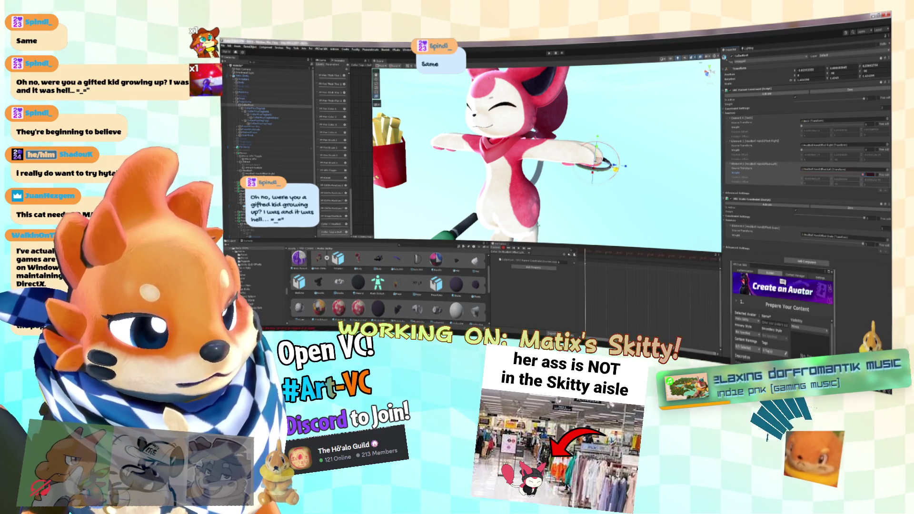
# Step: Add constraint weight properties to the clip and lower the scale constraint weight
pyautogui.click(513, 256)
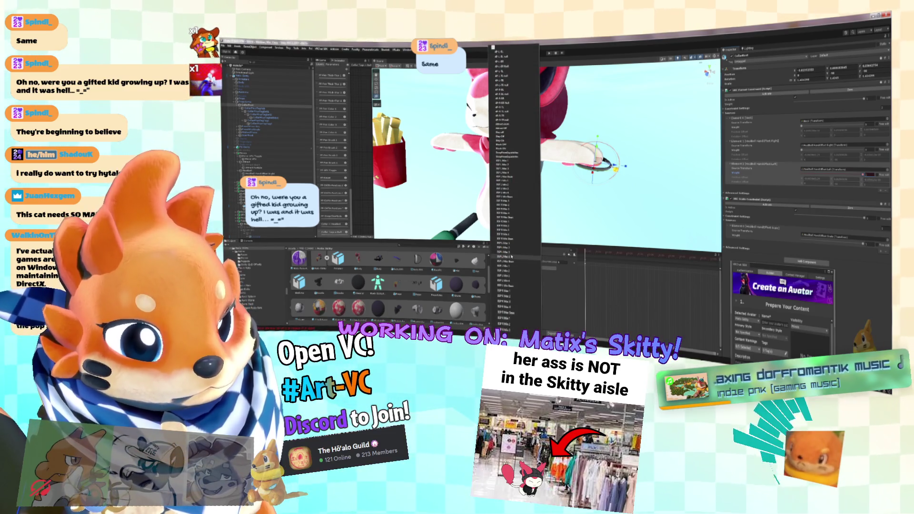
pyautogui.scroll(10, 512, 260)
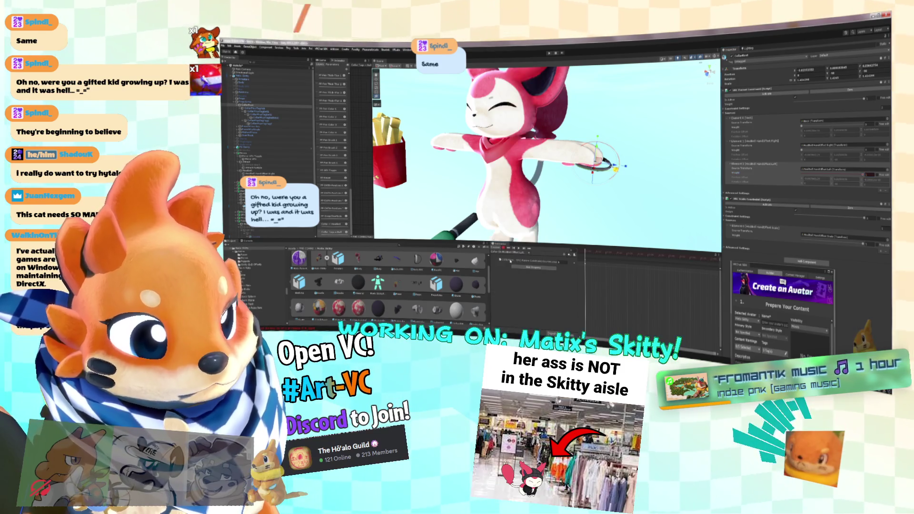
pyautogui.click(517, 257)
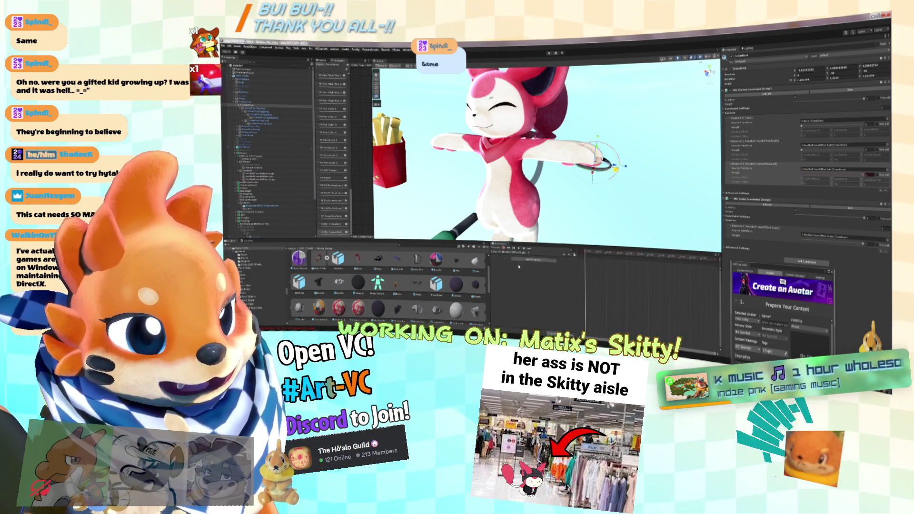
pyautogui.press('f')
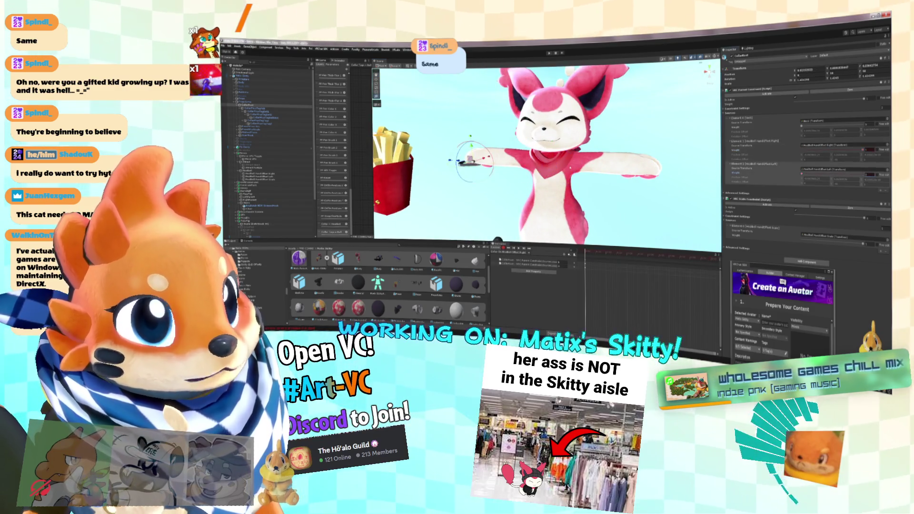
pyautogui.press('f')
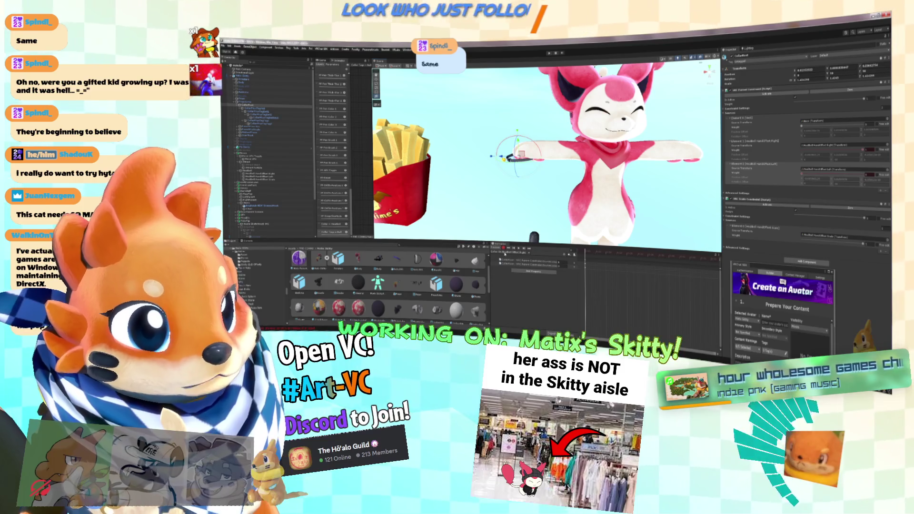
pyautogui.click(522, 271)
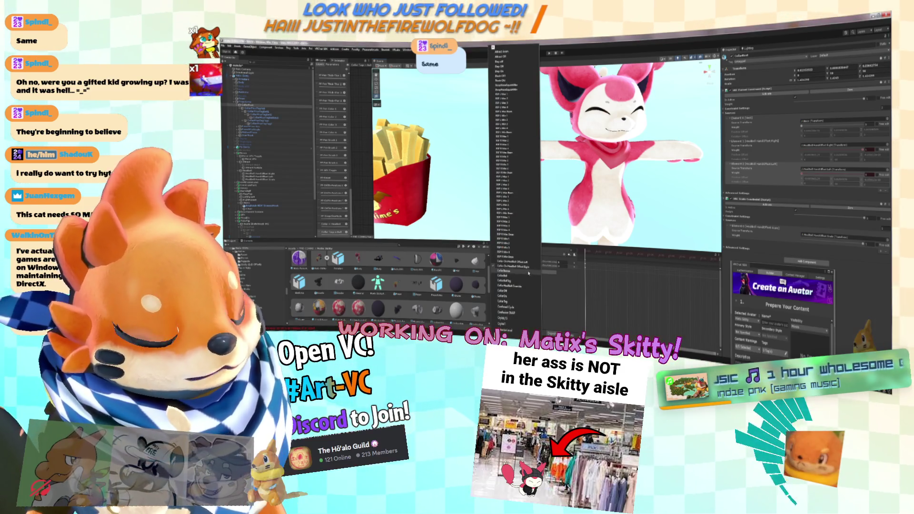
pyautogui.click(521, 264)
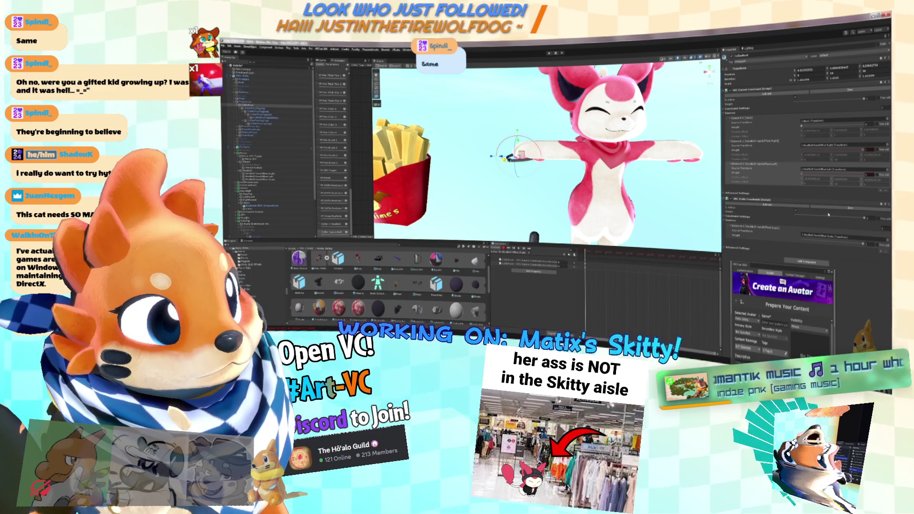
pyautogui.moveTo(863, 247); pyautogui.dragTo(853, 245)
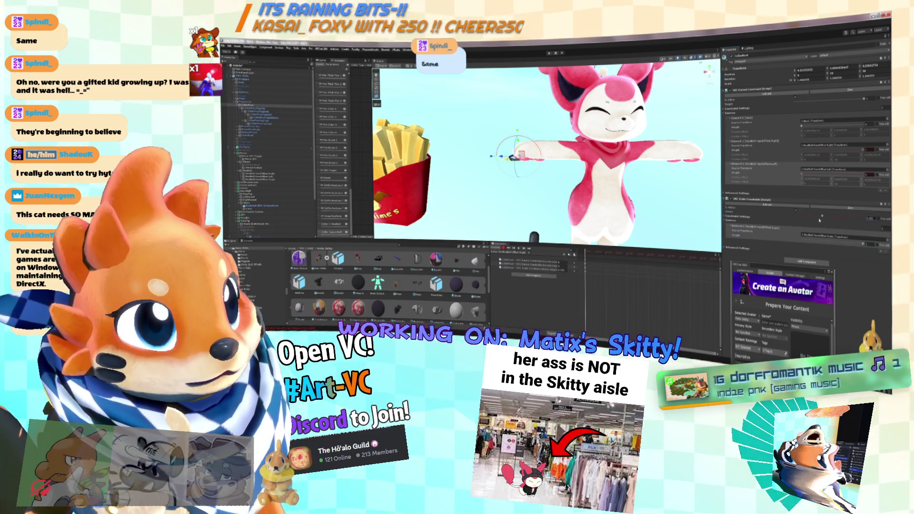
# Step: Add parent constraint properties to another collar clip, ending on Collar On HeadBall Offset Right
pyautogui.click(511, 252)
pyautogui.click(517, 265)
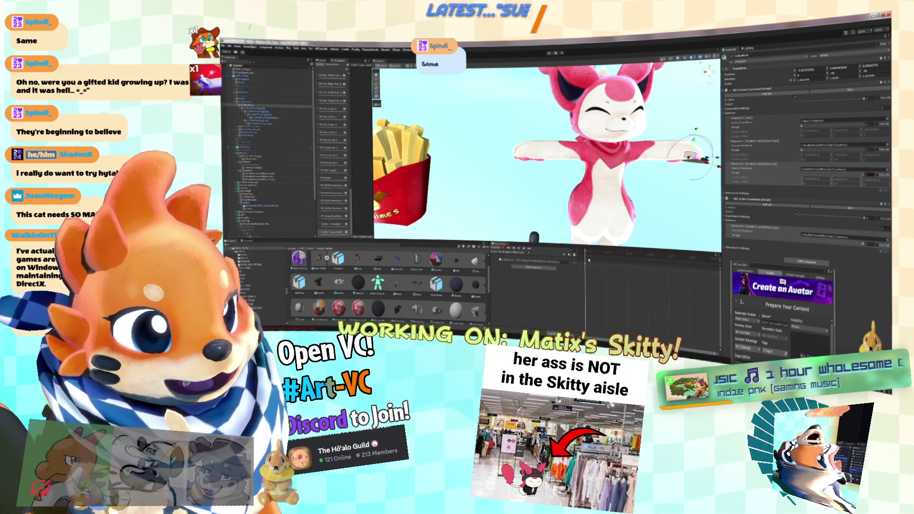
pyautogui.moveTo(643, 190); pyautogui.dragTo(593, 184)
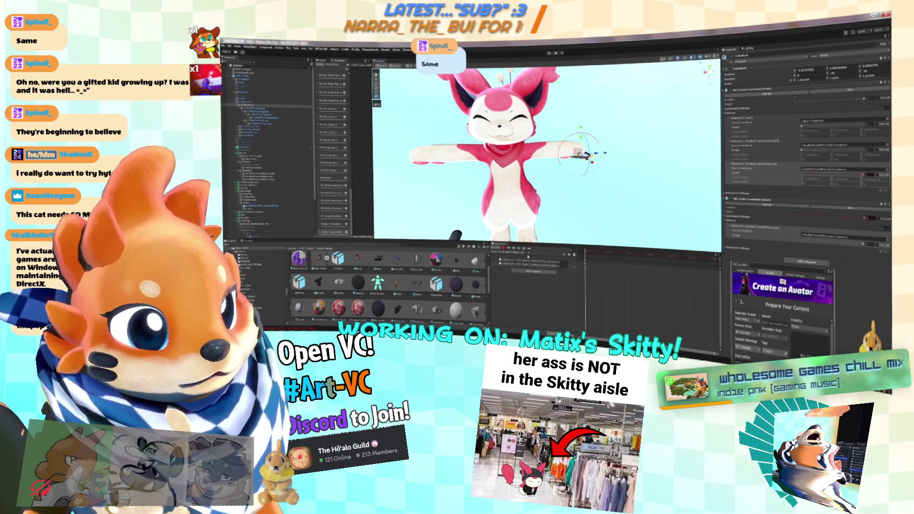
pyautogui.click(524, 252)
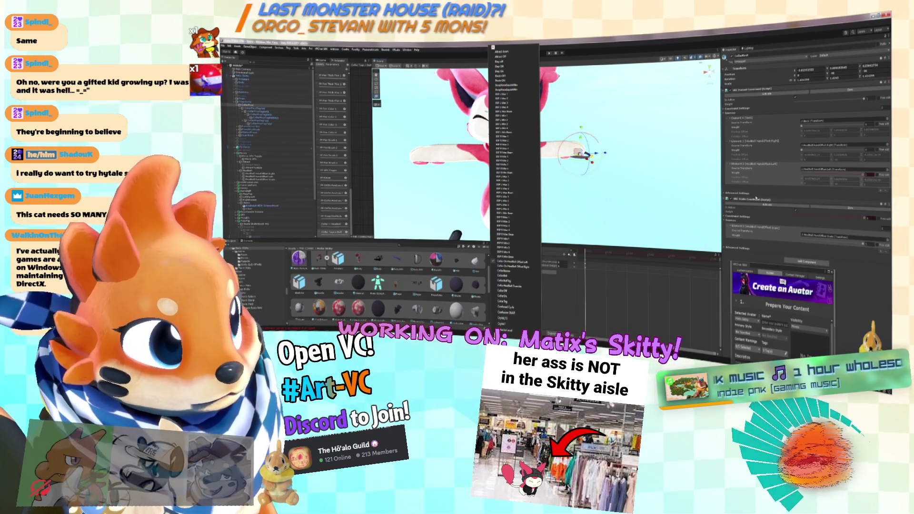
pyautogui.click(785, 148)
pyautogui.click(782, 127)
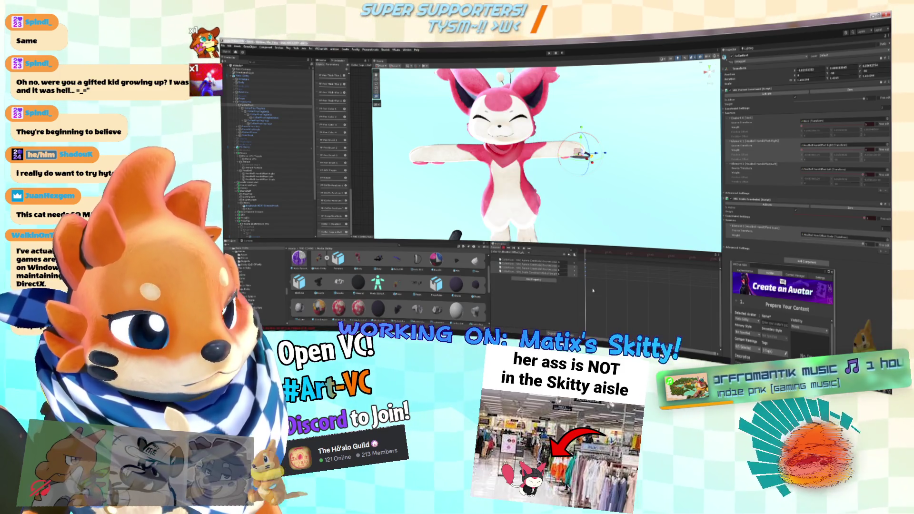
pyautogui.click(520, 256)
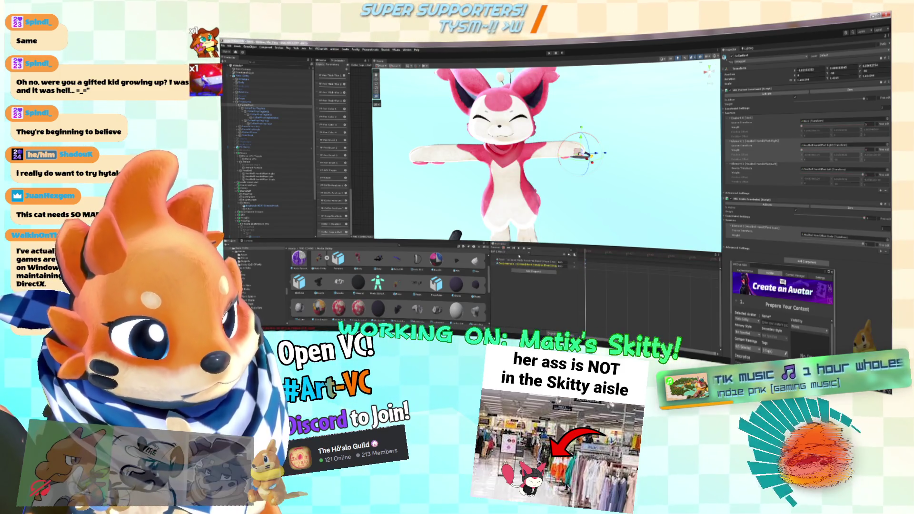
pyautogui.click(520, 262)
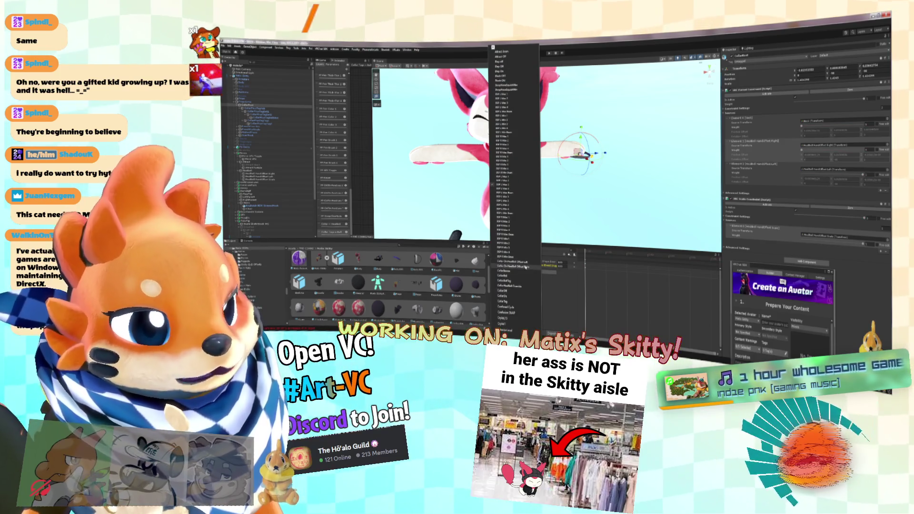
pyautogui.click(524, 266)
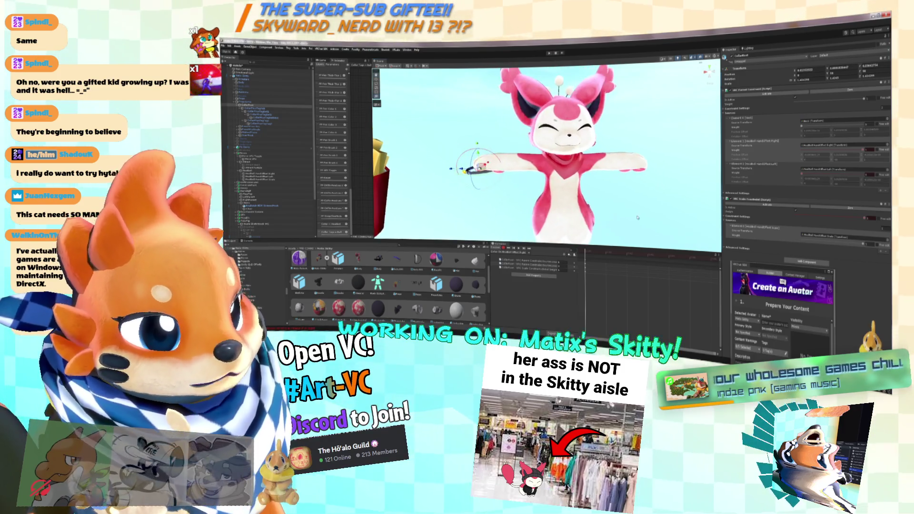
# Step: Adjust the wrist bell constraint sources' weight values and select the other wrist's bell
pyautogui.moveTo(812, 209); pyautogui.dragTo(848, 209)
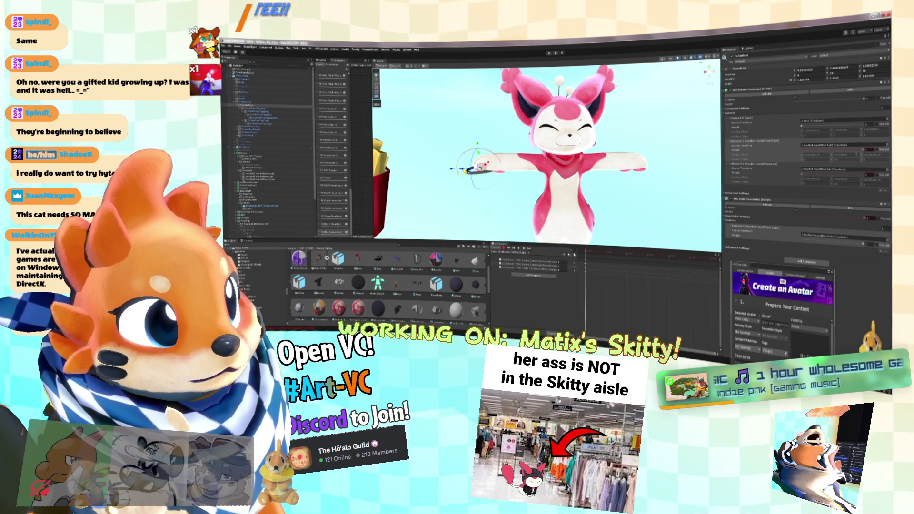
pyautogui.moveTo(806, 176); pyautogui.dragTo(758, 178)
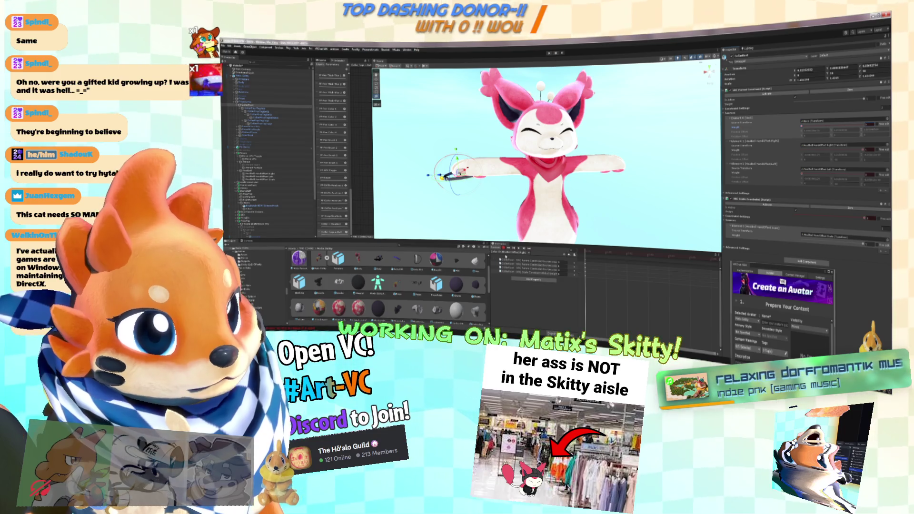
pyautogui.click(529, 269)
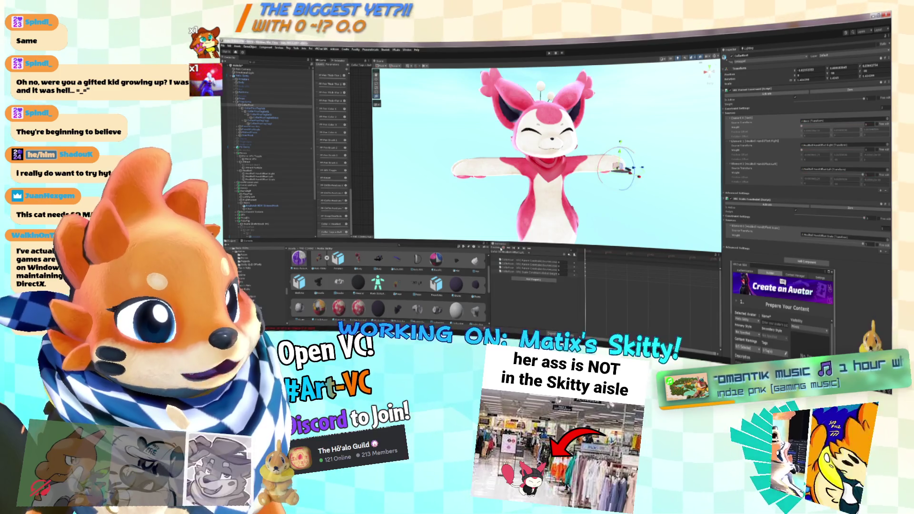
# Step: Preview several animation clips from the clip list, ending on an empty clip
pyautogui.click(504, 256)
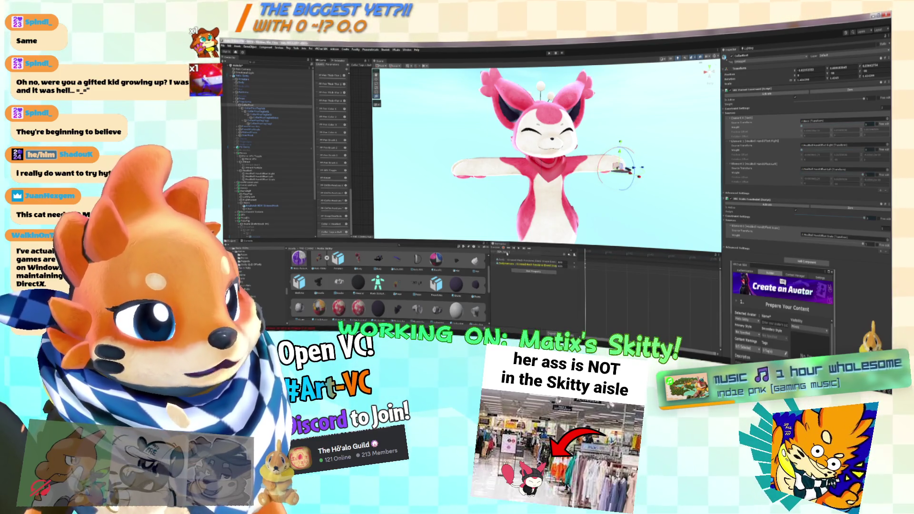
pyautogui.click(506, 254)
pyautogui.click(508, 253)
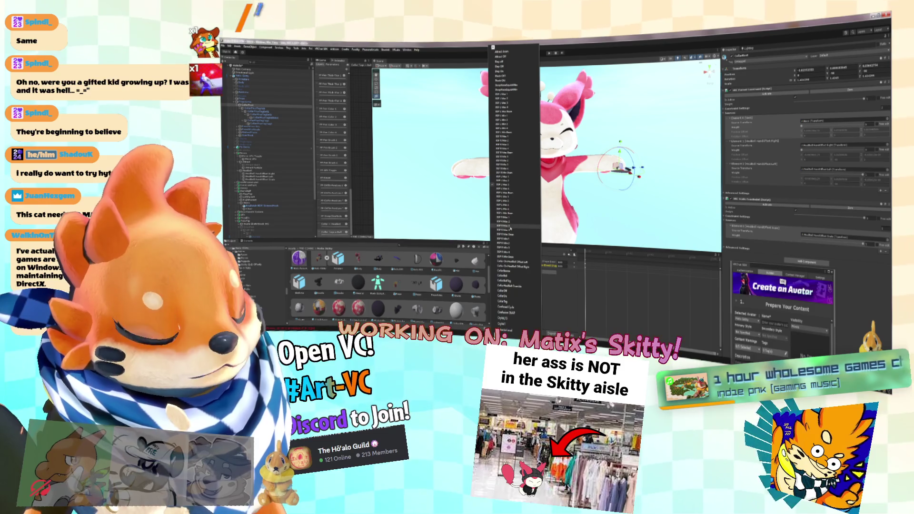
pyautogui.click(519, 270)
pyautogui.click(524, 269)
pyautogui.click(521, 267)
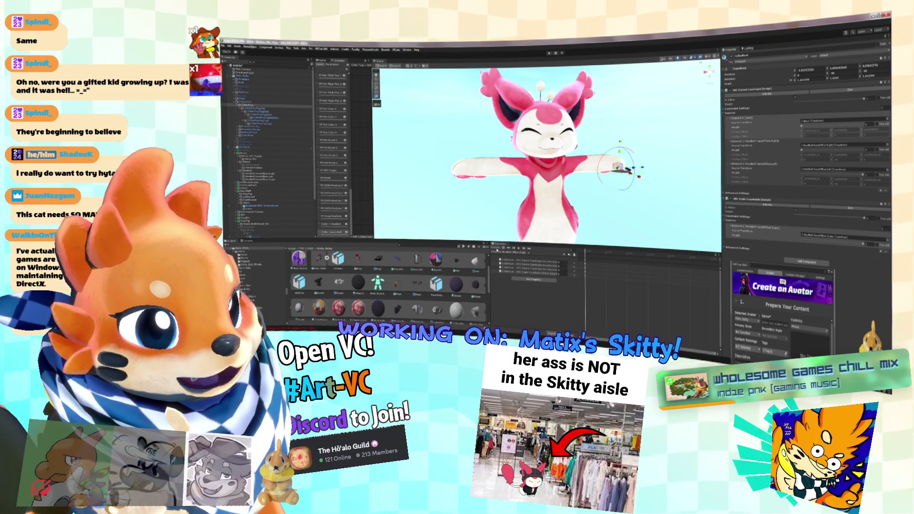
pyautogui.click(518, 253)
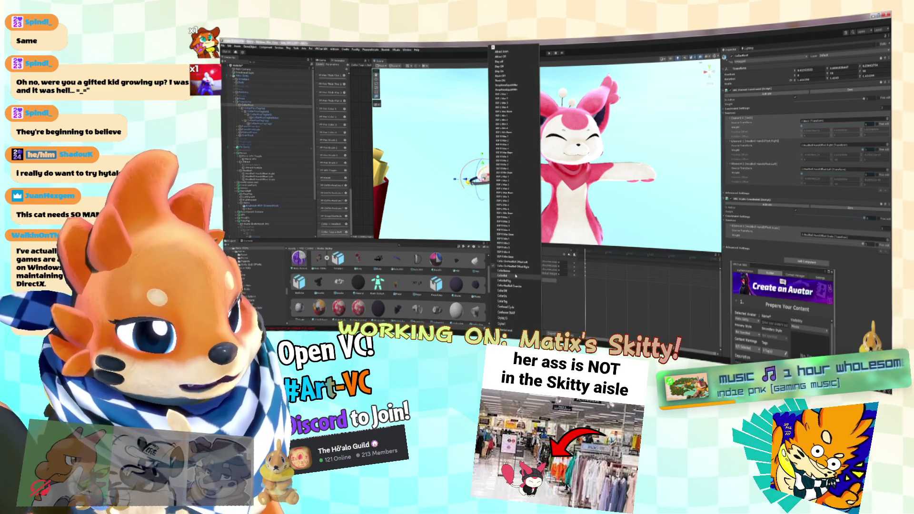
pyautogui.click(514, 295)
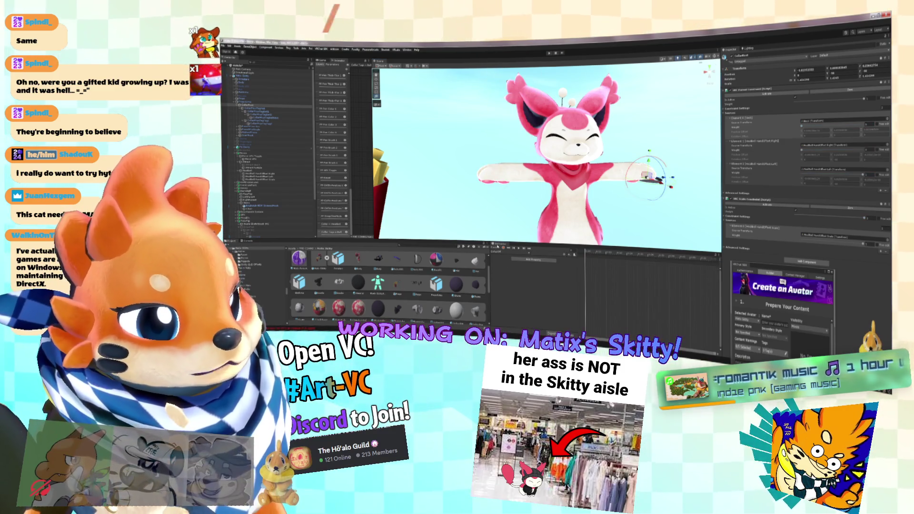
# Step: Preview the clip with Collar properties and adjust the constraint source's weight
pyautogui.moveTo(497, 243); pyautogui.dragTo(529, 239)
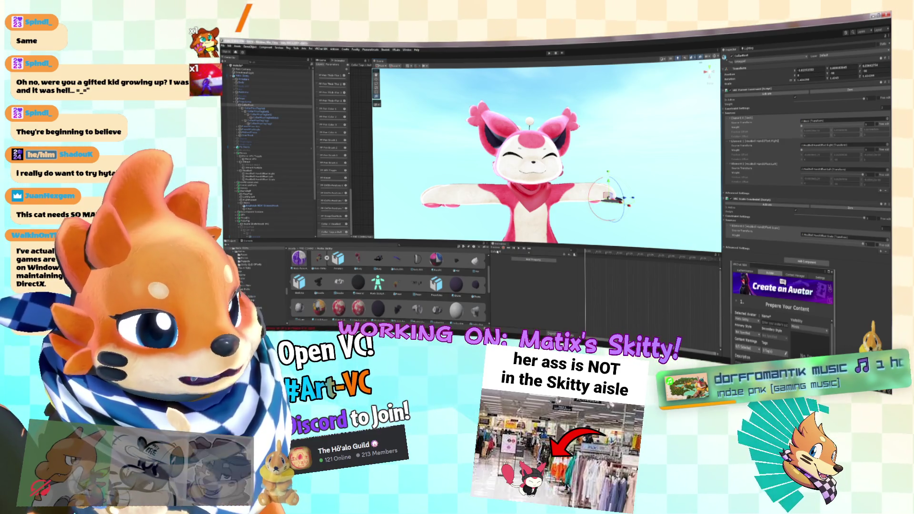
pyautogui.click(500, 255)
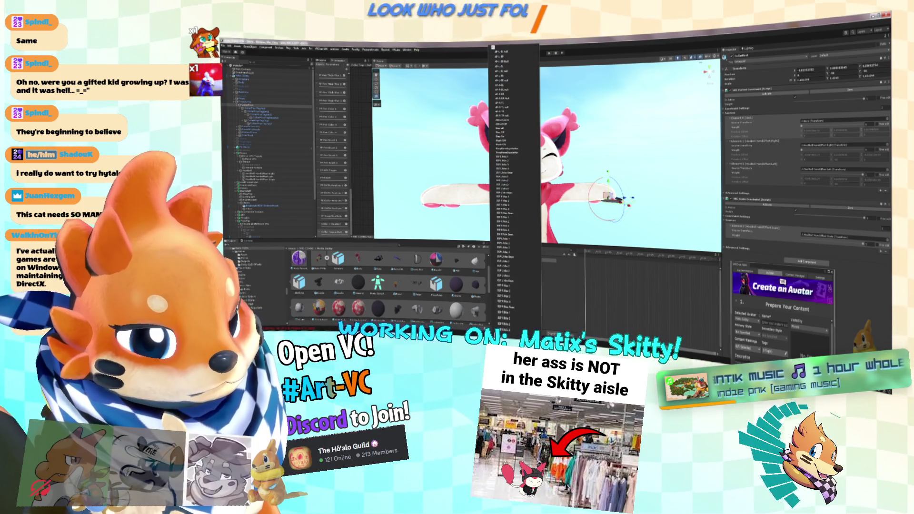
pyautogui.click(504, 296)
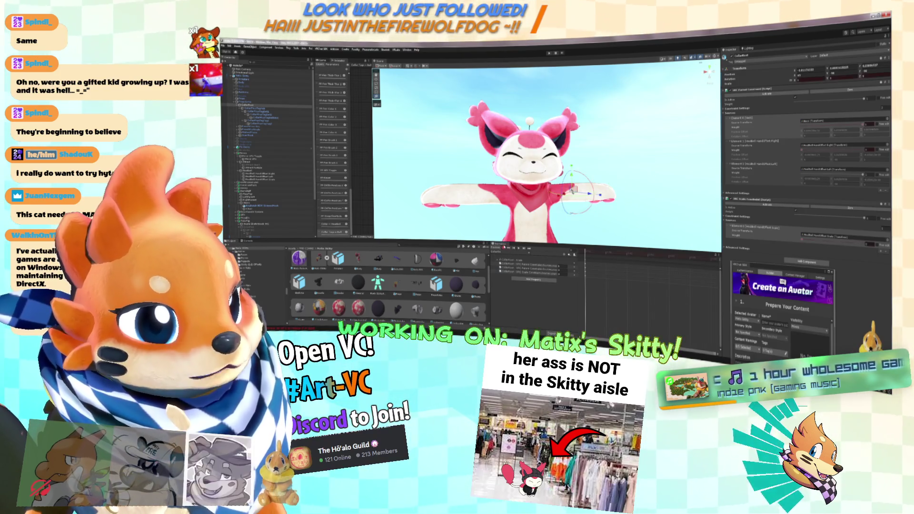
pyautogui.moveTo(615, 219); pyautogui.dragTo(645, 230)
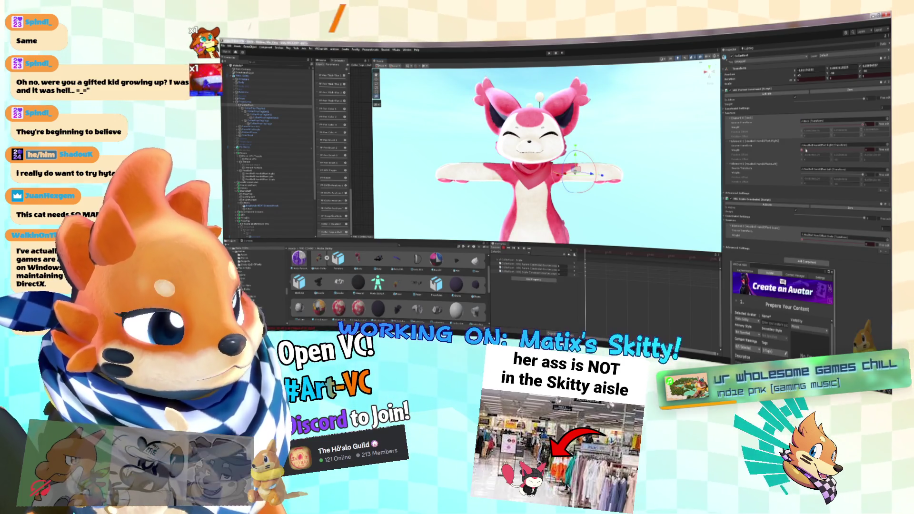
pyautogui.moveTo(806, 151); pyautogui.dragTo(810, 152)
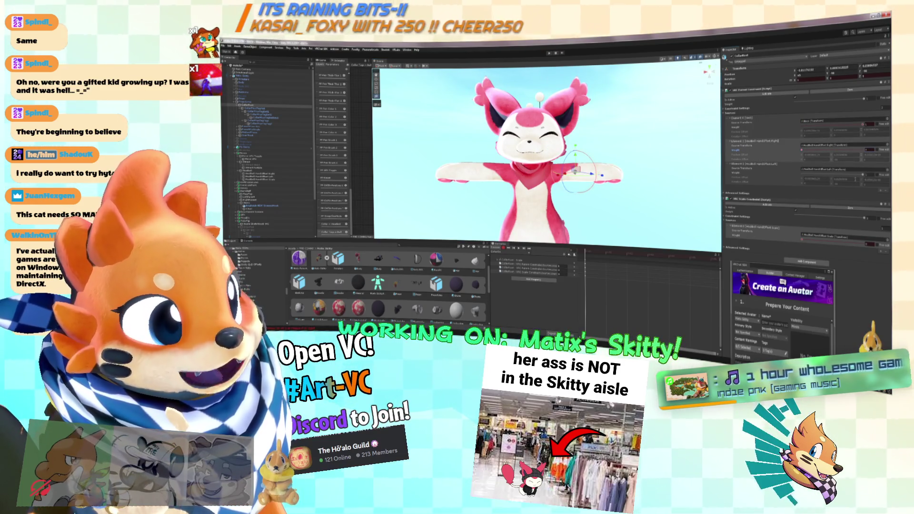
pyautogui.click(861, 175)
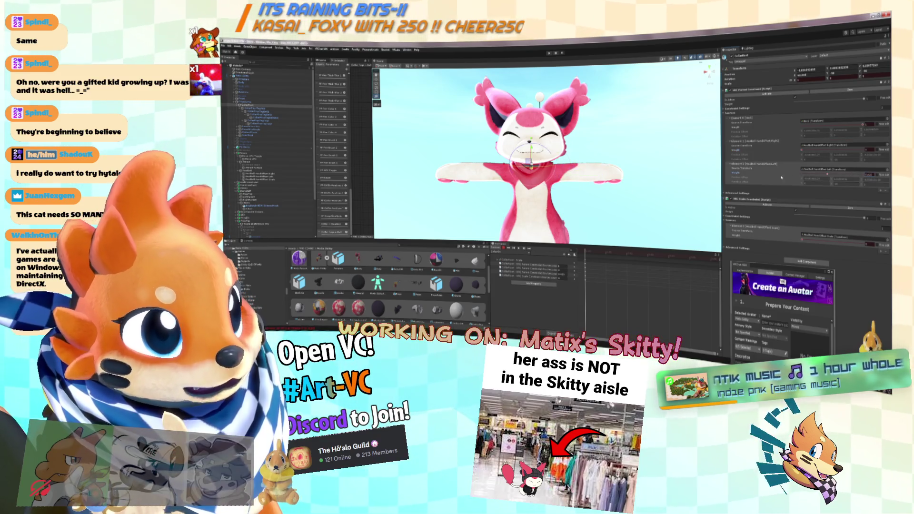
# Step: Frame and zoom on the neck collar, orbiting to inspect its bell from several angles
pyautogui.press('f')
pyautogui.scroll(8, 655, 169)
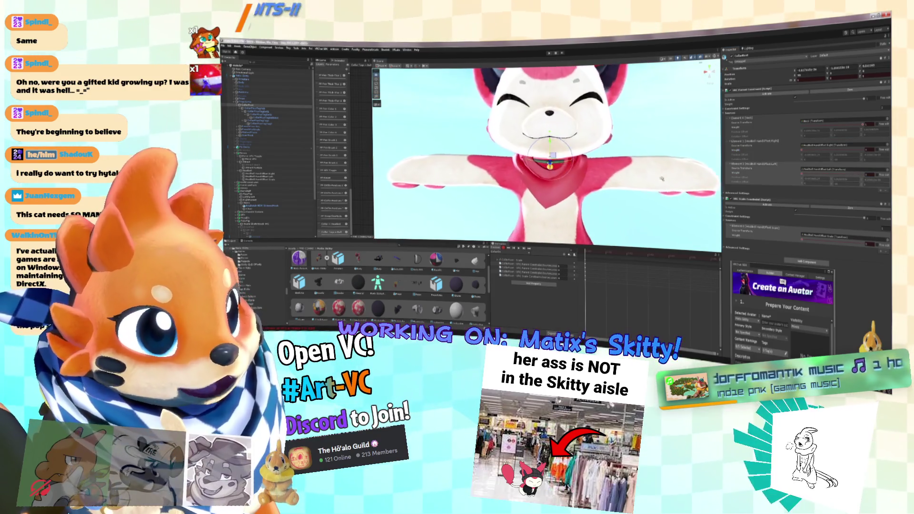
pyautogui.scroll(3, 660, 167)
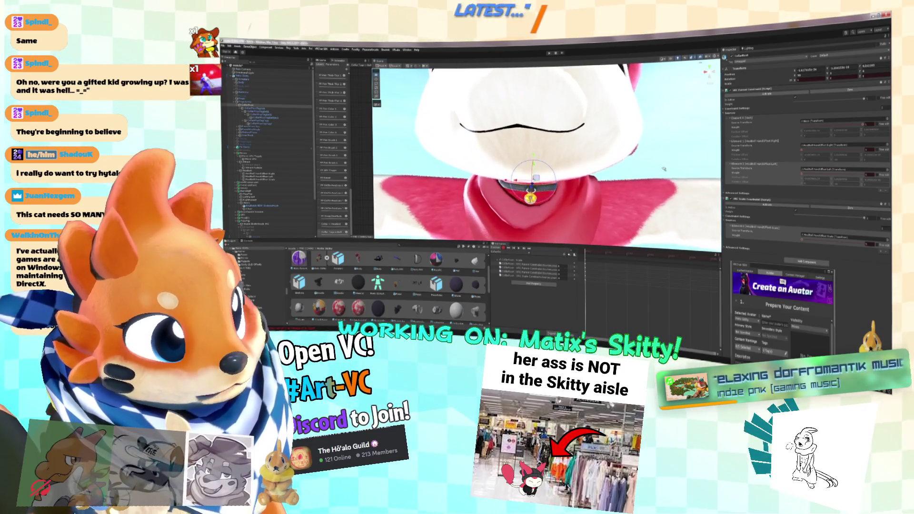
pyautogui.moveTo(657, 165)
pyautogui.mouseDown()
pyautogui.moveTo(599, 138)
pyautogui.moveTo(576, 165)
pyautogui.moveTo(534, 165)
pyautogui.moveTo(591, 166)
pyautogui.moveTo(594, 157)
pyautogui.moveTo(593, 177)
pyautogui.mouseUp()
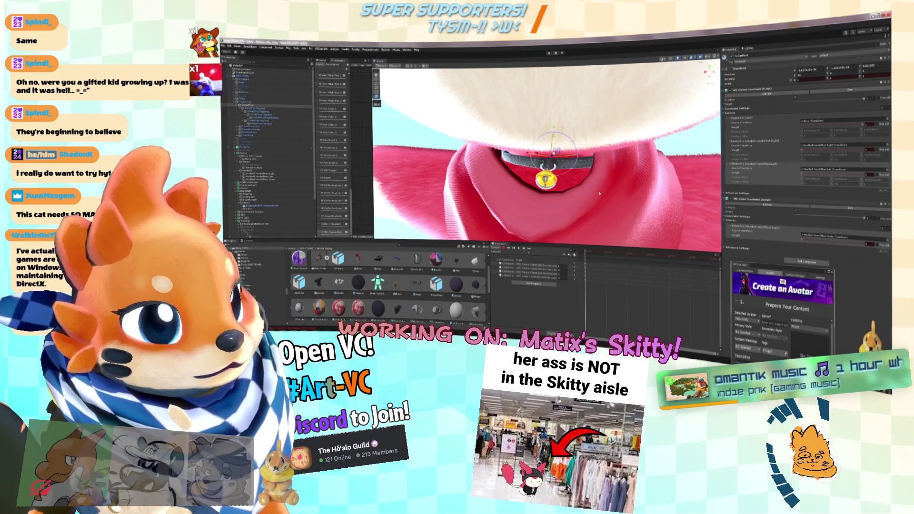
pyautogui.moveTo(631, 194); pyautogui.dragTo(529, 235)
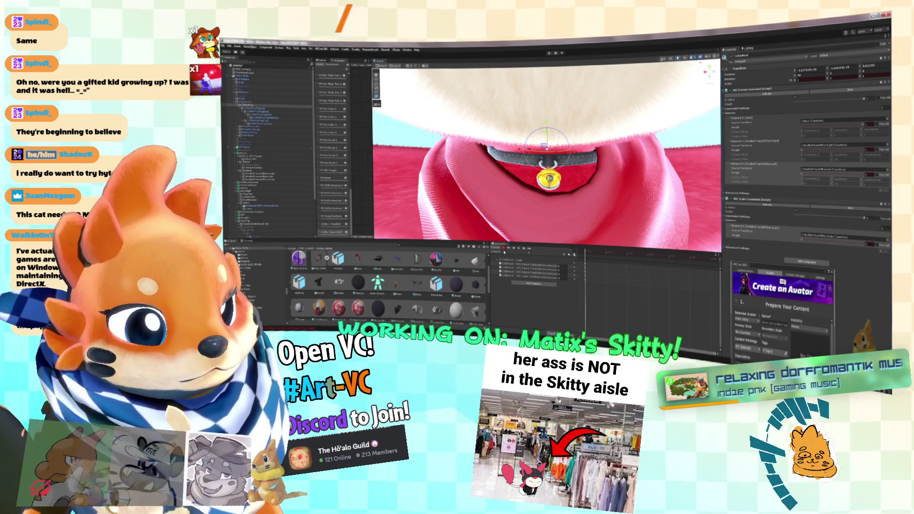
pyautogui.click(501, 251)
pyautogui.click(631, 245)
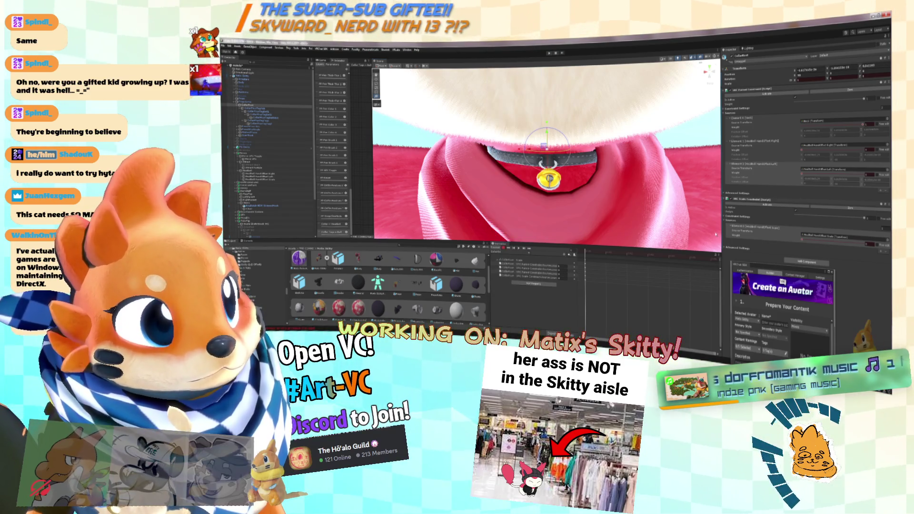
pyautogui.click(504, 248)
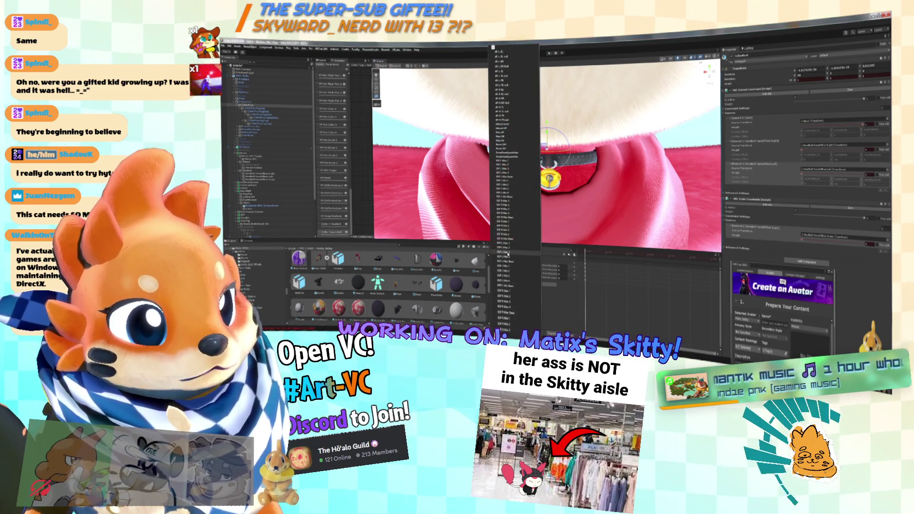
pyautogui.scroll(-4, 512, 139)
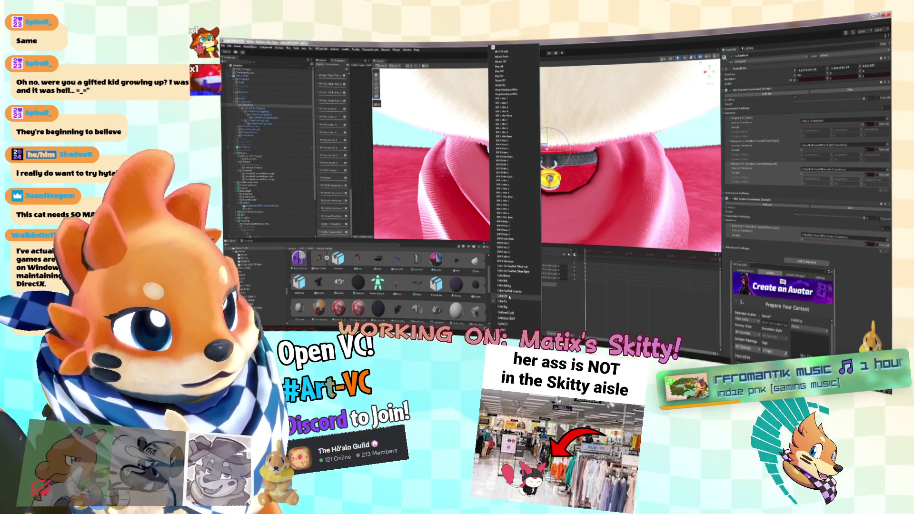
# Step: Switch to the clip hiding the collar, toggle recording, and select all Collar keyframes
pyautogui.click(509, 297)
pyautogui.click(497, 251)
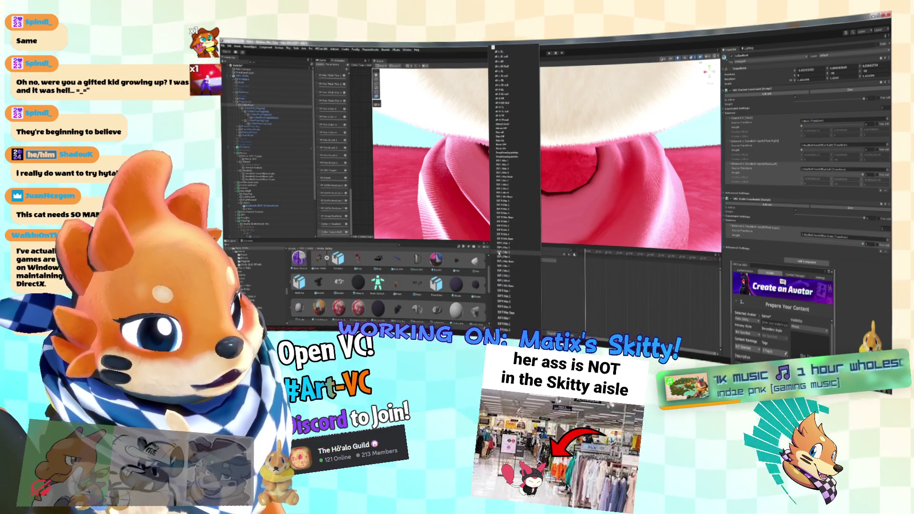
pyautogui.click(515, 191)
pyautogui.click(503, 248)
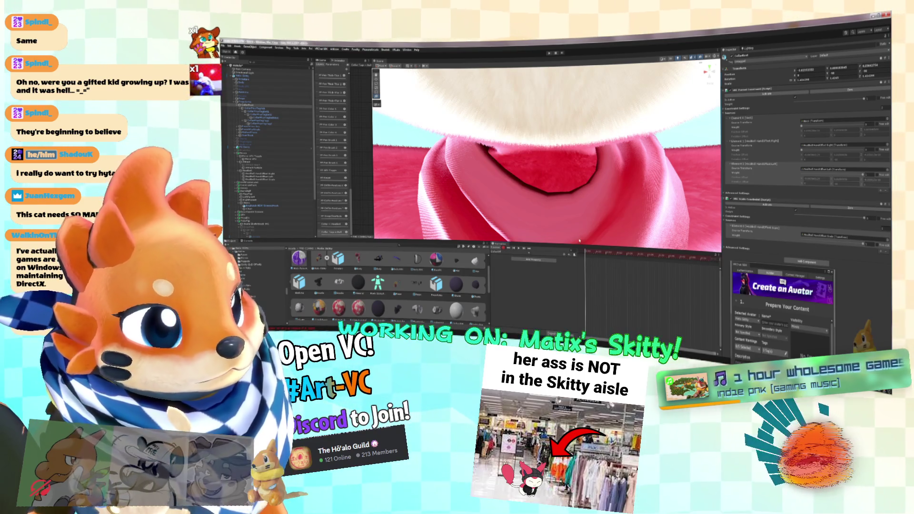
pyautogui.click(503, 248)
pyautogui.click(497, 251)
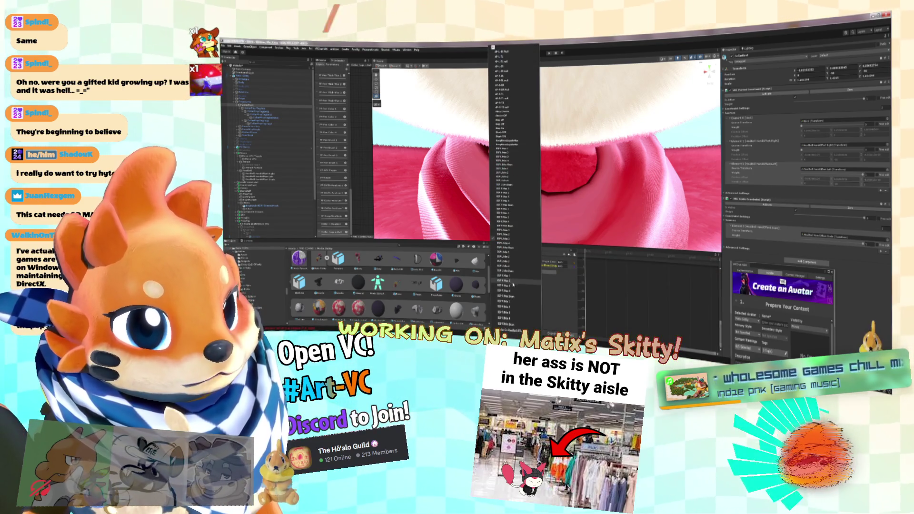
pyautogui.scroll(-5, 508, 191)
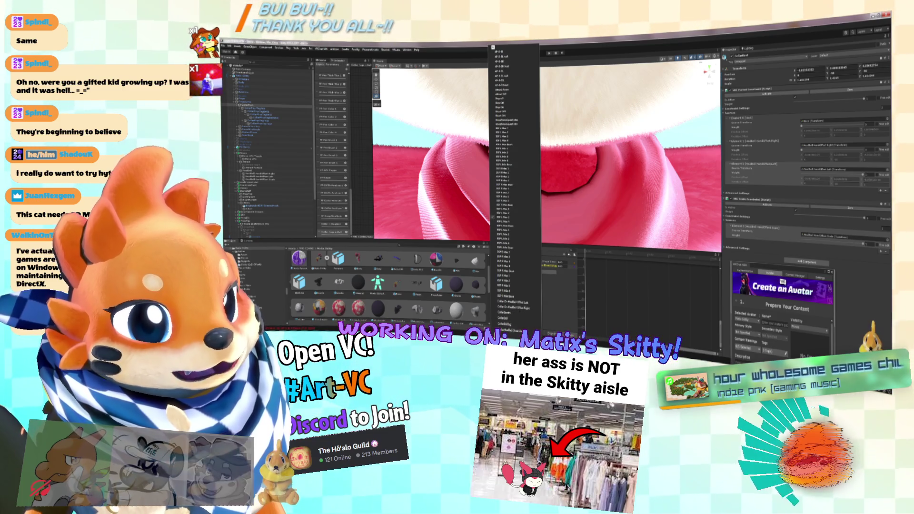
pyautogui.click(507, 323)
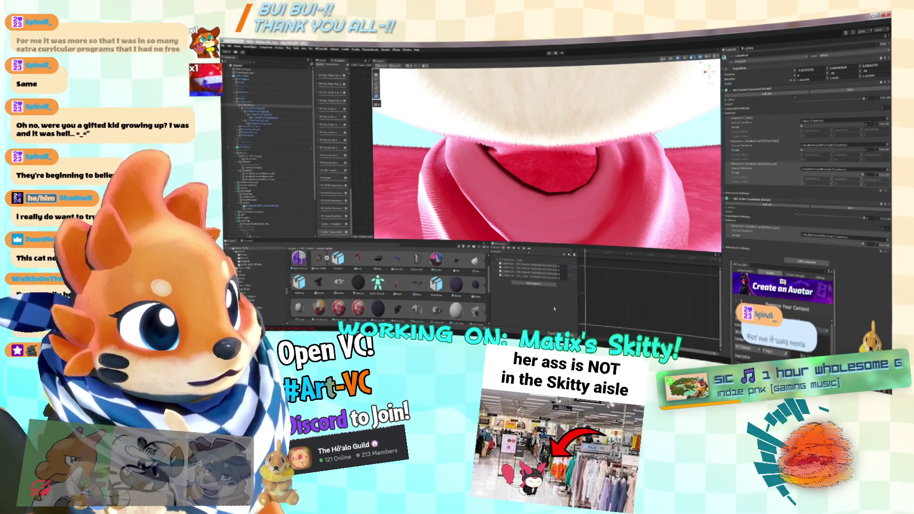
pyautogui.moveTo(604, 299); pyautogui.dragTo(584, 261)
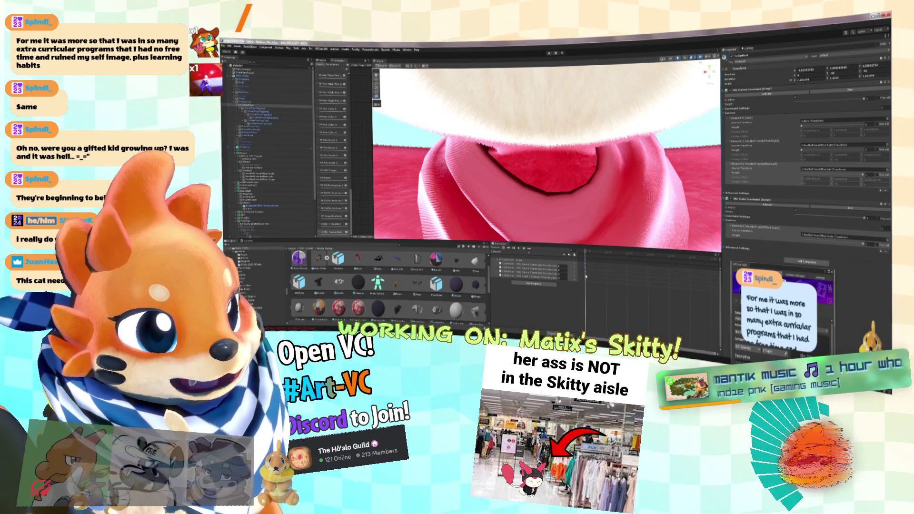
# Step: Load the Collar clip showing the bell collar, select CollarRoot, and orbit around it
pyautogui.click(509, 255)
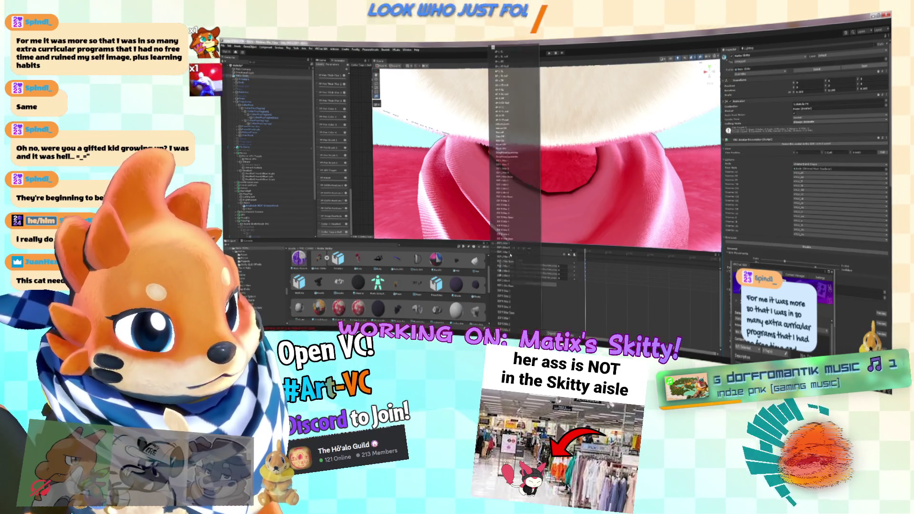
pyautogui.scroll(-5, 511, 329)
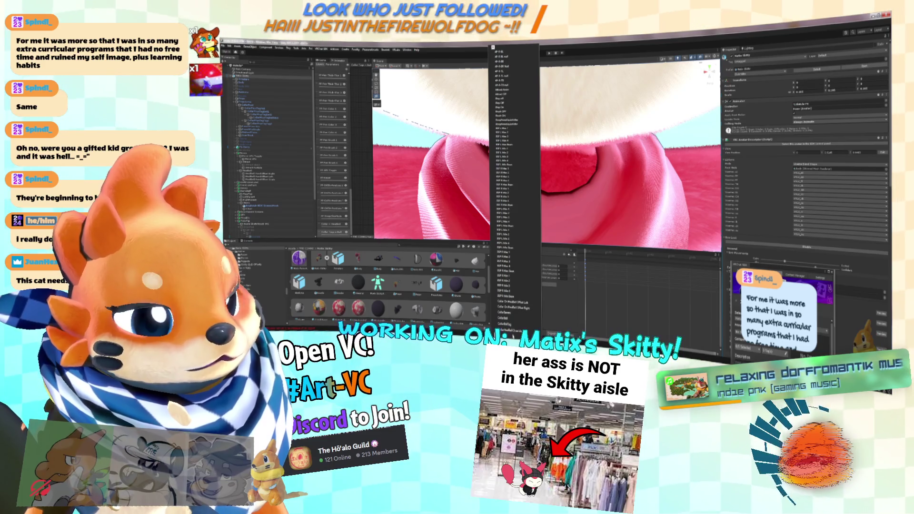
pyautogui.click(511, 328)
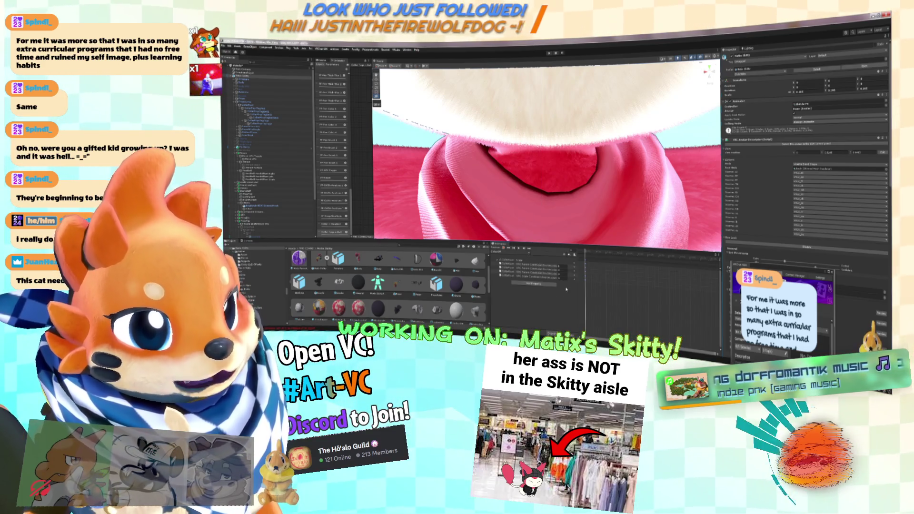
pyautogui.click(512, 259)
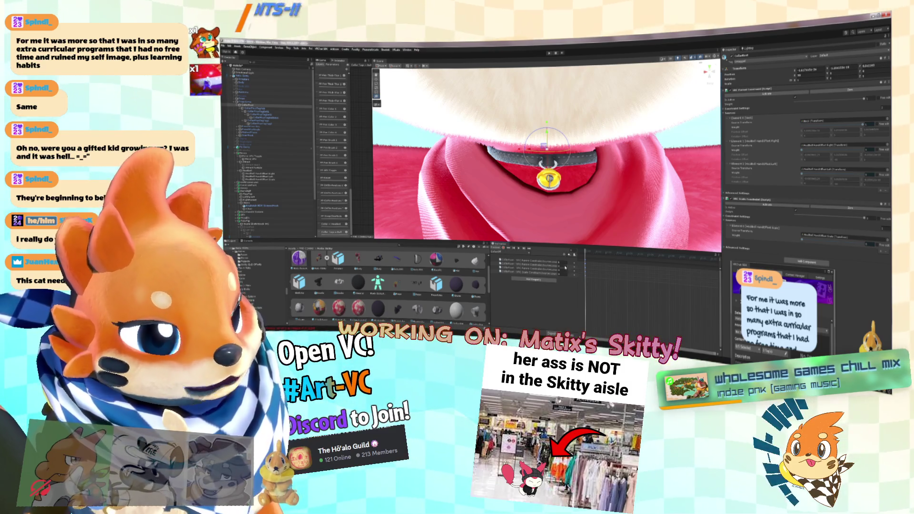
pyautogui.moveTo(682, 222); pyautogui.dragTo(677, 198)
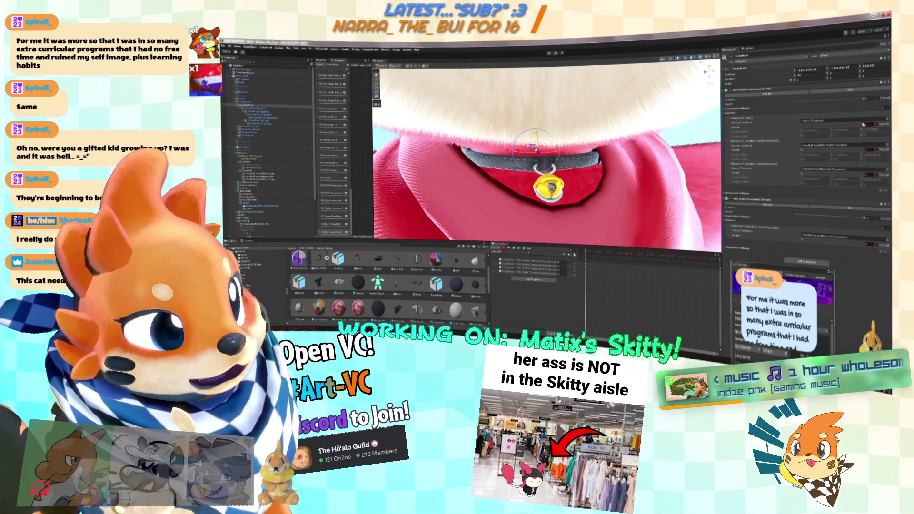
pyautogui.moveTo(648, 143)
pyautogui.mouseDown()
pyautogui.moveTo(638, 132)
pyautogui.moveTo(663, 138)
pyautogui.mouseUp()
pyautogui.moveTo(880, 127); pyautogui.dragTo(881, 127)
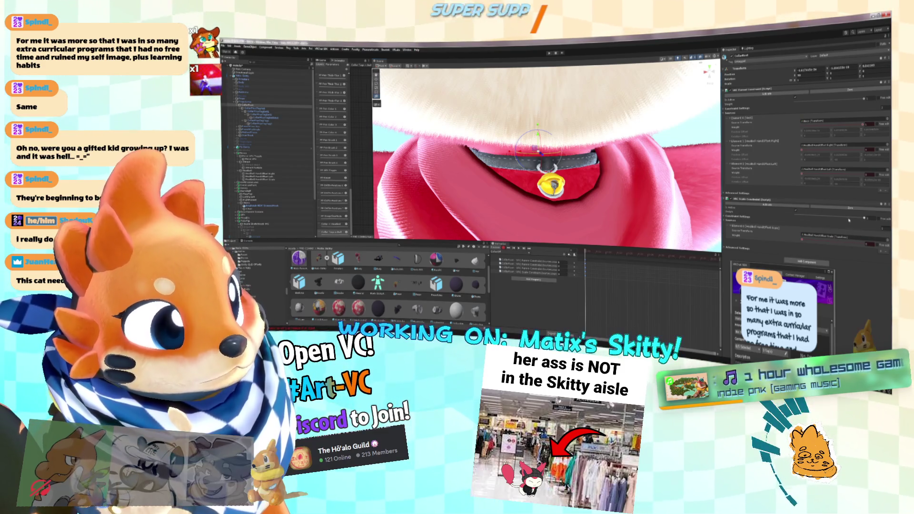
pyautogui.scroll(3, 547, 157)
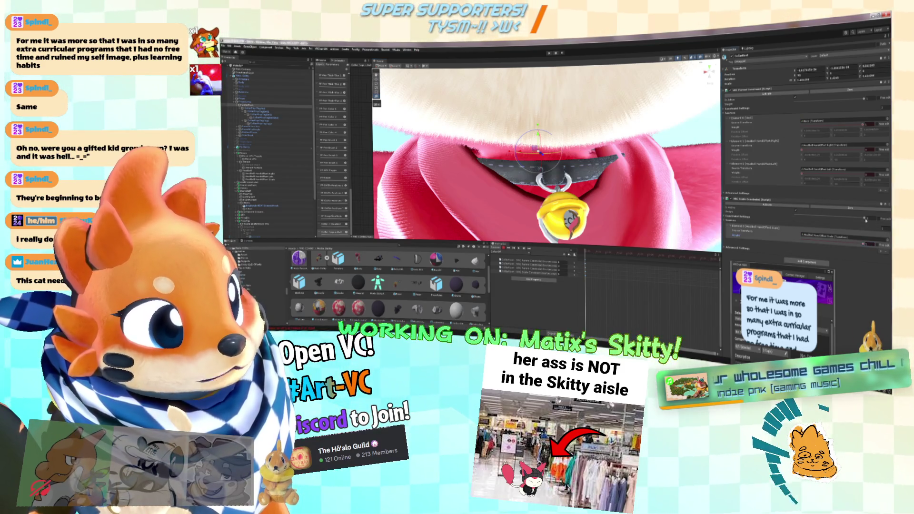
pyautogui.scroll(-3, 608, 223)
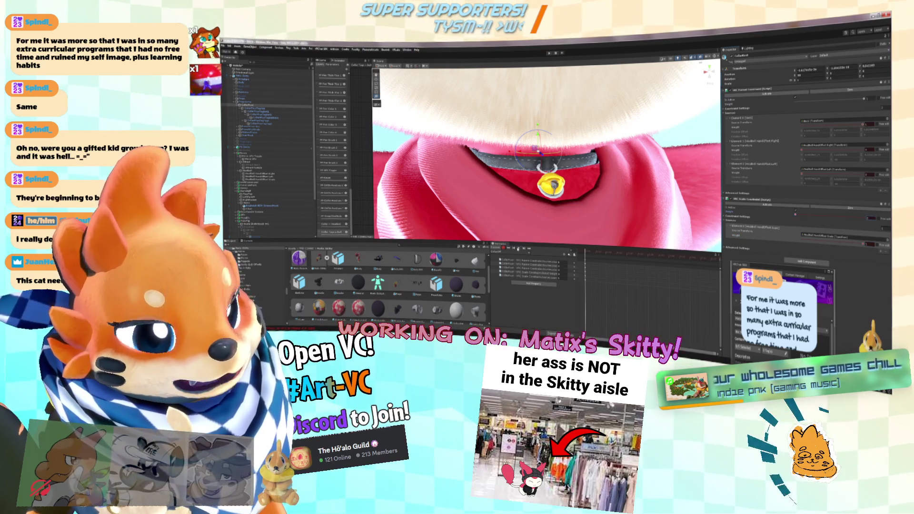
# Step: Delete an unwanted animated property from the clip and try other clips
pyautogui.moveTo(581, 262); pyautogui.dragTo(612, 279)
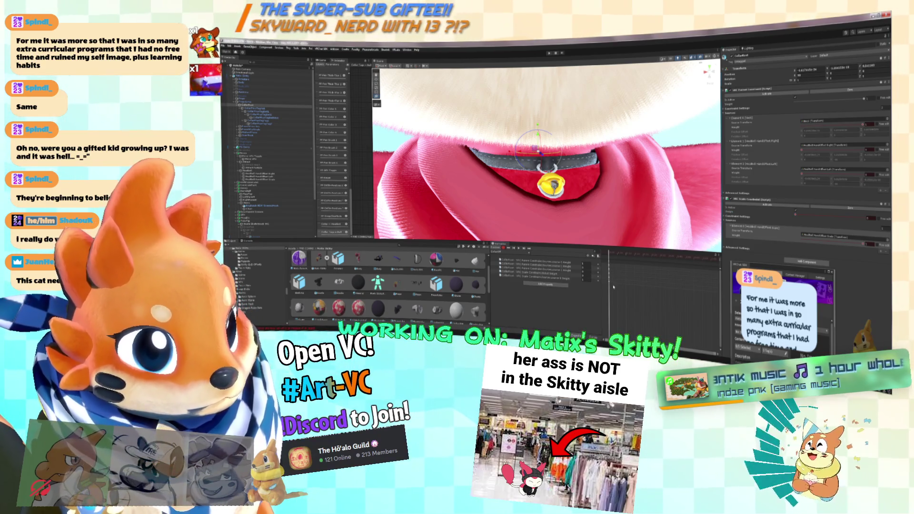
pyautogui.press('Delete')
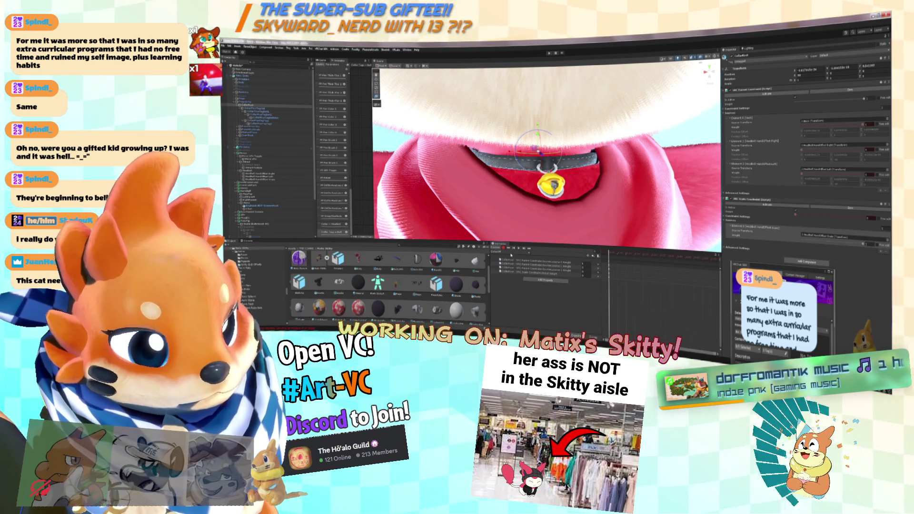
pyautogui.click(499, 254)
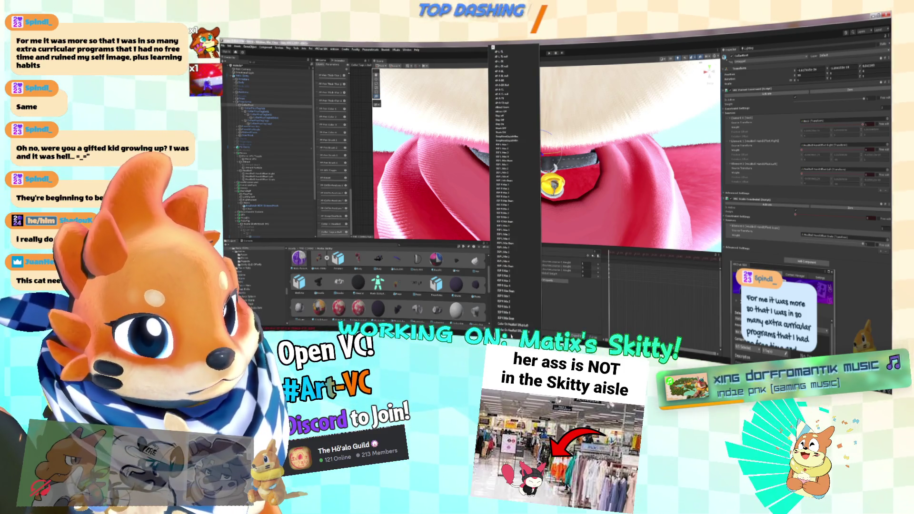
pyautogui.click(507, 139)
pyautogui.click(500, 252)
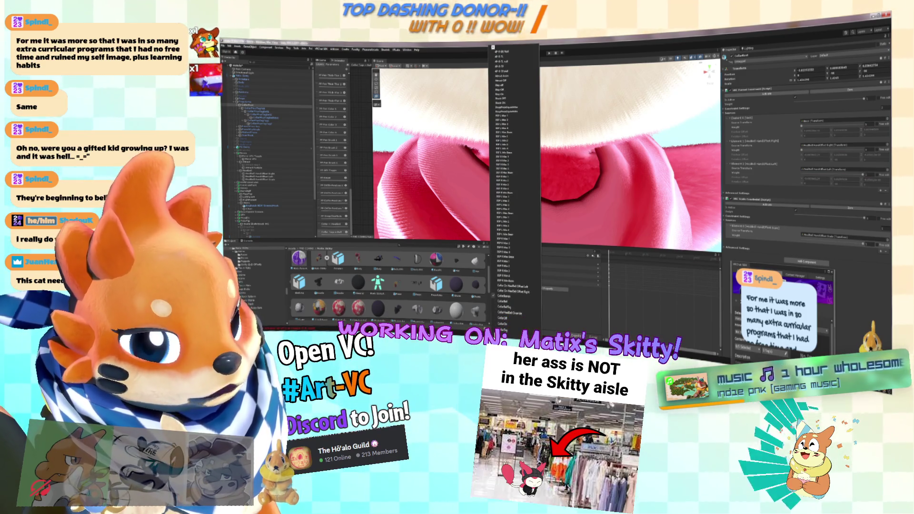
pyautogui.click(509, 314)
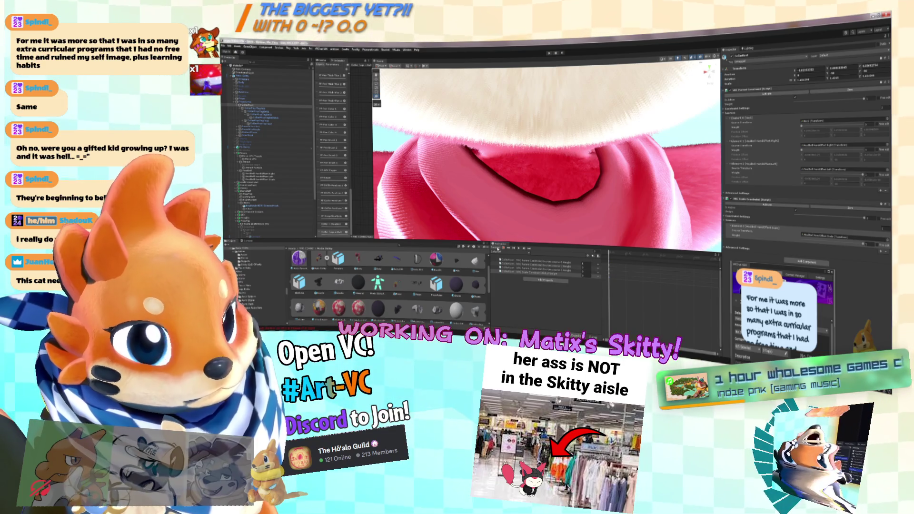
# Step: Load one of the Collar clips so the collar and bell show on the model
pyautogui.click(500, 249)
pyautogui.scroll(-5, 506, 191)
pyautogui.click(513, 323)
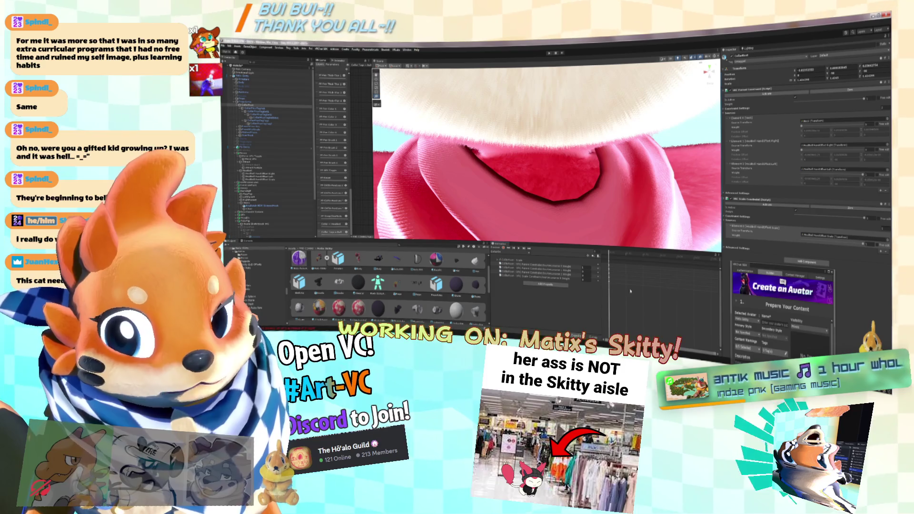
pyautogui.click(507, 249)
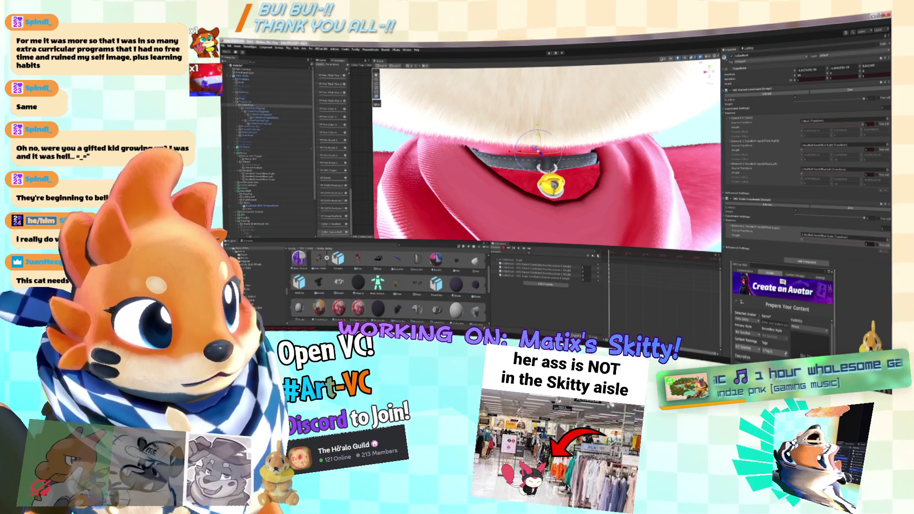
# Step: Key a new constraint weight value, then load another Collar clip
pyautogui.moveTo(864, 218); pyautogui.dragTo(611, 211)
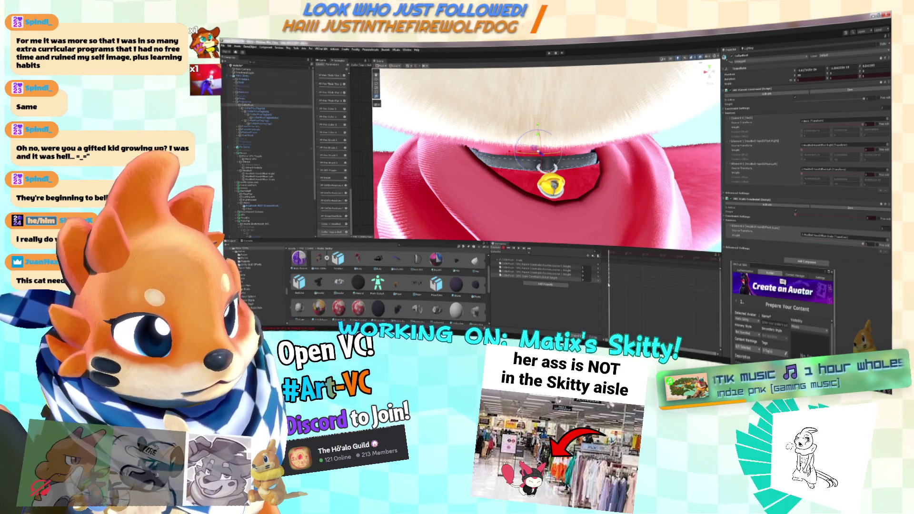
pyautogui.click(535, 279)
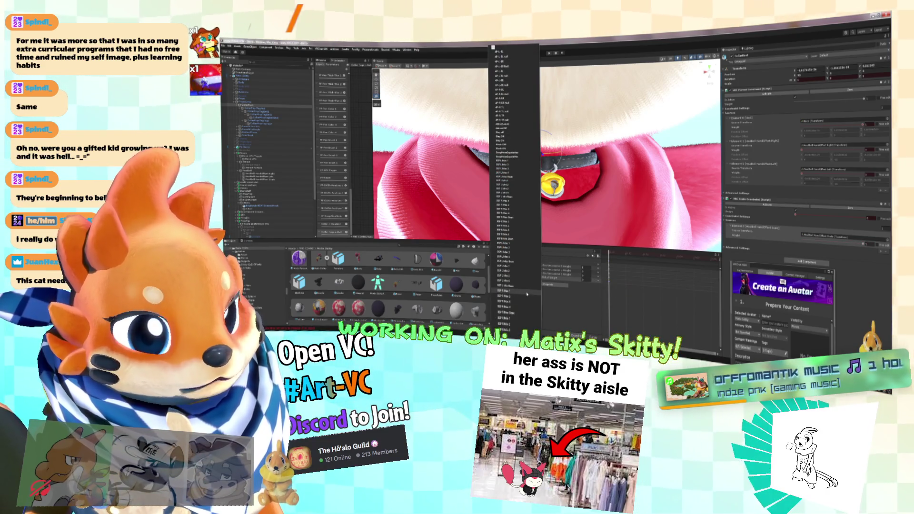
pyautogui.scroll(-2, 535, 290)
pyautogui.scroll(-4, 510, 286)
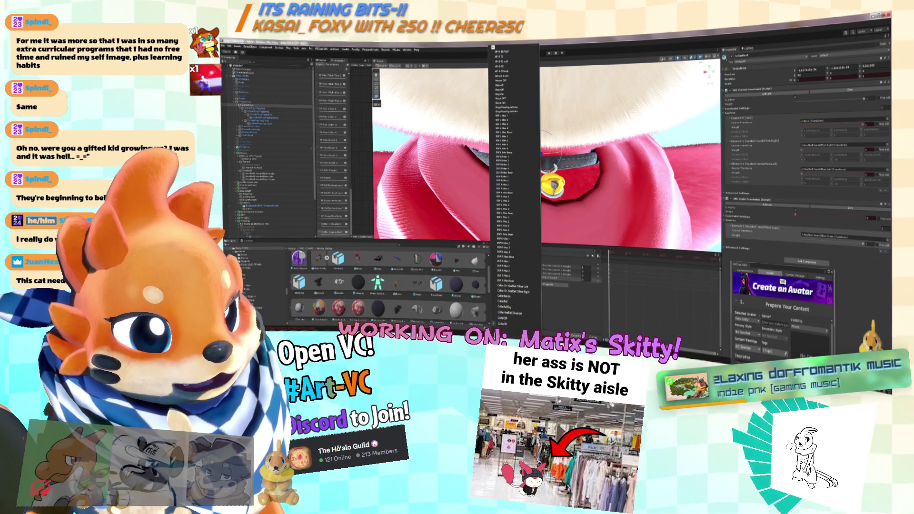
pyautogui.scroll(-2, 511, 318)
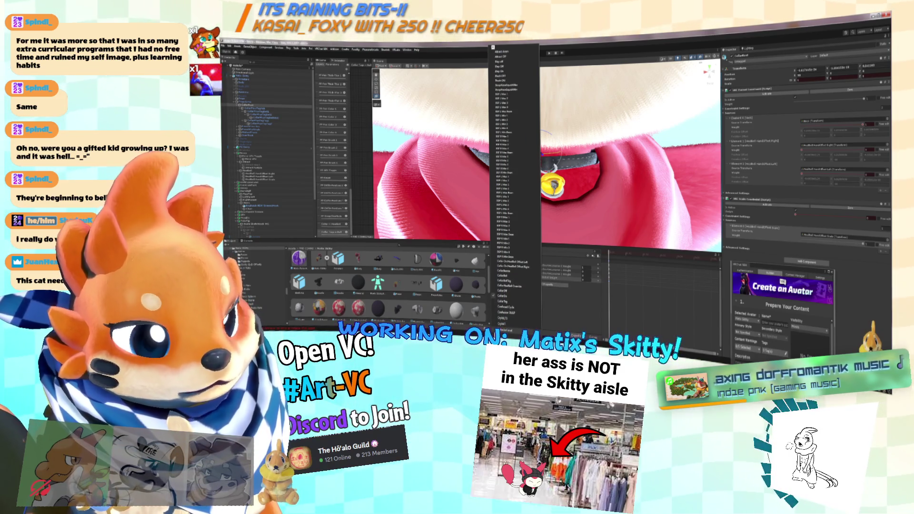
pyautogui.click(506, 297)
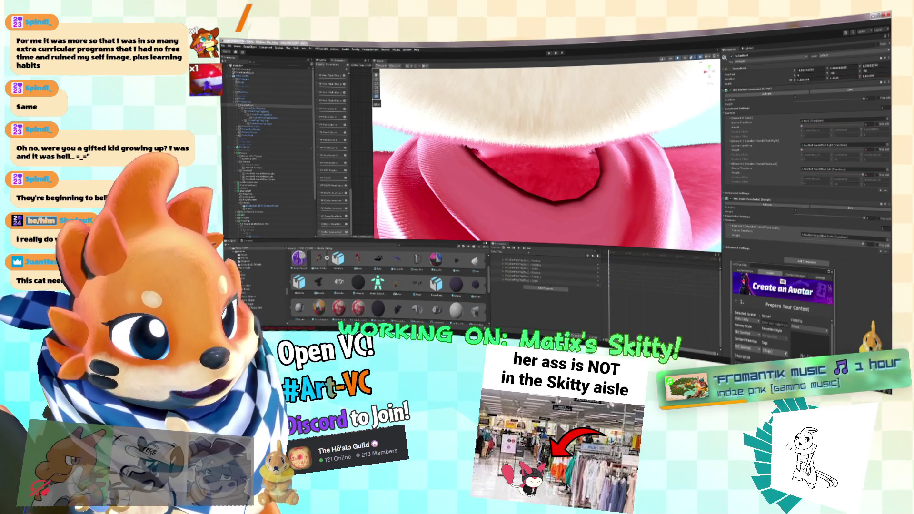
# Step: Cycle through further Collar clips in the Animation window to check each one
pyautogui.click(498, 251)
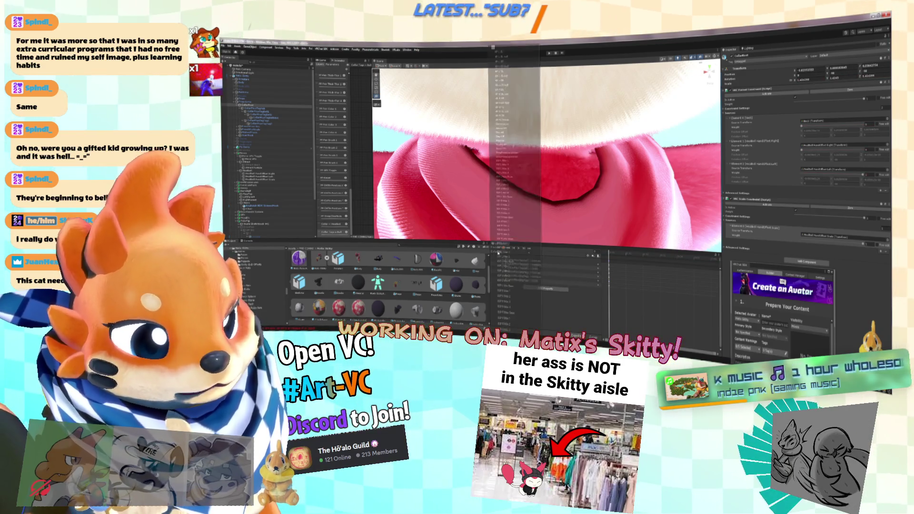
pyautogui.scroll(-5, 537, 286)
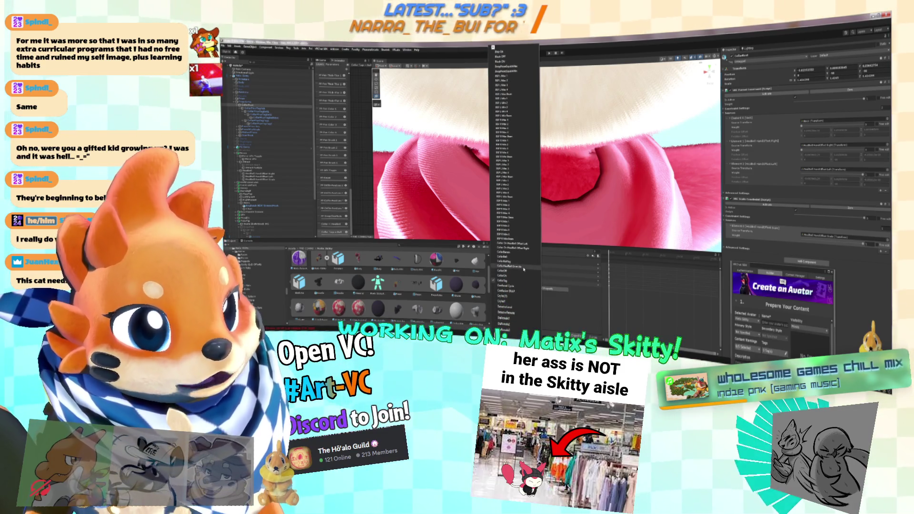
pyautogui.click(523, 268)
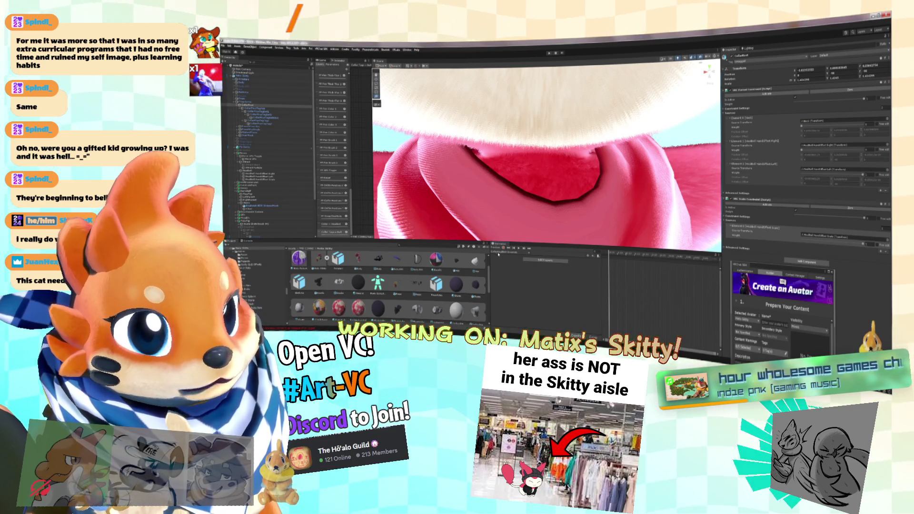
pyautogui.click(501, 253)
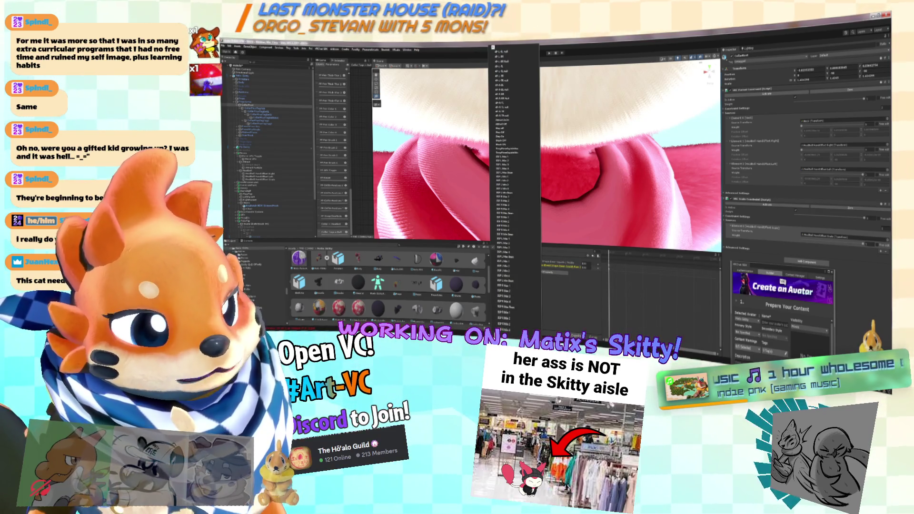
pyautogui.scroll(-3, 514, 288)
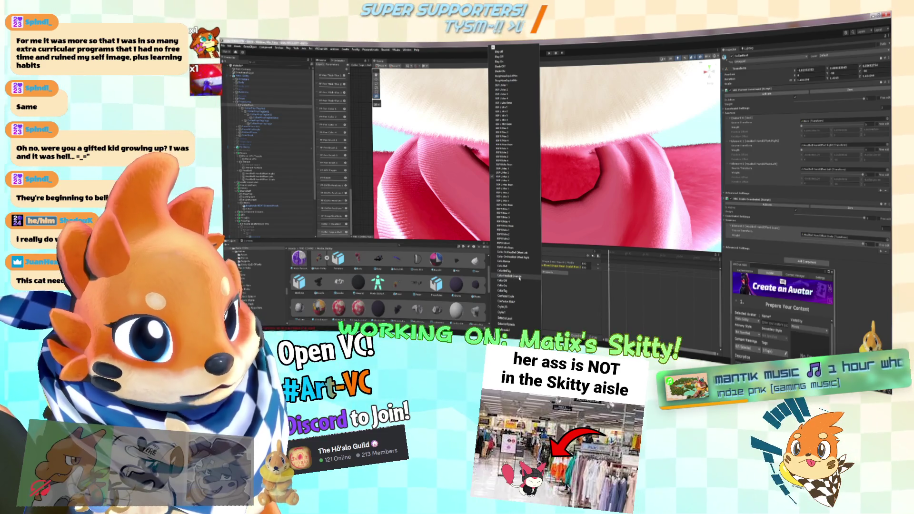
pyautogui.click(519, 277)
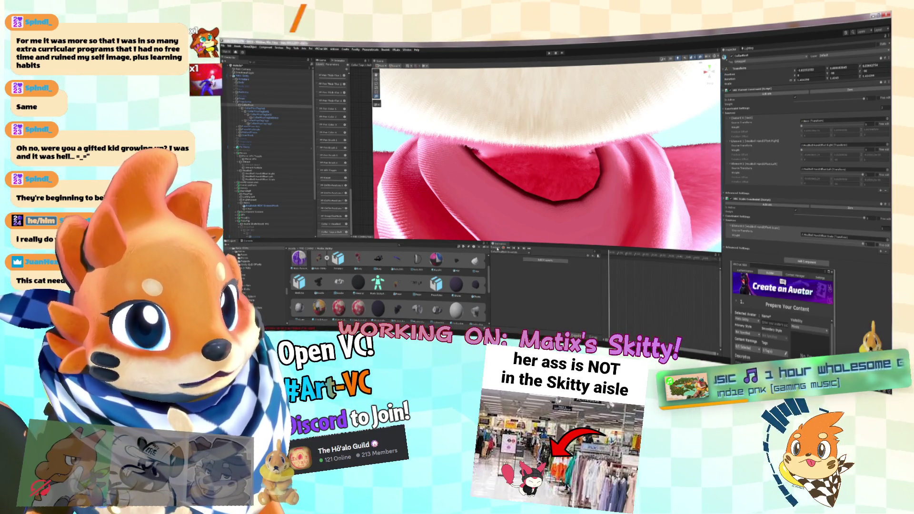
# Step: Review the Collar On Headbell Offset Left and Right clips, ending on one showing the collar and bell
pyautogui.click(504, 252)
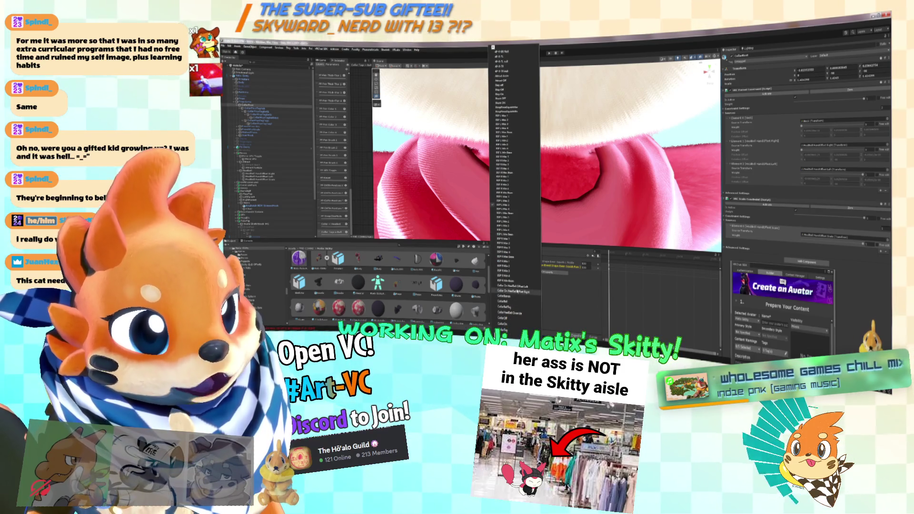
pyautogui.click(518, 291)
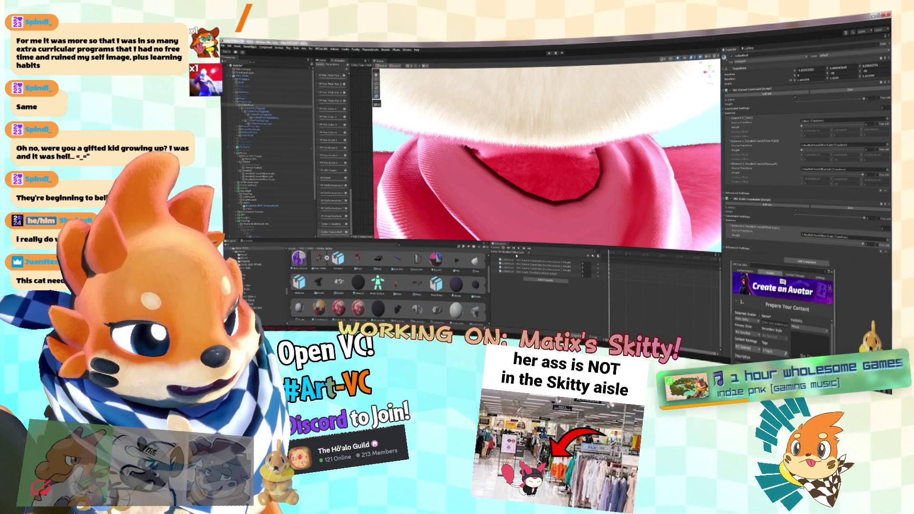
pyautogui.click(517, 254)
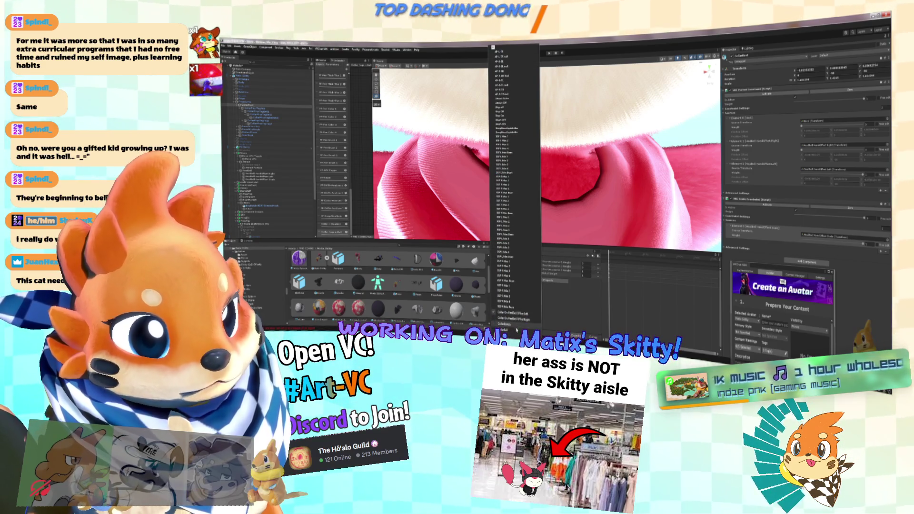
pyautogui.click(518, 320)
pyautogui.click(514, 253)
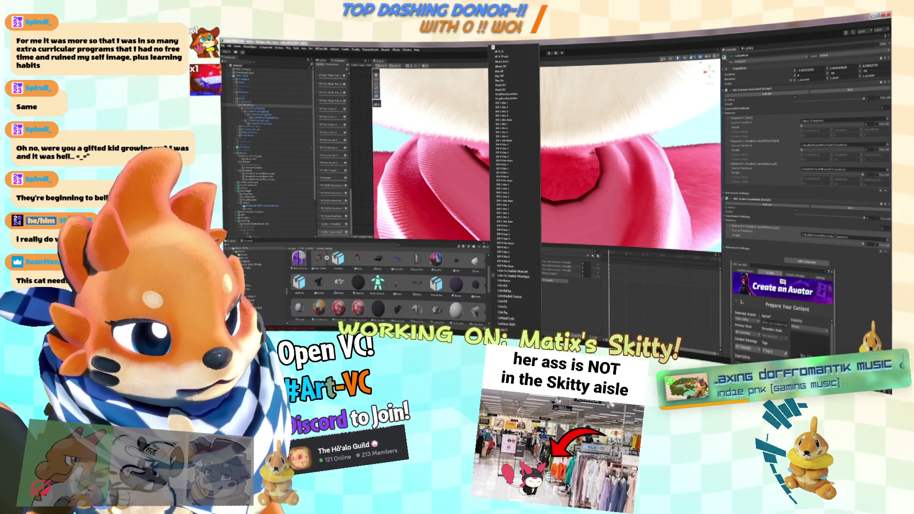
pyautogui.scroll(-3, 518, 281)
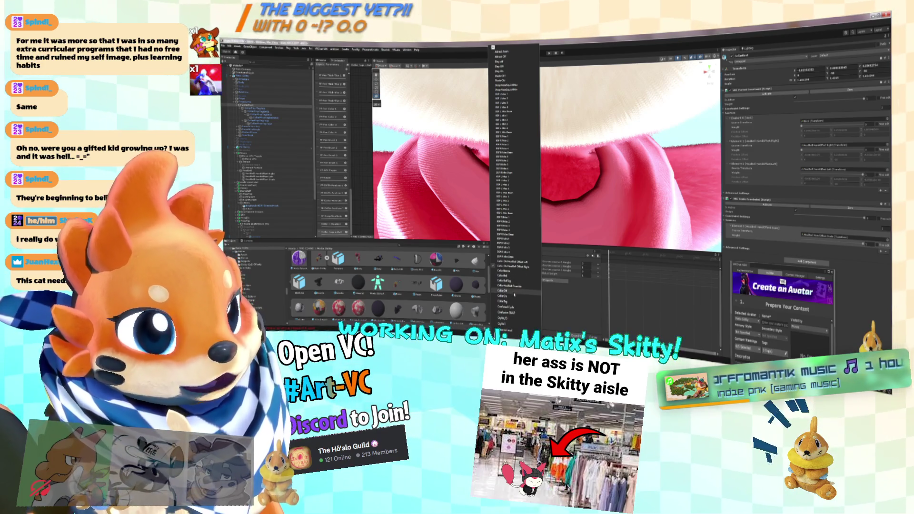
pyautogui.click(514, 295)
# Step: Frame the collar, add its Scale property, and shrink the collar and bell to zero
pyautogui.moveTo(567, 216); pyautogui.dragTo(620, 202)
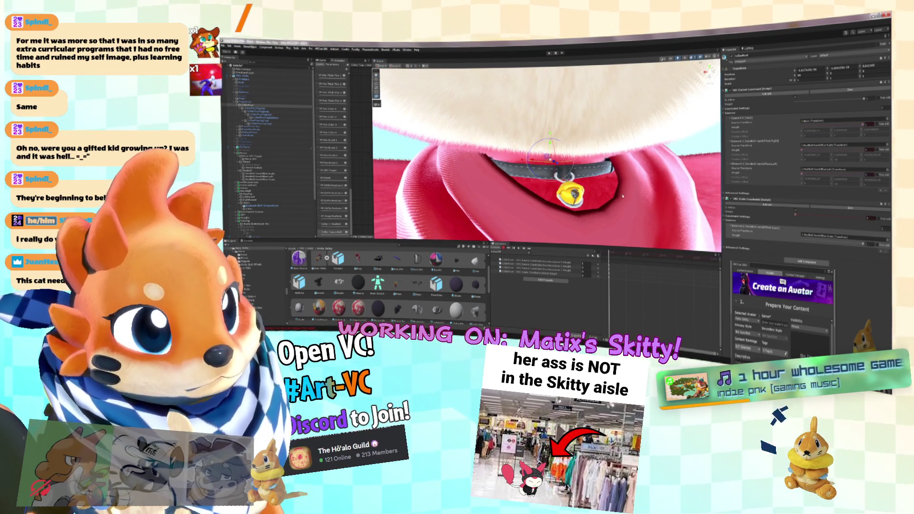
pyautogui.press('w')
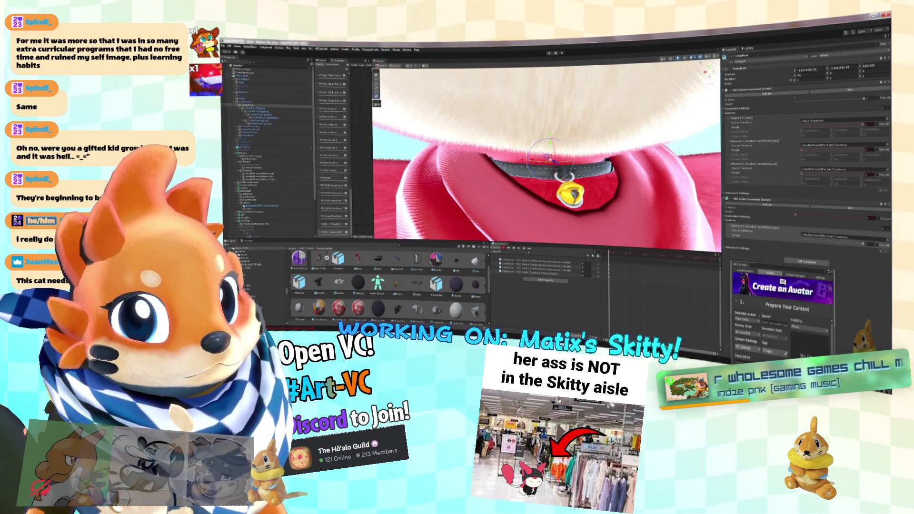
pyautogui.press('f')
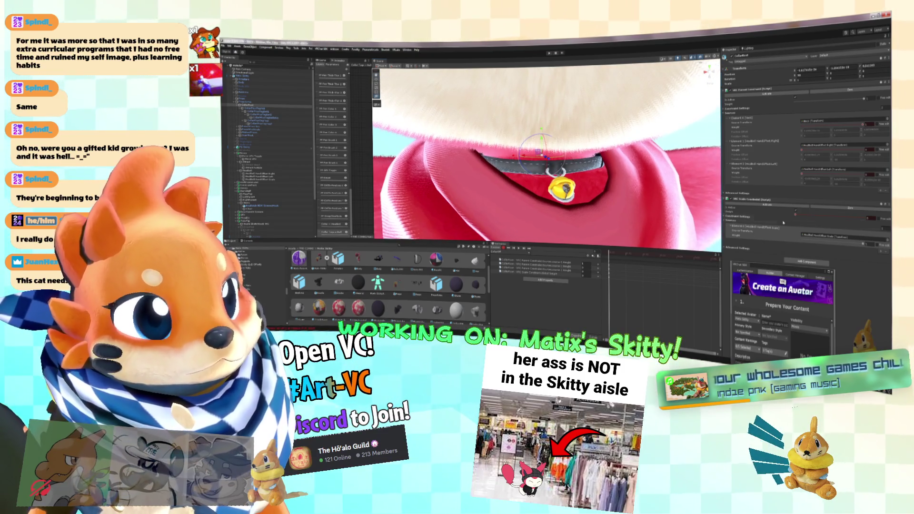
pyautogui.click(727, 199)
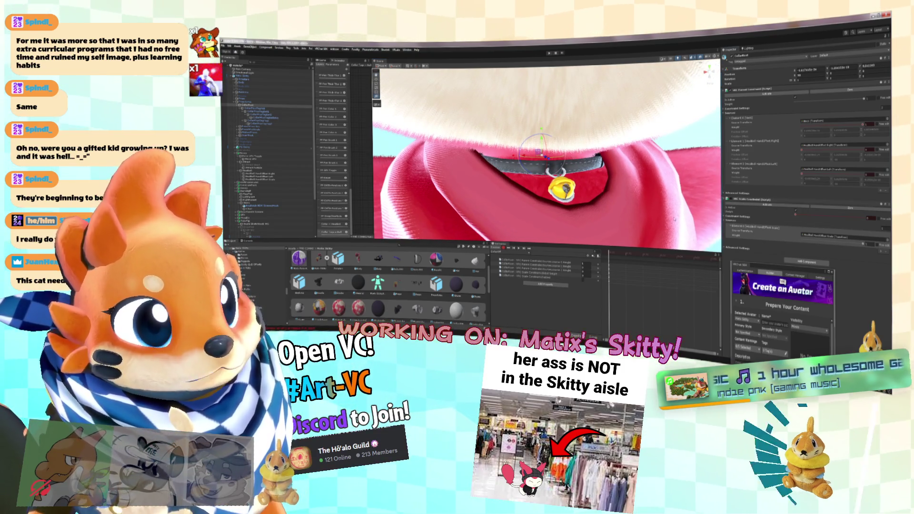
pyautogui.moveTo(538, 154); pyautogui.dragTo(534, 162)
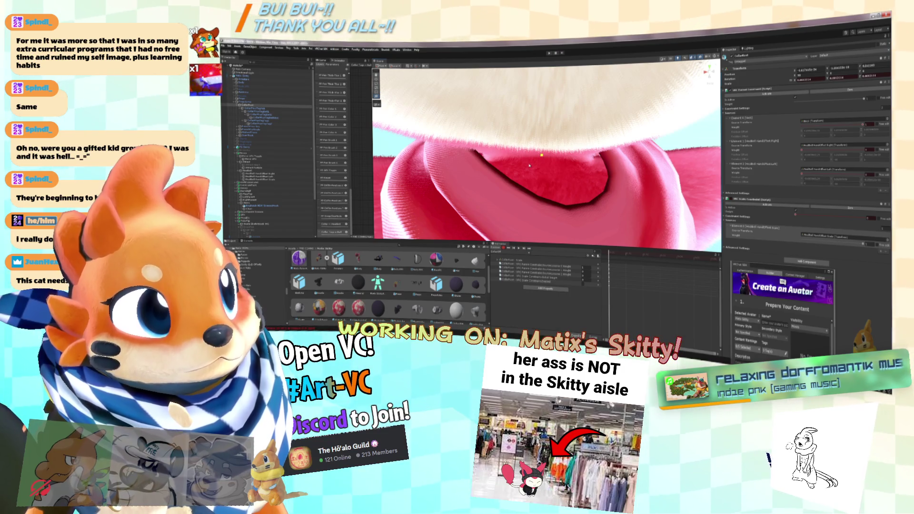
# Step: Switch the Animation window to the CollarOff clip and select the accessory on Skitty's hand
pyautogui.moveTo(529, 165)
pyautogui.mouseDown()
pyautogui.moveTo(536, 198)
pyautogui.moveTo(556, 188)
pyautogui.moveTo(551, 264)
pyautogui.mouseUp()
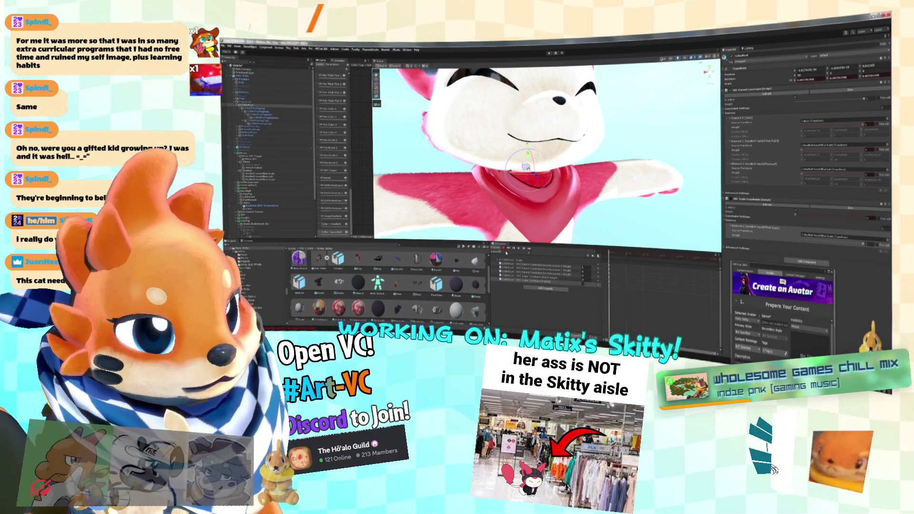
pyautogui.click(504, 254)
pyautogui.scroll(-5, 508, 268)
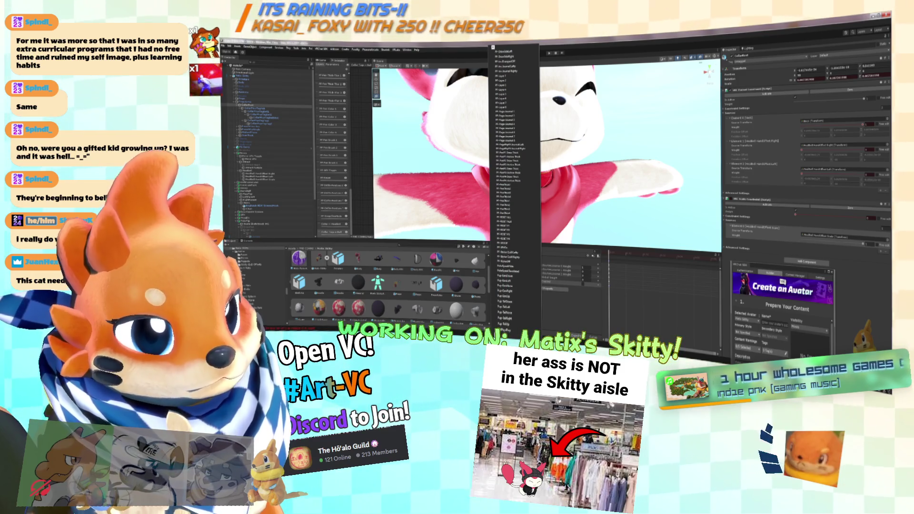
pyautogui.click(500, 80)
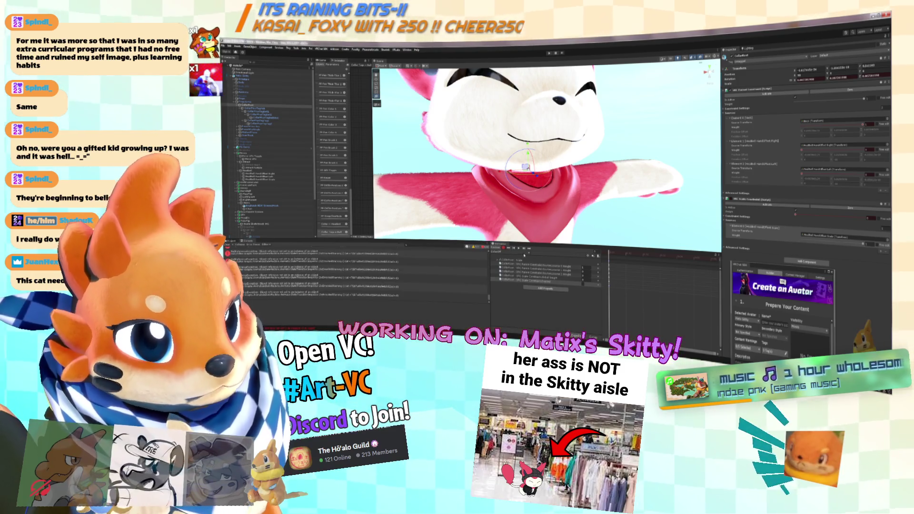
pyautogui.click(760, 164)
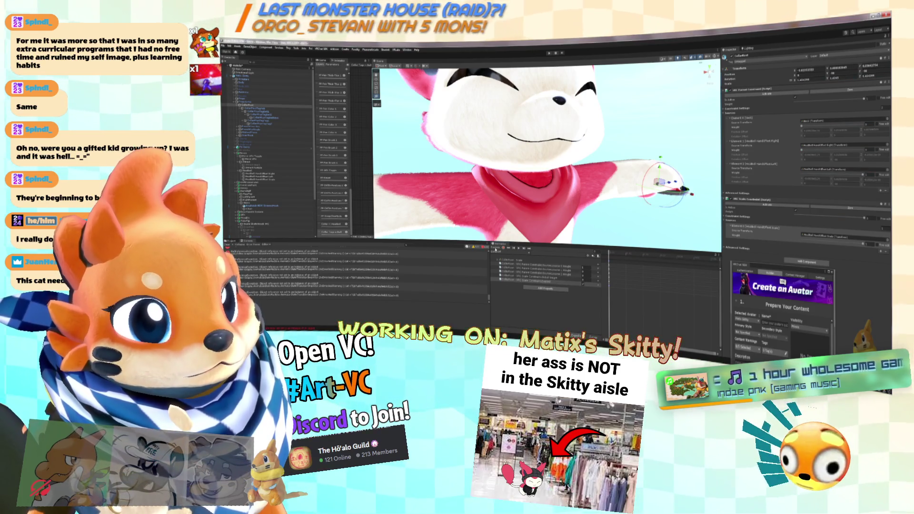
# Step: Reselect the collar and hand accessory, then step through Collar clips including Collar On Headbutt Offset Left
pyautogui.click(497, 250)
pyautogui.click(497, 249)
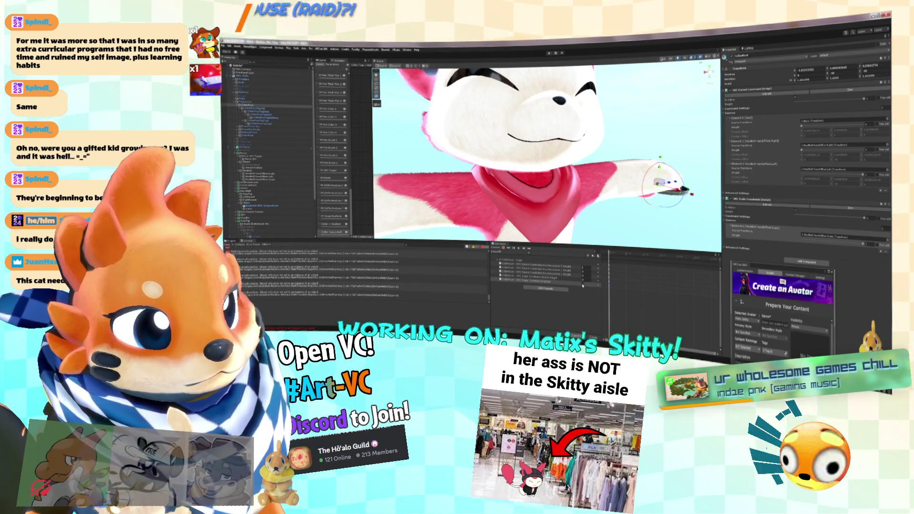
pyautogui.click(497, 252)
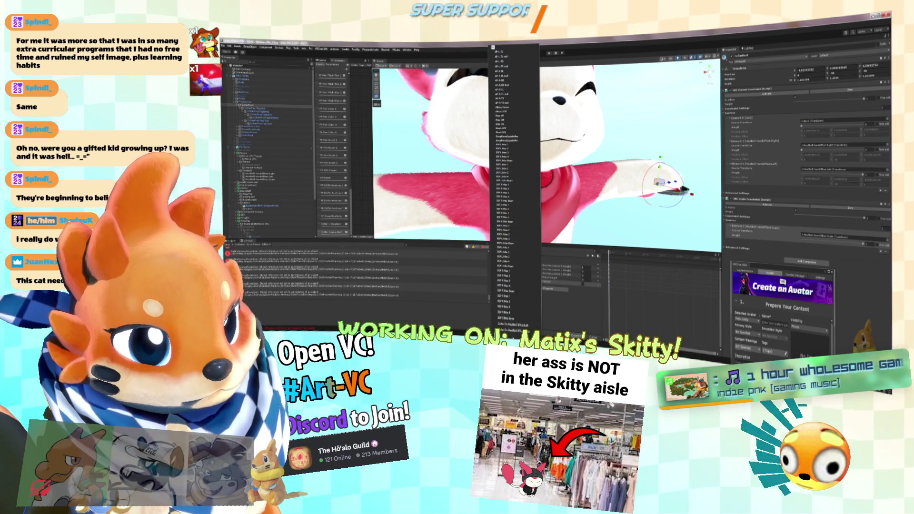
pyautogui.click(507, 325)
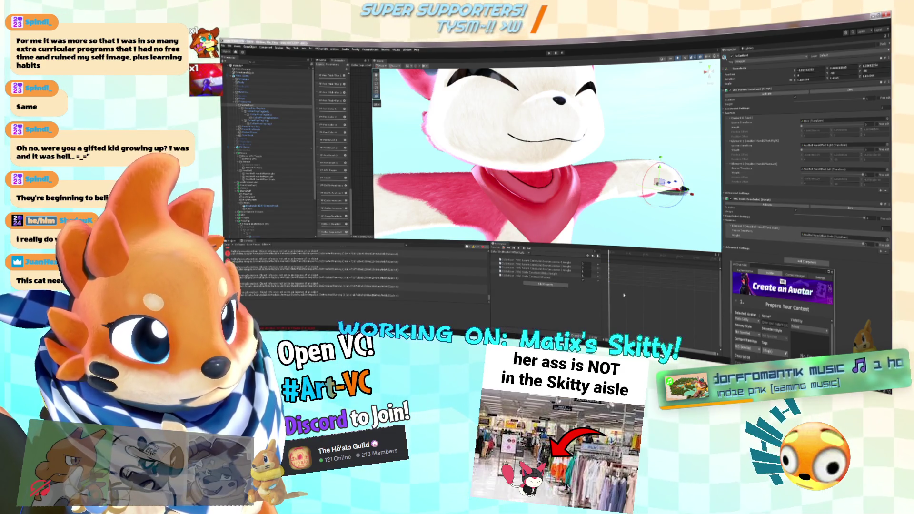
pyautogui.click(504, 253)
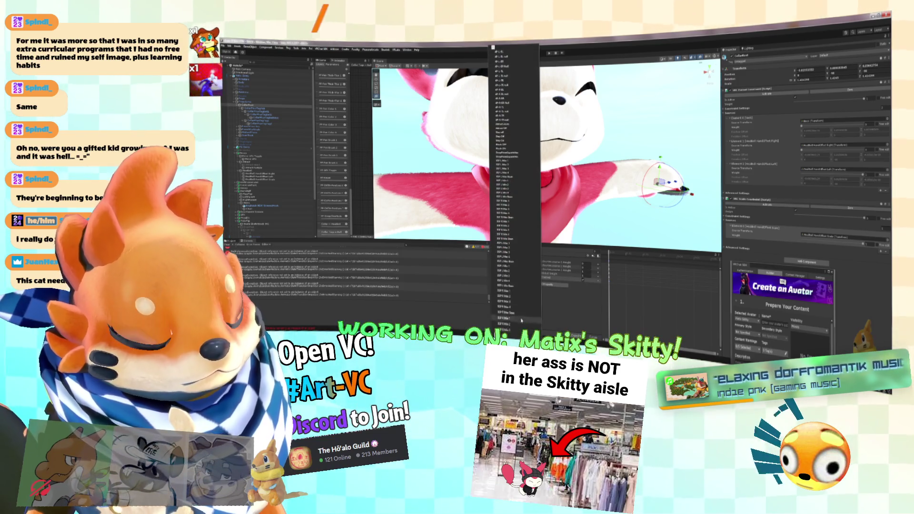
pyautogui.click(507, 135)
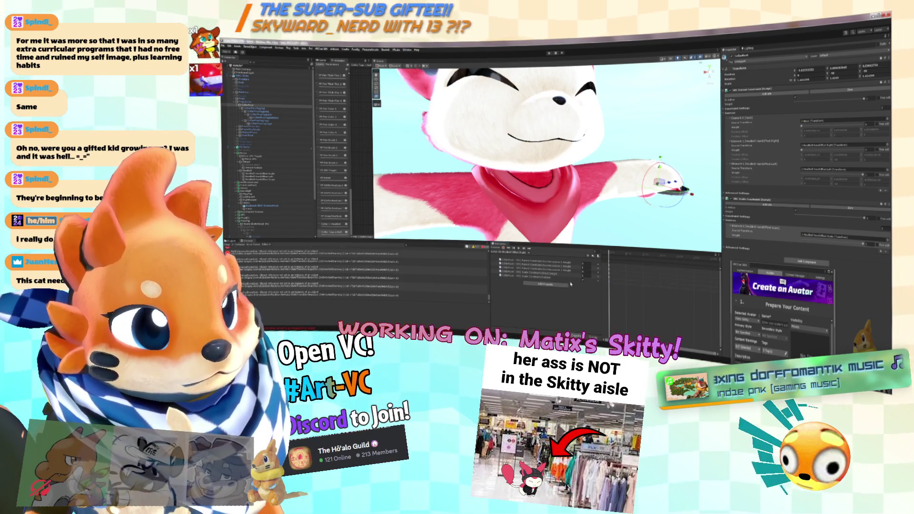
pyautogui.click(507, 253)
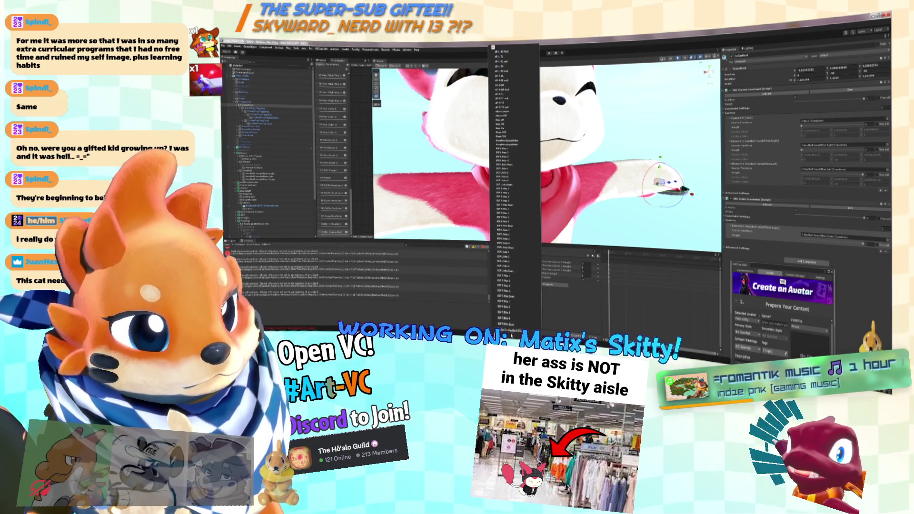
pyautogui.scroll(-5, 512, 285)
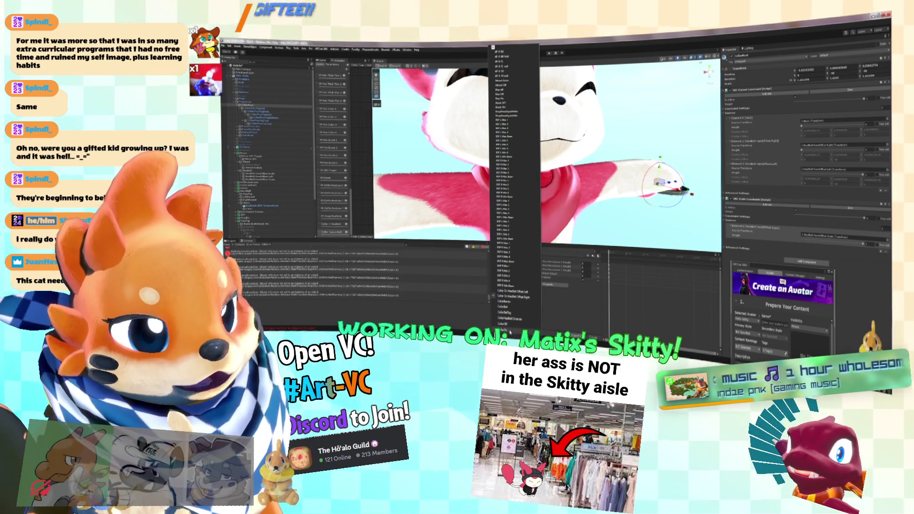
pyautogui.click(510, 330)
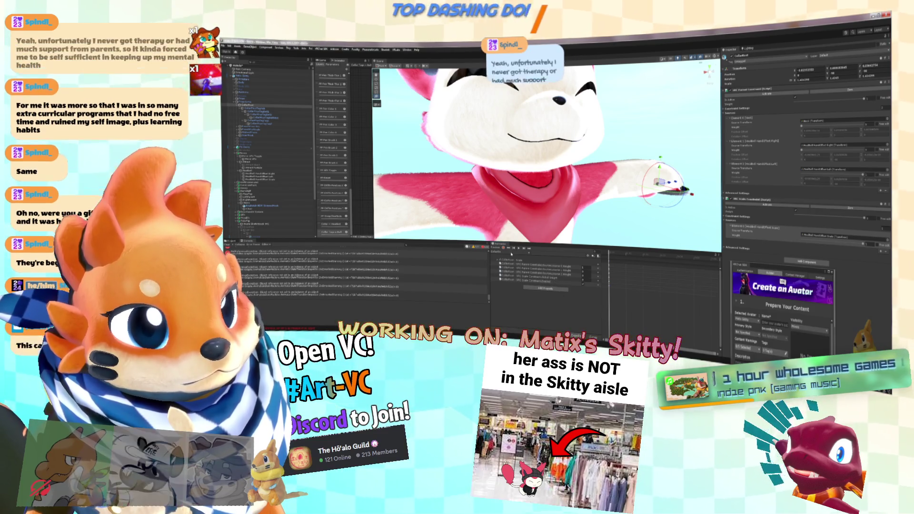
# Step: Expand the clip's first animated property and check the property list without adding anything
pyautogui.click(509, 260)
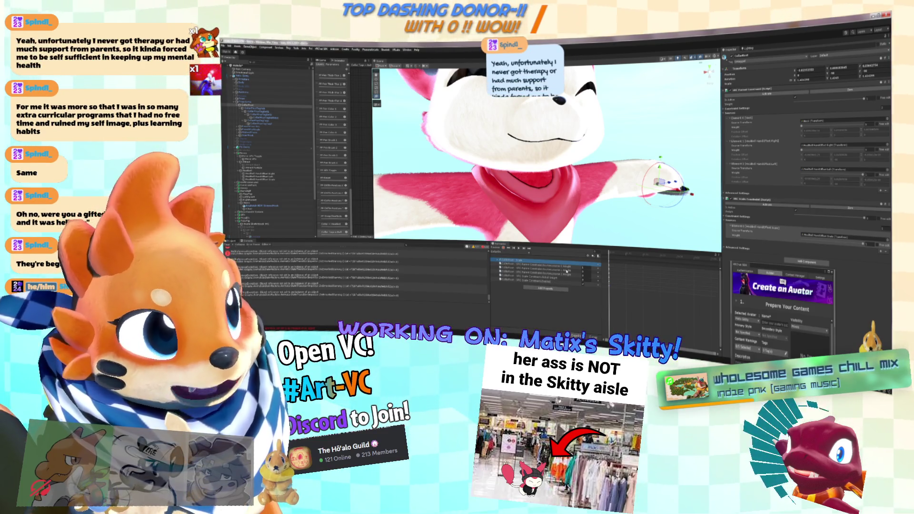
pyautogui.click(498, 260)
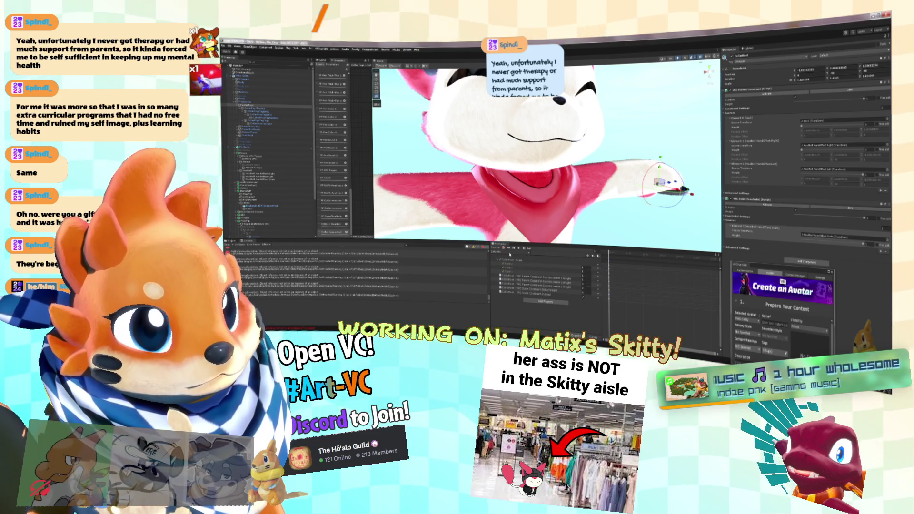
pyautogui.click(576, 283)
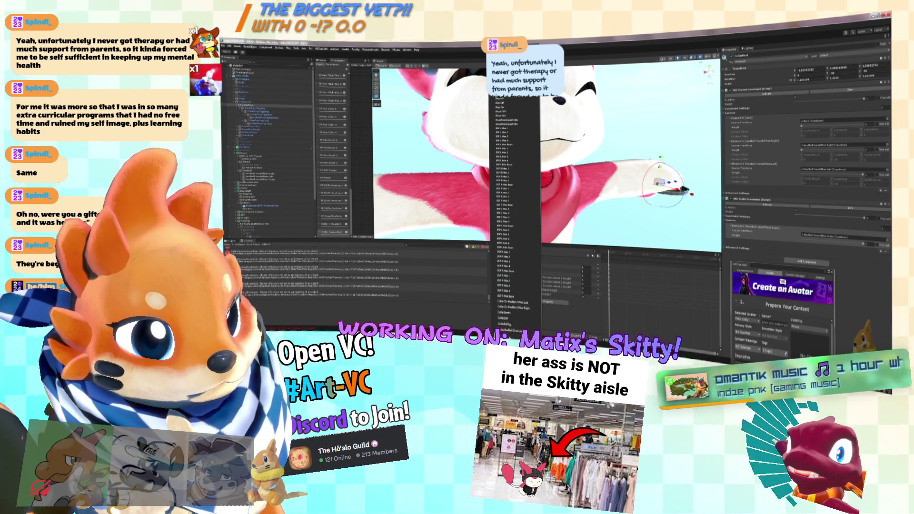
pyautogui.click(552, 303)
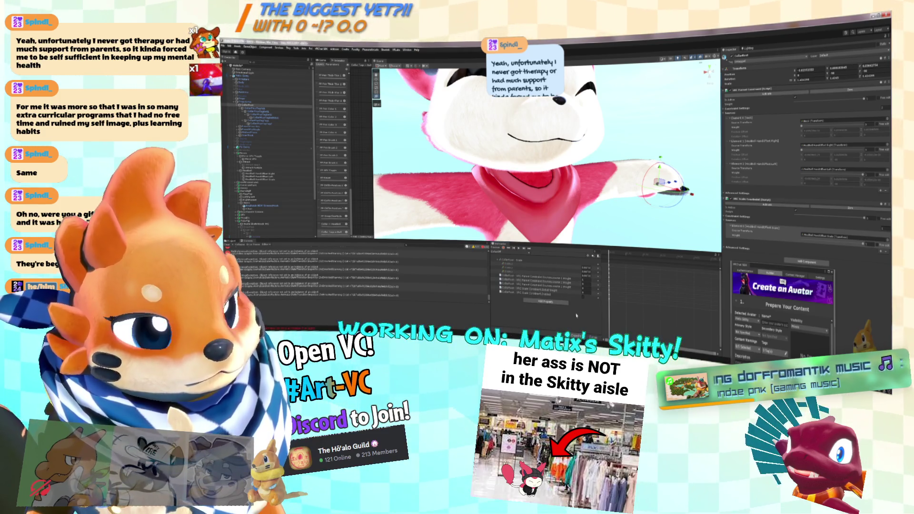
pyautogui.scroll(5, 452, 224)
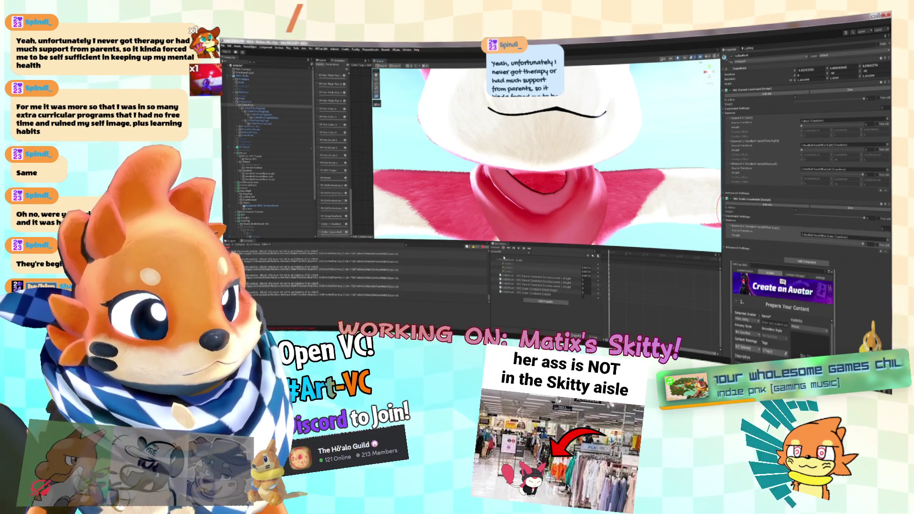
# Step: Load the CollarTag clip and select the Skitty body mesh
pyautogui.click(514, 267)
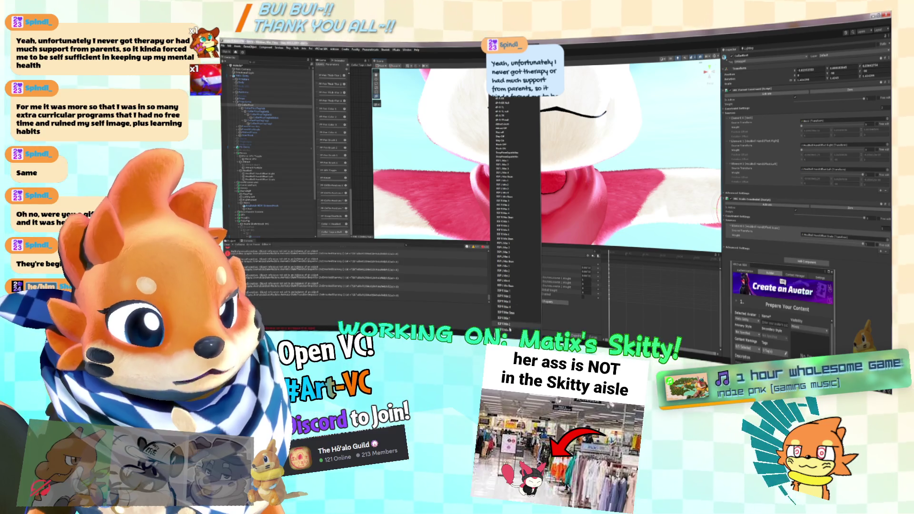
pyautogui.scroll(-2, 515, 214)
pyautogui.scroll(-5, 514, 214)
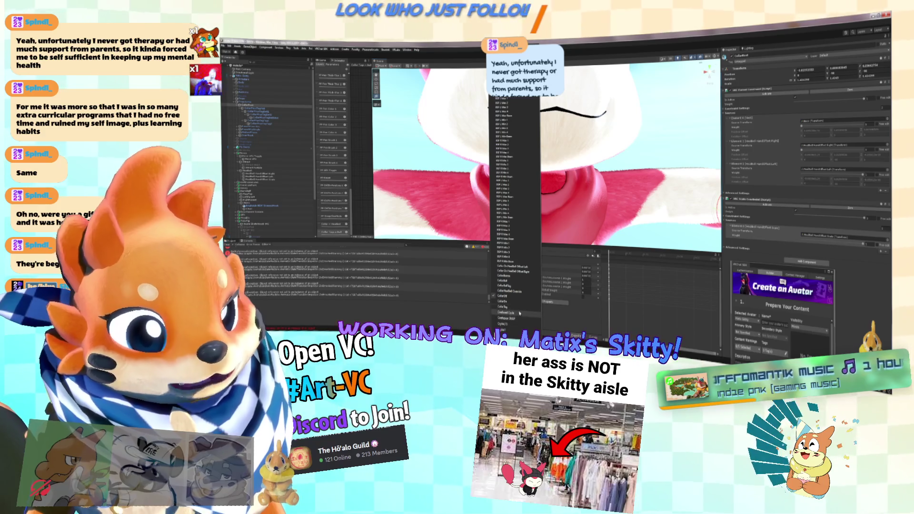
pyautogui.click(514, 306)
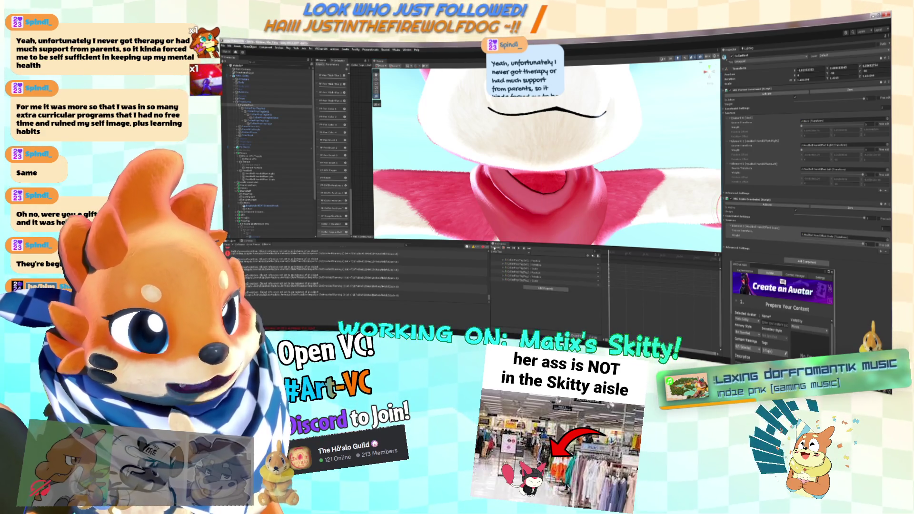
pyautogui.scroll(5, 523, 230)
pyautogui.moveTo(524, 230); pyautogui.dragTo(601, 187)
pyautogui.click(673, 183)
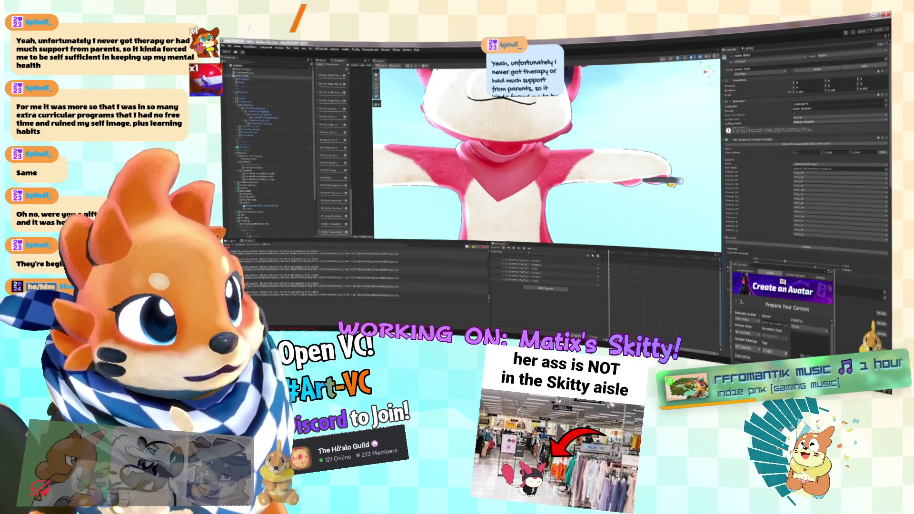
# Step: On the hand accessory, zero the third constraint source weight and lower the scale constraint weight
pyautogui.scroll(-5, 673, 183)
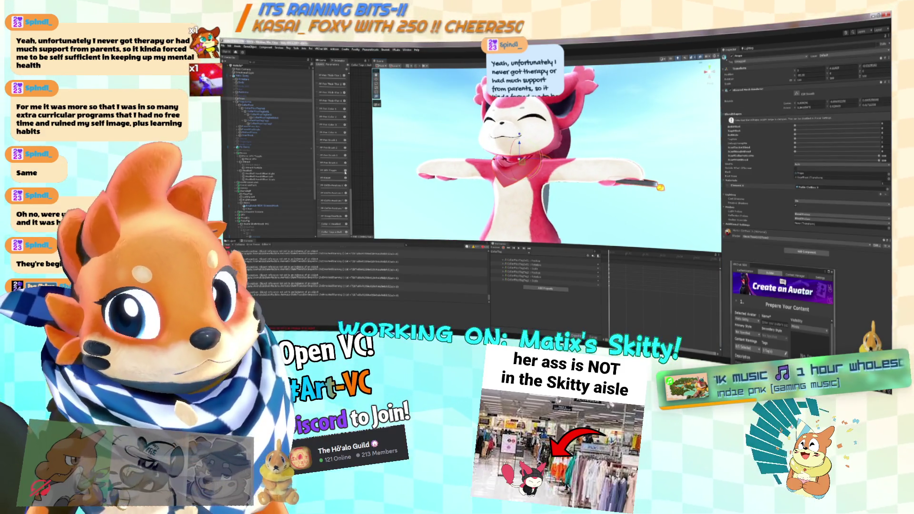
pyautogui.click(269, 104)
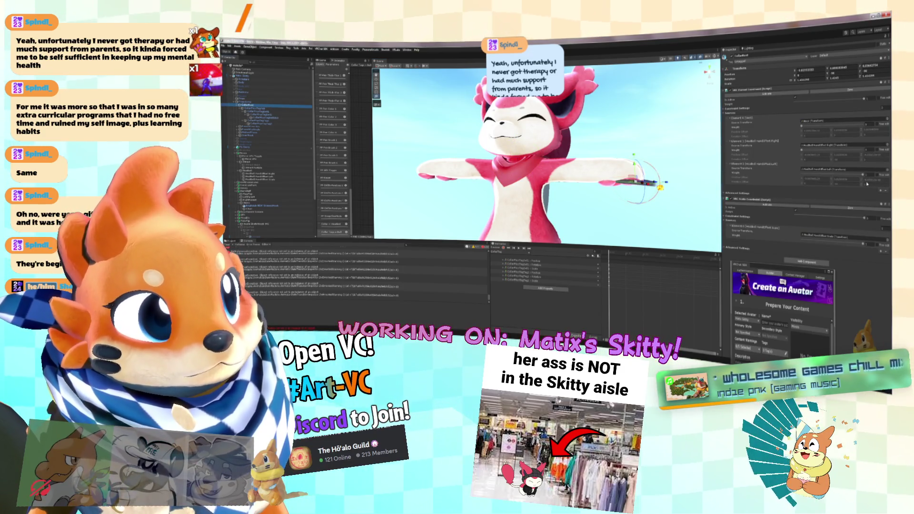
pyautogui.moveTo(859, 176); pyautogui.dragTo(757, 172)
pyautogui.click(862, 125)
pyautogui.scroll(5, 537, 205)
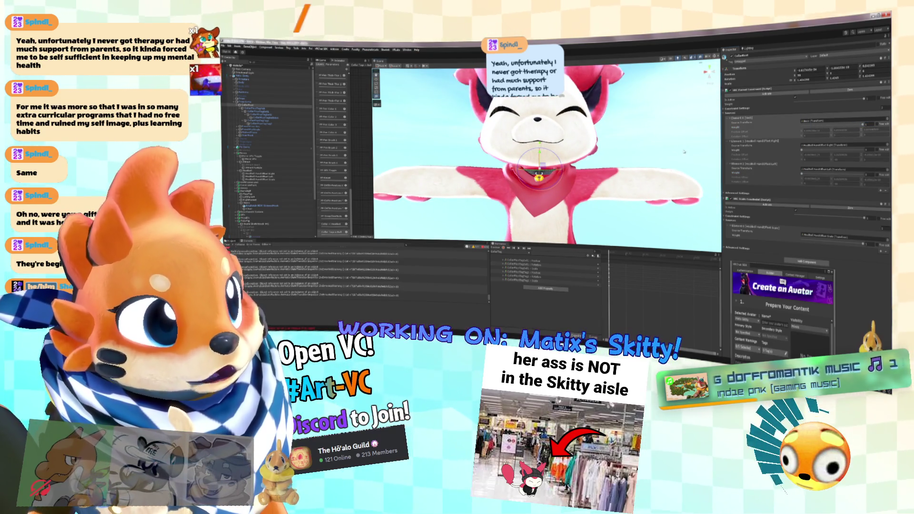
pyautogui.moveTo(864, 218); pyautogui.dragTo(809, 215)
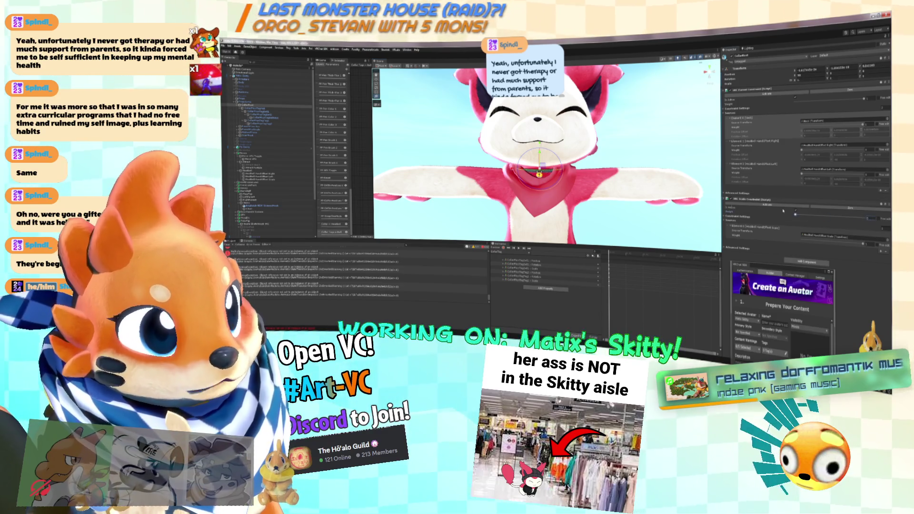
# Step: Orbit out to see Skitty's whole head, ears and collar
pyautogui.click(631, 162)
pyautogui.scroll(-4, 631, 162)
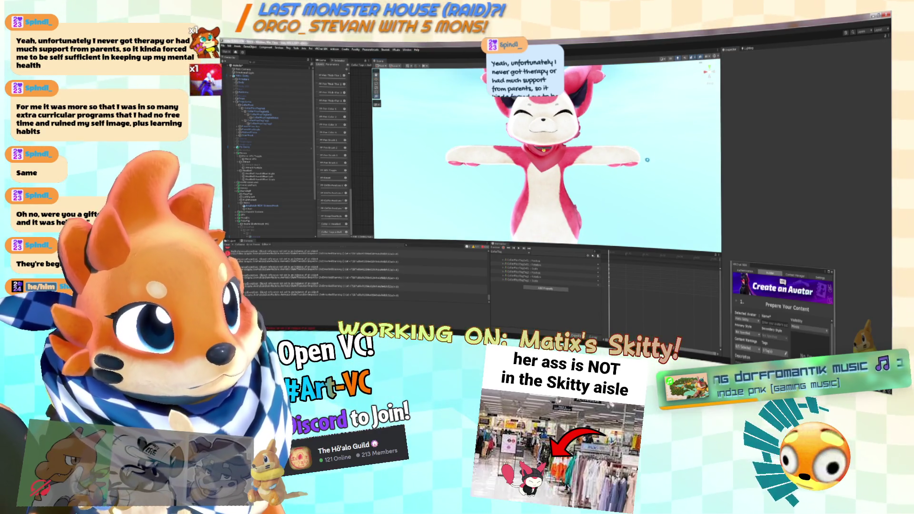
pyautogui.moveTo(674, 169); pyautogui.dragTo(397, 140)
pyautogui.click(547, 190)
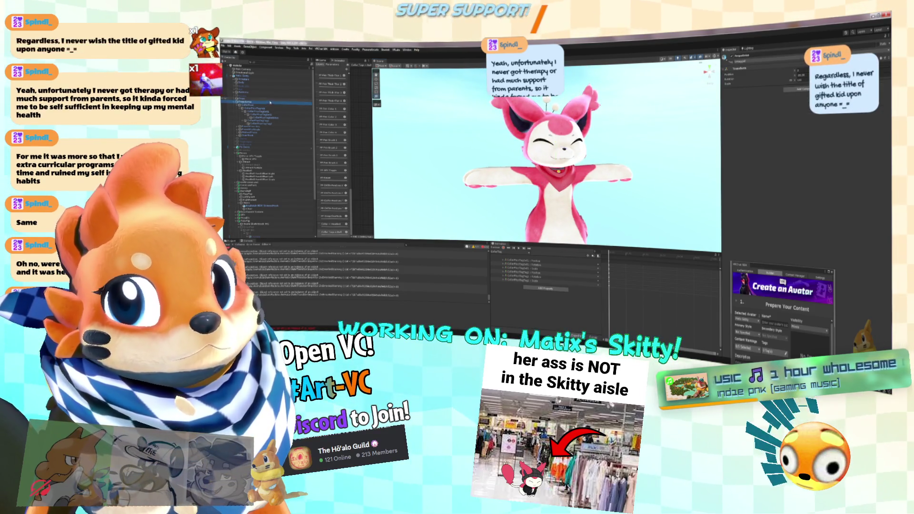
# Step: Undock the VRChat SDK panel, widen the Animation timeline, and load a collar clip
pyautogui.click(260, 106)
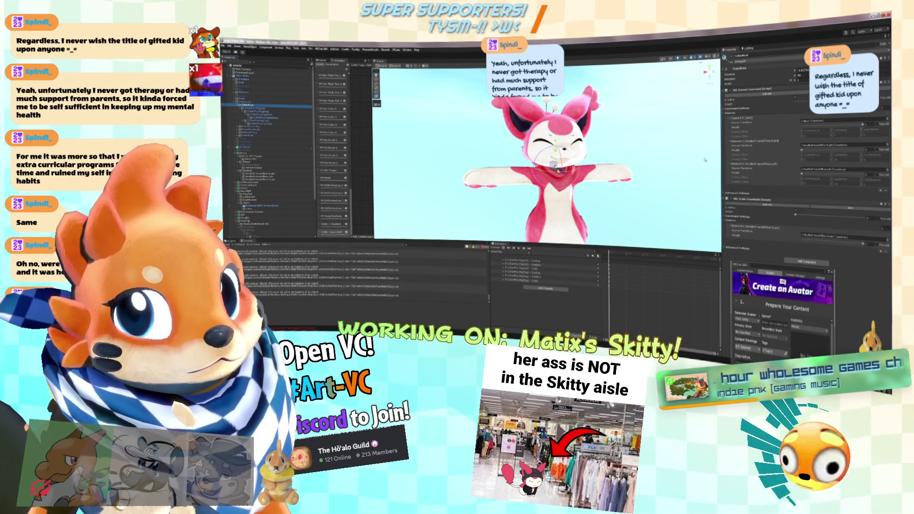
pyautogui.moveTo(762, 265)
pyautogui.mouseDown()
pyautogui.moveTo(591, 164)
pyautogui.moveTo(637, 157)
pyautogui.moveTo(779, 300)
pyautogui.mouseUp()
pyautogui.moveTo(490, 276); pyautogui.dragTo(379, 276)
pyautogui.click(395, 248)
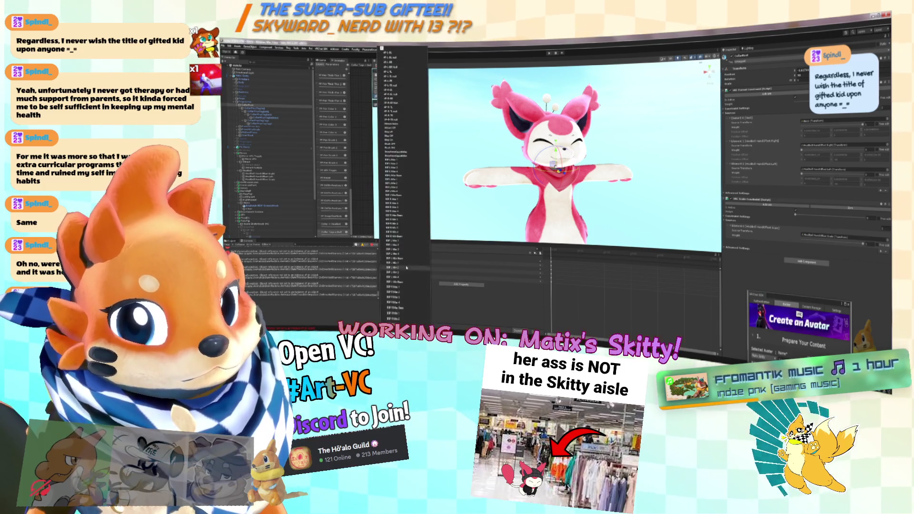
pyautogui.scroll(-3, 400, 186)
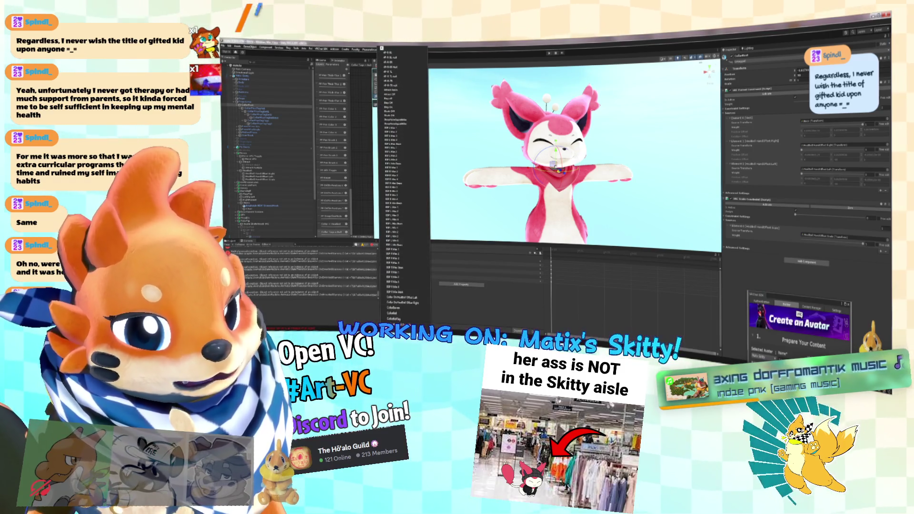
pyautogui.scroll(-1, 401, 308)
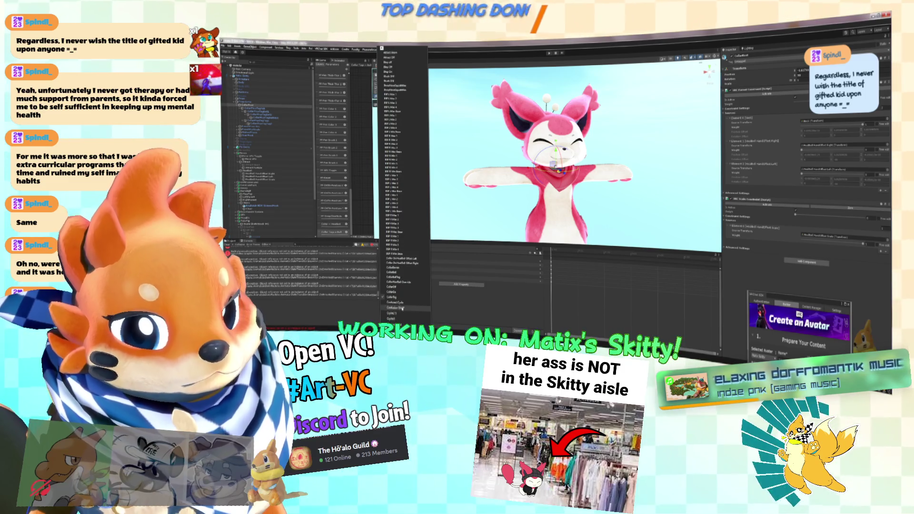
pyautogui.click(398, 293)
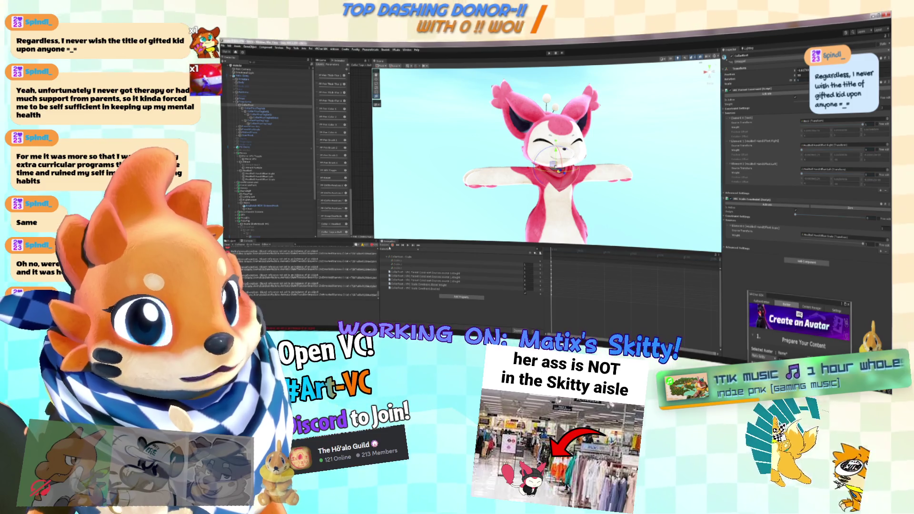
# Step: Switch the timeline to another collar clip
pyautogui.scroll(5, 546, 201)
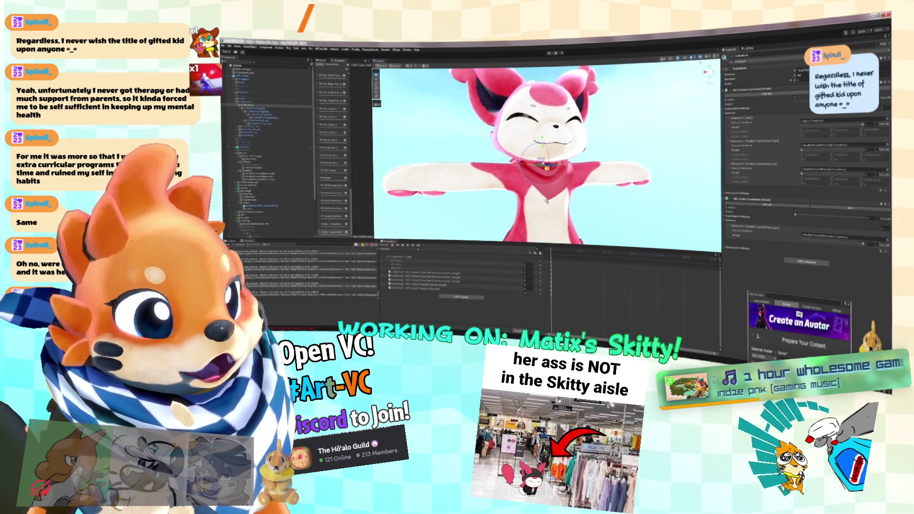
pyautogui.scroll(5, 546, 202)
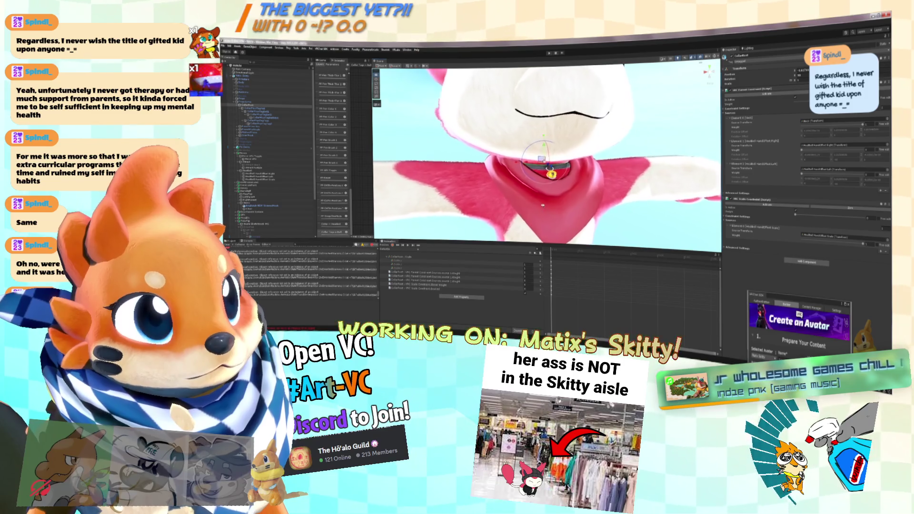
pyautogui.scroll(-3, 544, 206)
pyautogui.click(390, 248)
pyautogui.click(413, 272)
pyautogui.click(398, 252)
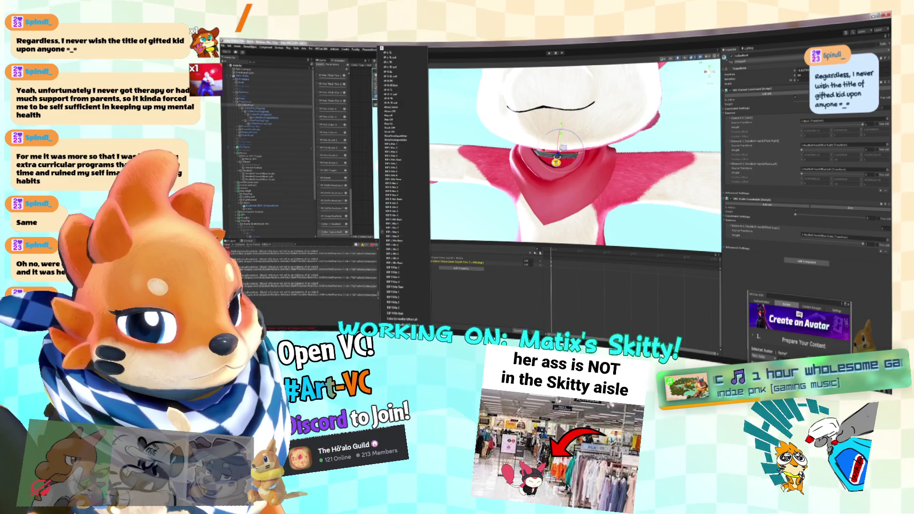
pyautogui.scroll(-5, 408, 283)
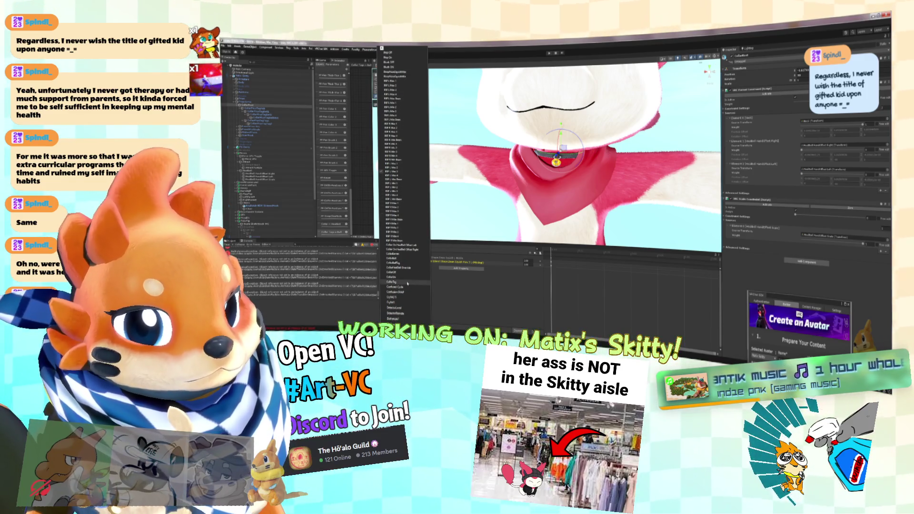
pyautogui.click(408, 283)
pyautogui.scroll(3, 531, 229)
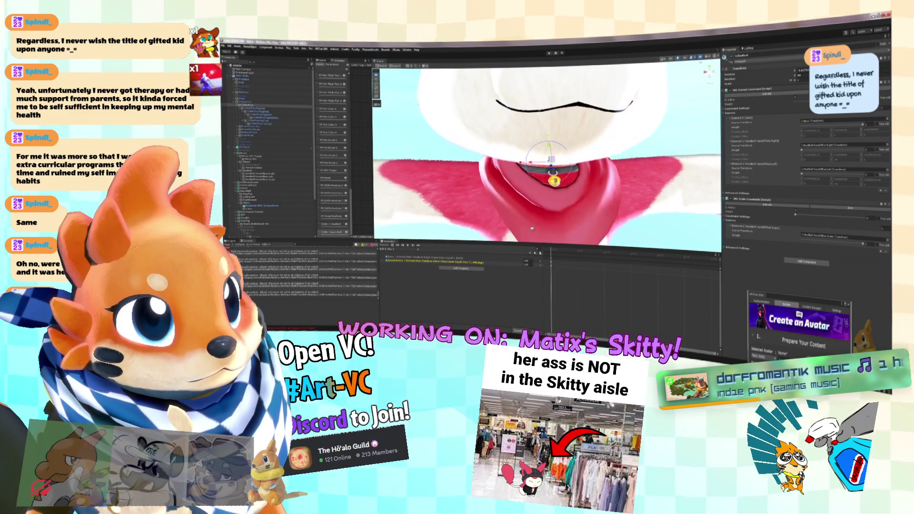
# Step: Select the collar at Skitty's neck and frame a close frontal view of the face
pyautogui.moveTo(532, 229)
pyautogui.mouseDown()
pyautogui.moveTo(588, 201)
pyautogui.moveTo(546, 180)
pyautogui.mouseUp()
pyautogui.scroll(-4, 532, 179)
pyautogui.click(547, 193)
pyautogui.moveTo(551, 192); pyautogui.dragTo(524, 188)
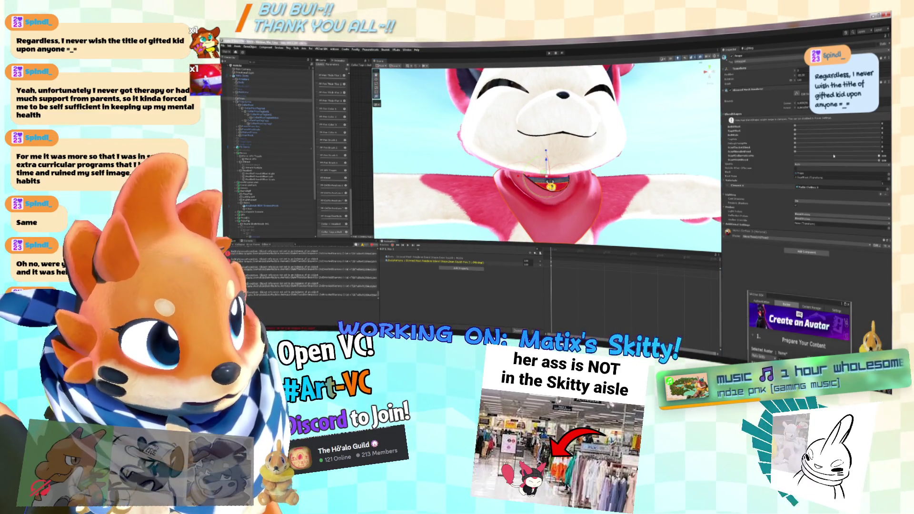
pyautogui.moveTo(651, 160); pyautogui.dragTo(651, 155)
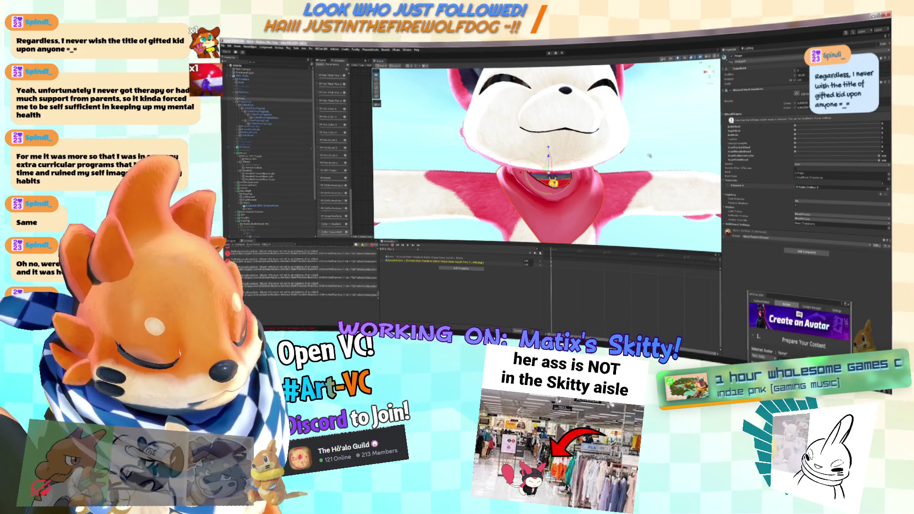
pyautogui.moveTo(649, 155); pyautogui.dragTo(657, 162)
pyautogui.click(281, 75)
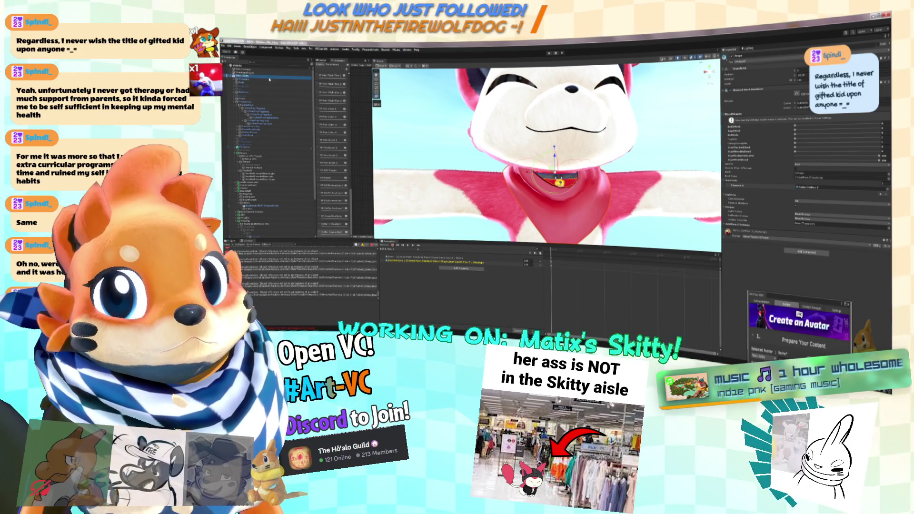
pyautogui.scroll(-10, 822, 227)
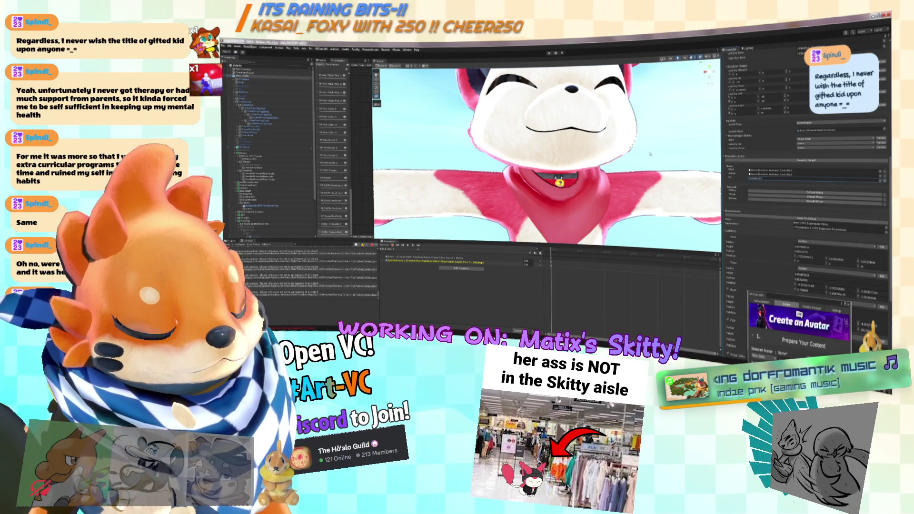
pyautogui.moveTo(653, 154); pyautogui.dragTo(645, 153)
pyautogui.click(574, 176)
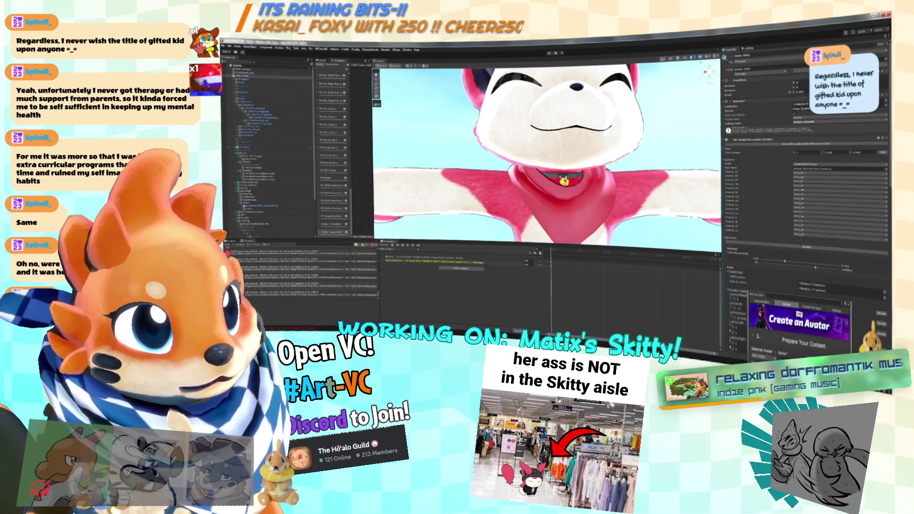
pyautogui.press('f')
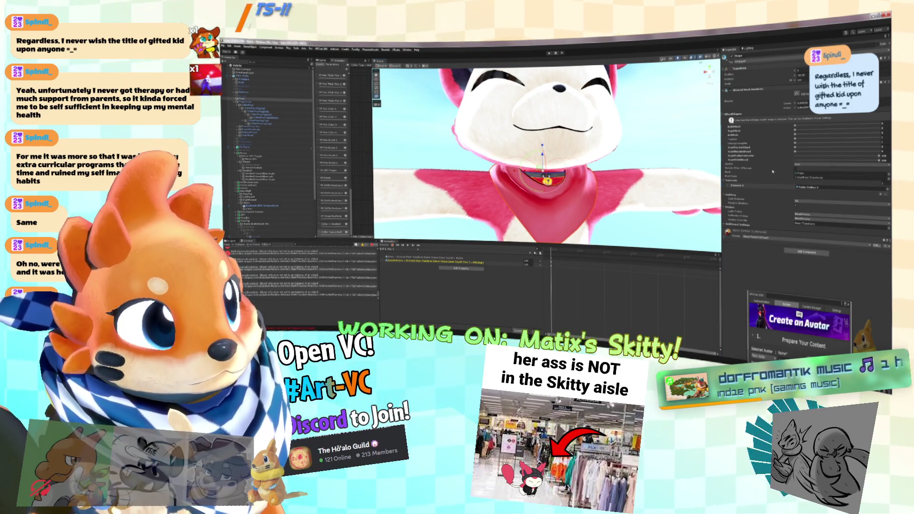
pyautogui.scroll(5, 620, 160)
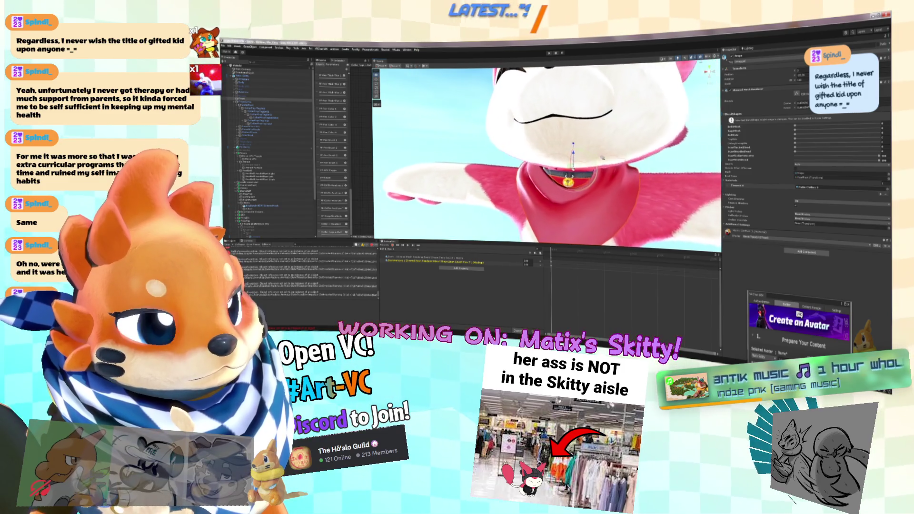
pyautogui.moveTo(621, 161); pyautogui.dragTo(634, 160)
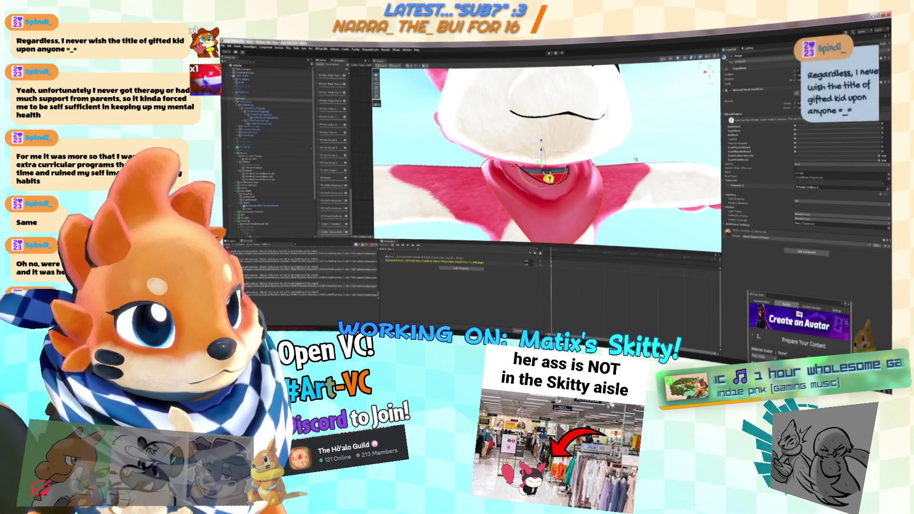
pyautogui.scroll(3, 633, 159)
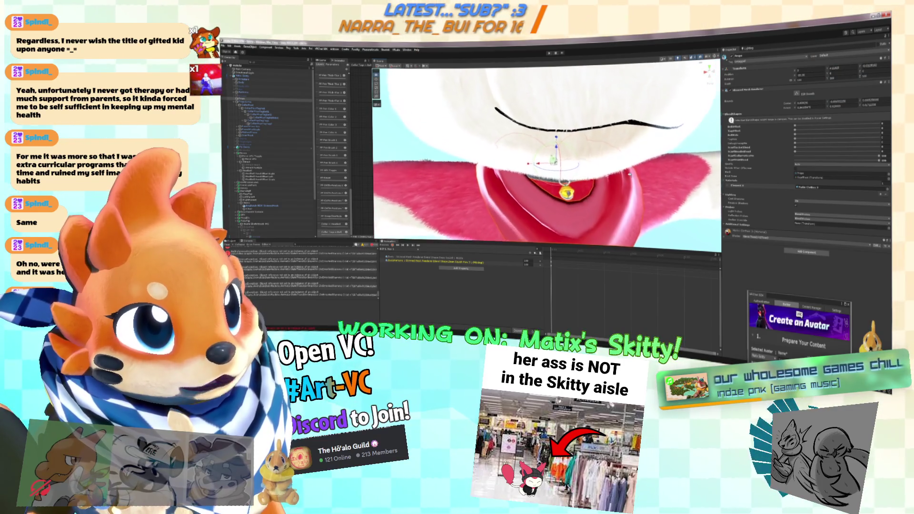
pyautogui.scroll(-4, 629, 173)
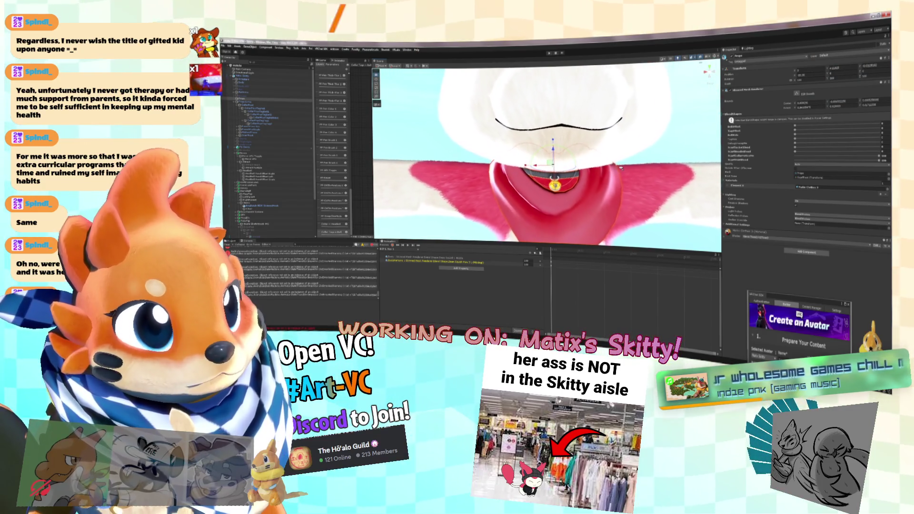
pyautogui.scroll(5, 630, 171)
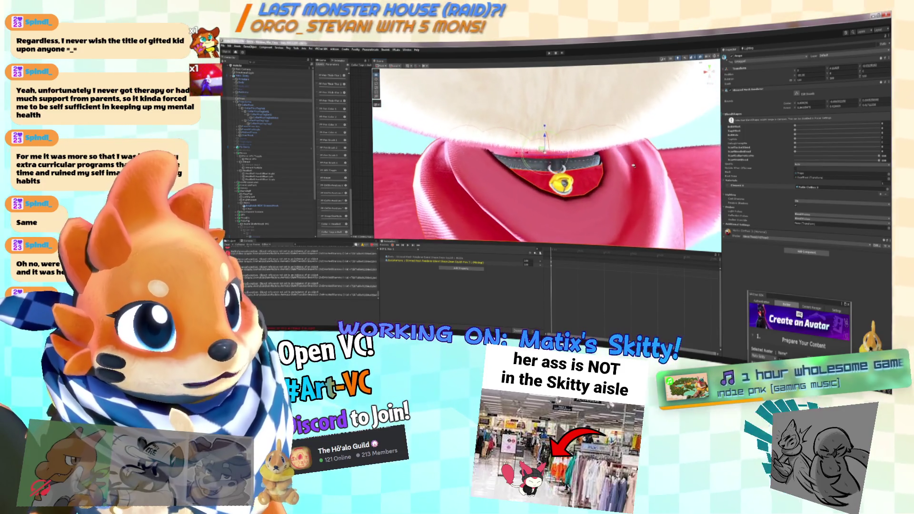
pyautogui.scroll(-3, 637, 165)
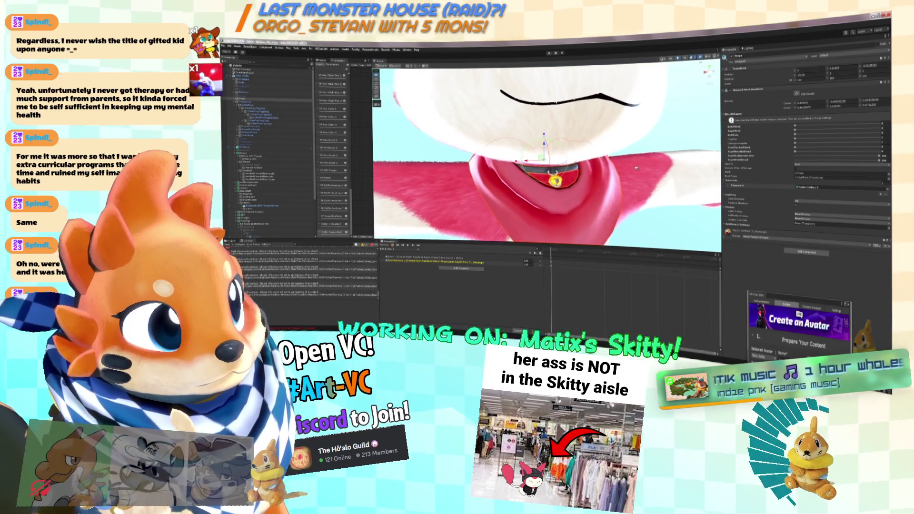
pyautogui.moveTo(637, 168); pyautogui.dragTo(637, 175)
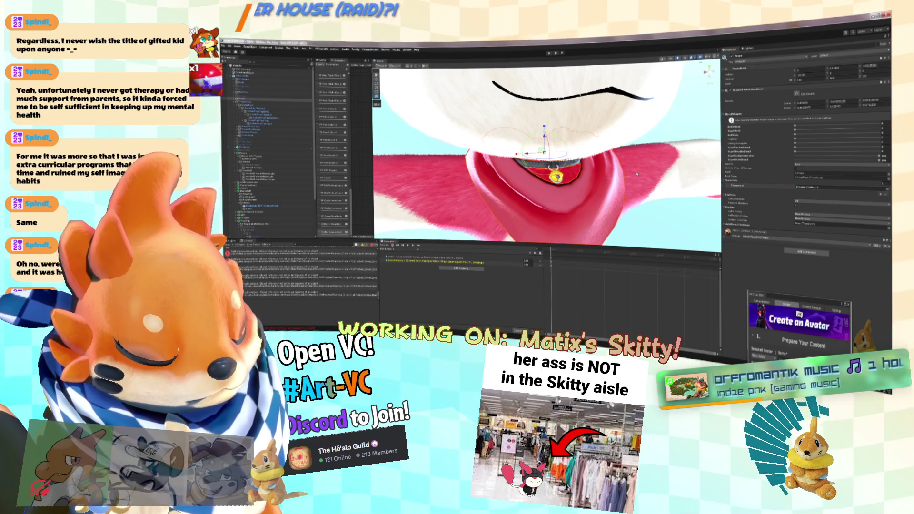
pyautogui.scroll(2, 624, 172)
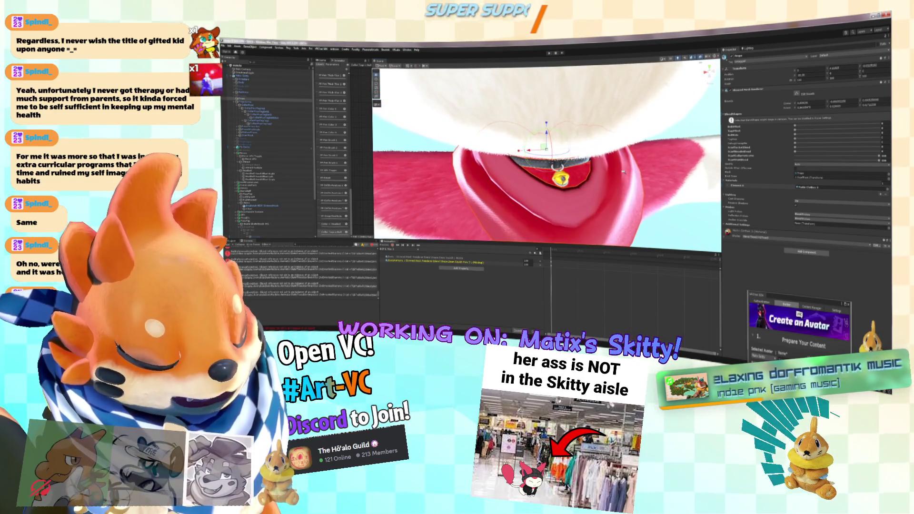
pyautogui.scroll(-2, 623, 172)
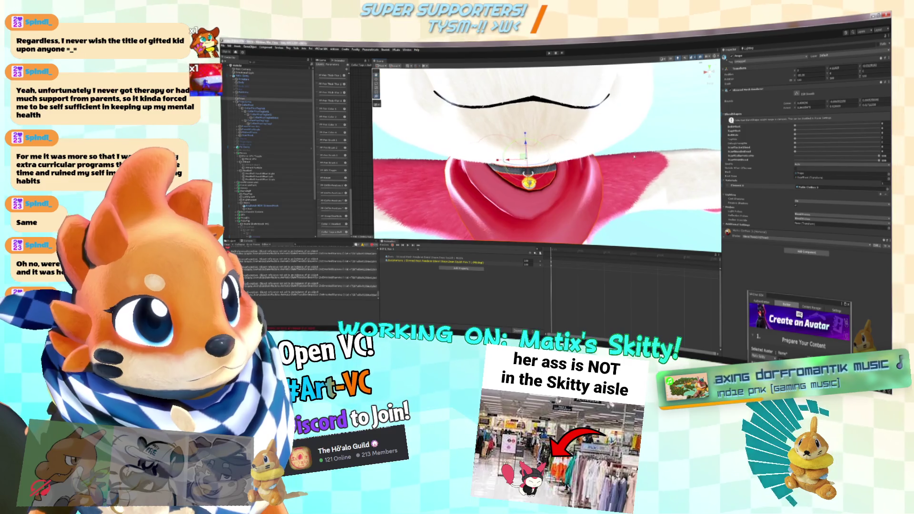
pyautogui.click(638, 148)
pyautogui.scroll(-3, 638, 148)
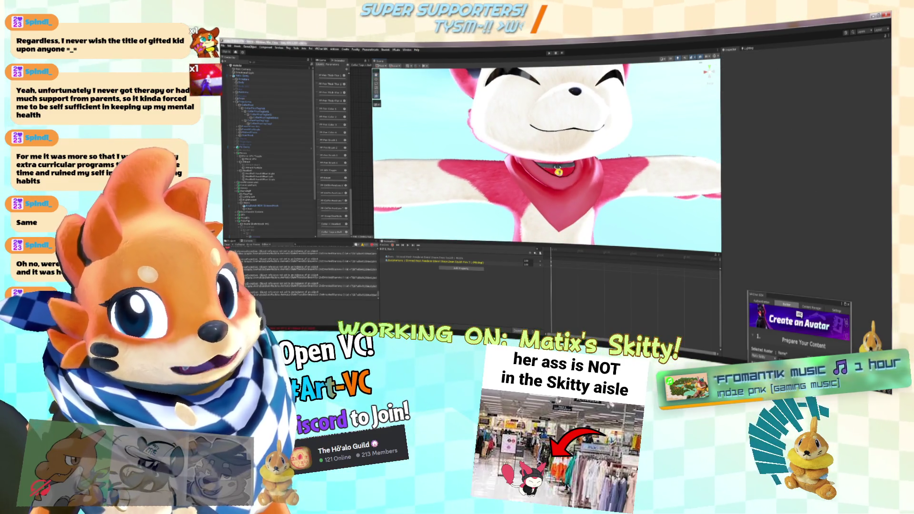
# Step: Move the VRChat SDK window aside and widen the Animator to show its state graph
pyautogui.moveTo(628, 156); pyautogui.dragTo(629, 158)
pyautogui.scroll(5, 628, 159)
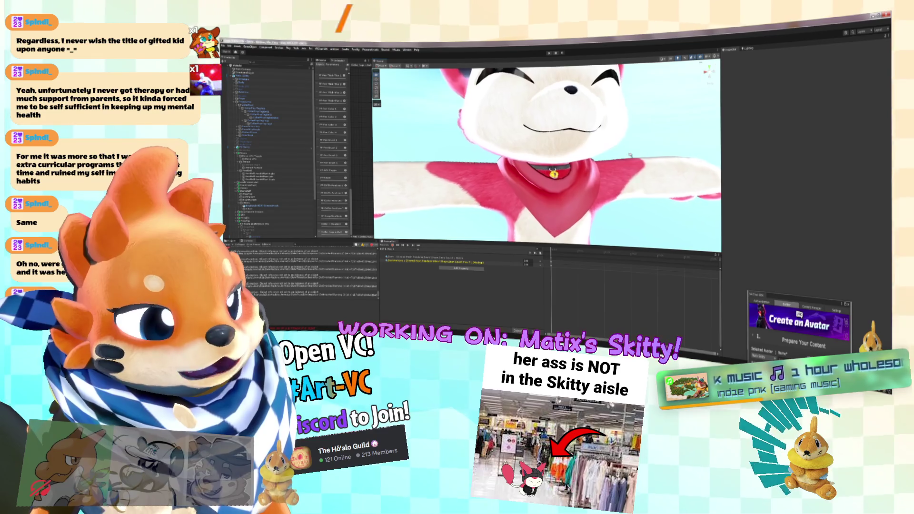
pyautogui.click(265, 76)
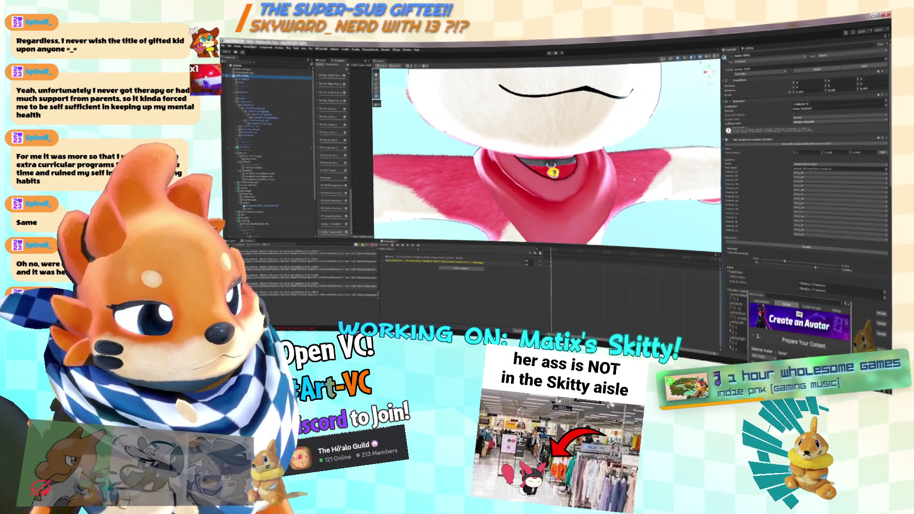
pyautogui.moveTo(806, 305)
pyautogui.mouseDown()
pyautogui.moveTo(729, 287)
pyautogui.moveTo(677, 225)
pyautogui.moveTo(728, 142)
pyautogui.mouseUp()
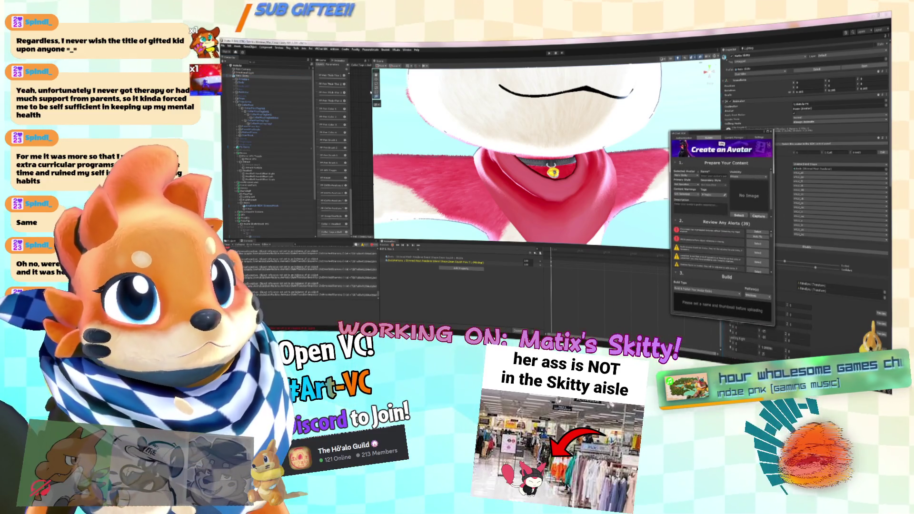
pyautogui.moveTo(373, 92); pyautogui.dragTo(542, 128)
pyautogui.moveTo(482, 136); pyautogui.dragTo(459, 130)
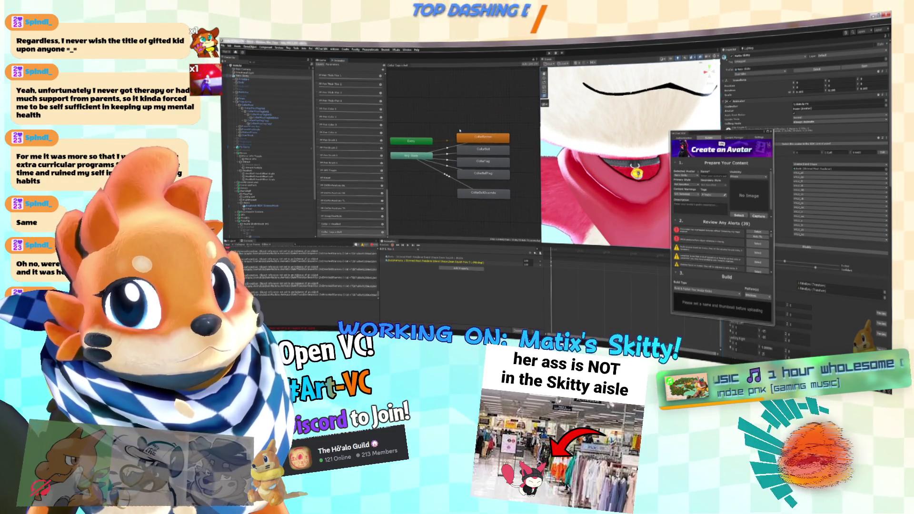
pyautogui.scroll(-5, 438, 168)
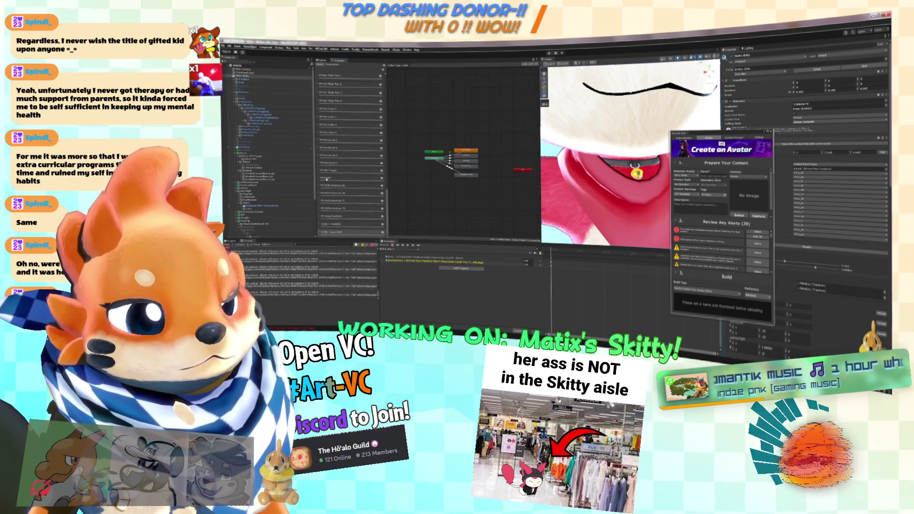
# Step: Show the Collar Tags + Bell layer's states and inspect a Collar On HeadBell offset state
pyautogui.click(366, 224)
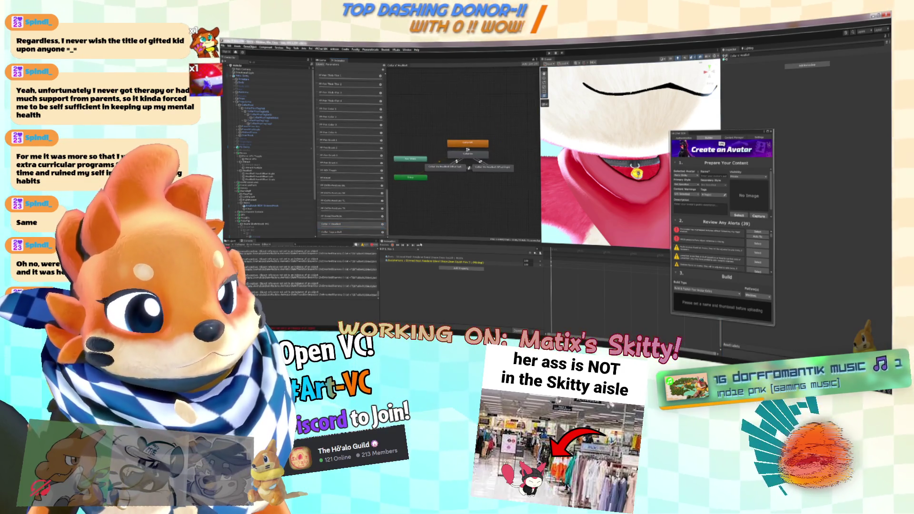
pyautogui.click(362, 233)
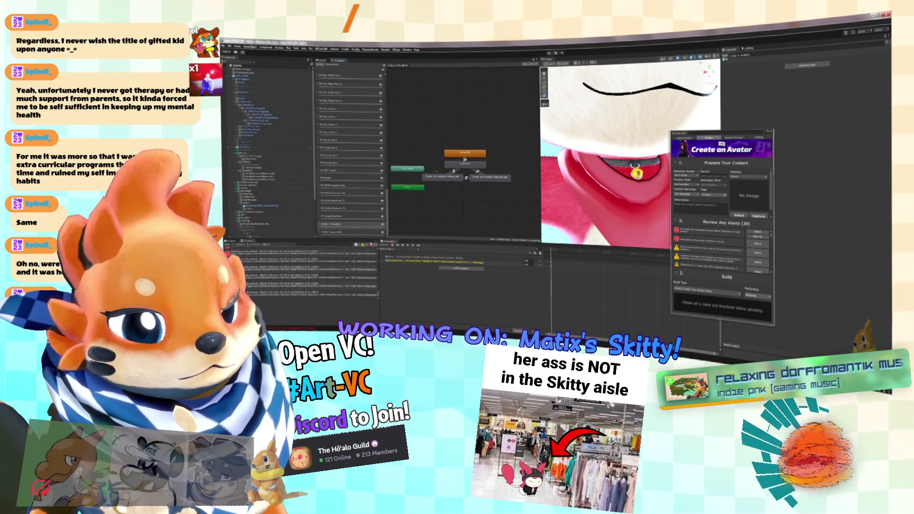
pyautogui.click(472, 214)
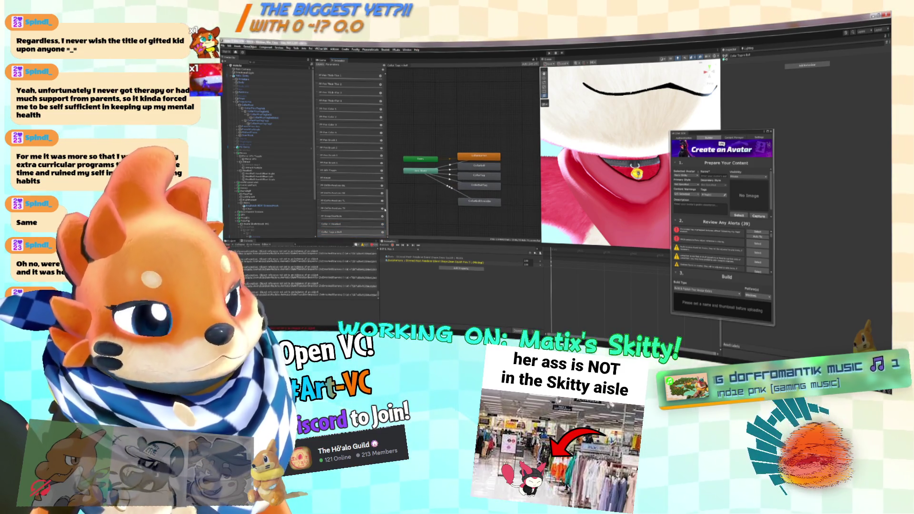
pyautogui.scroll(3, 476, 190)
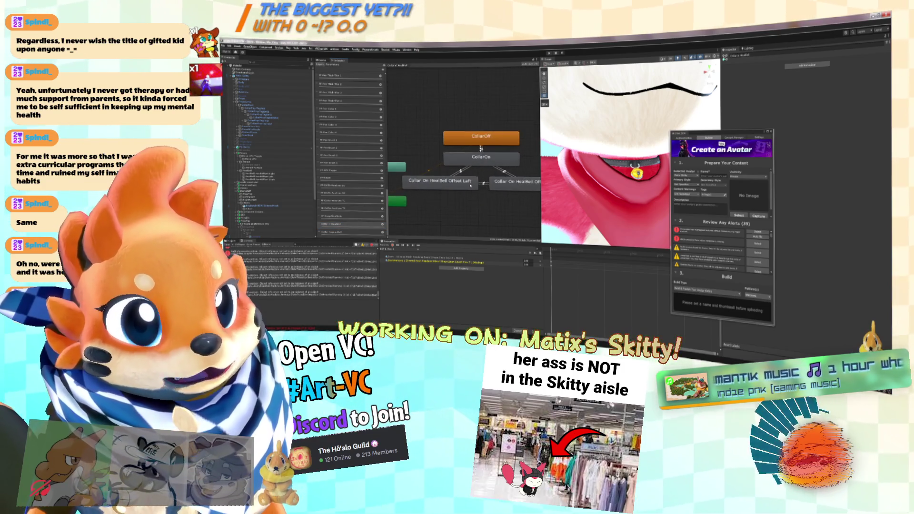
pyautogui.click(524, 186)
pyautogui.scroll(-2, 485, 214)
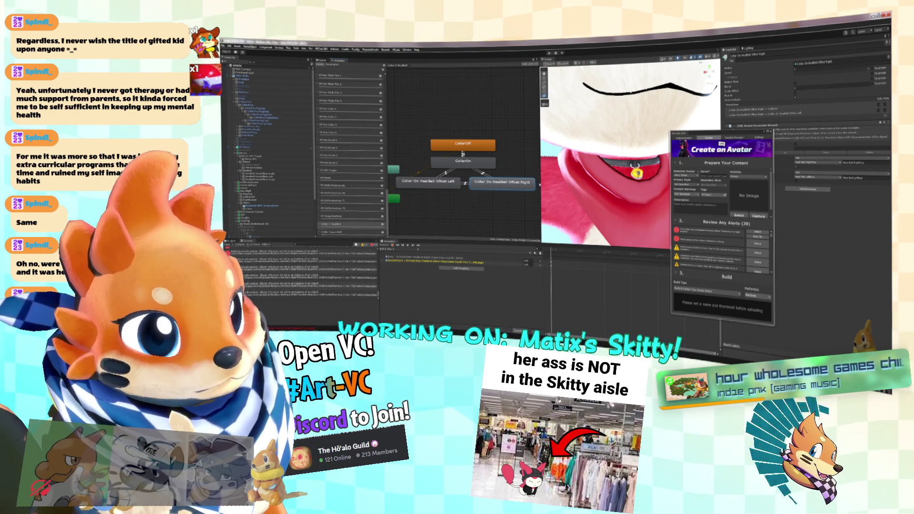
pyautogui.click(341, 232)
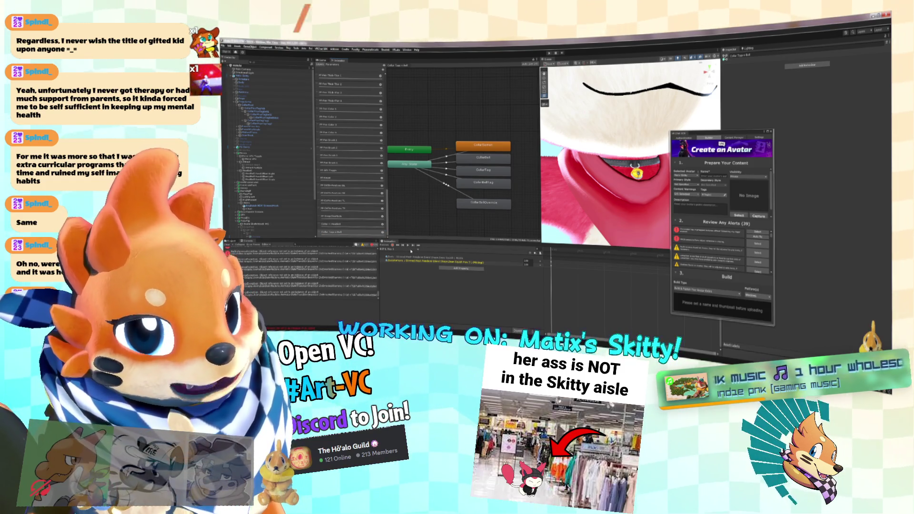
pyautogui.click(414, 249)
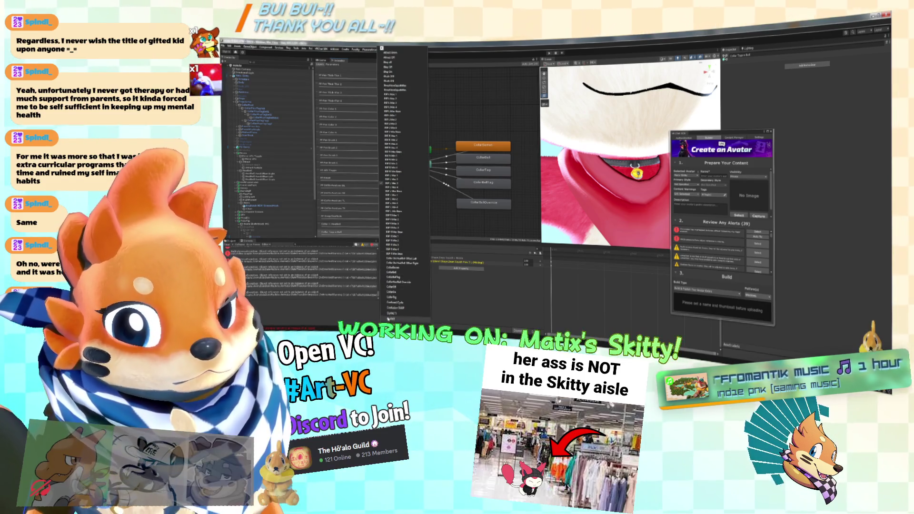
# Step: Load the collar clip, close the VRChat SDK window, and turn recording off
pyautogui.click(416, 287)
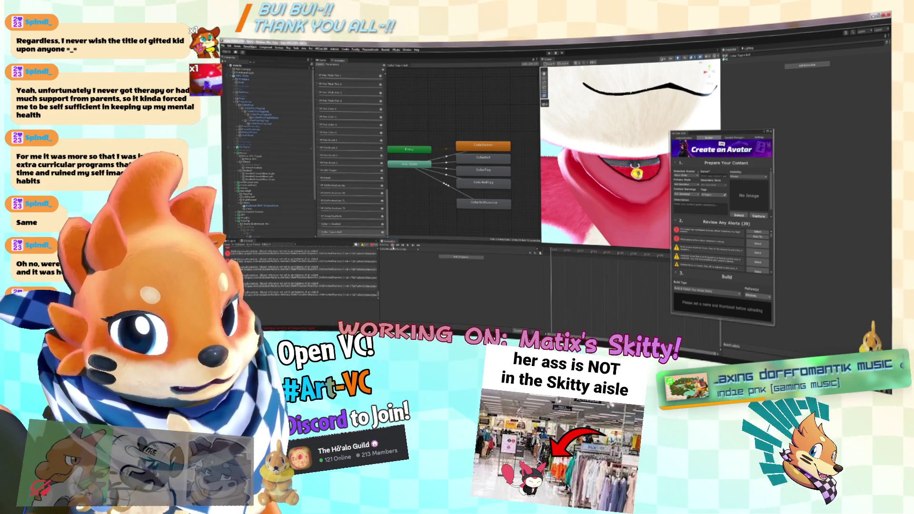
pyautogui.click(676, 190)
pyautogui.scroll(-5, 676, 190)
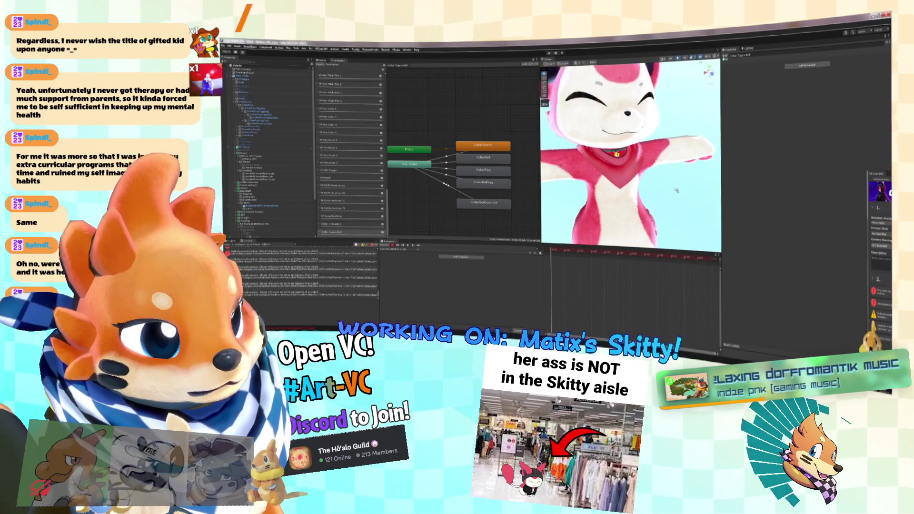
pyautogui.scroll(-3, 676, 191)
pyautogui.click(390, 246)
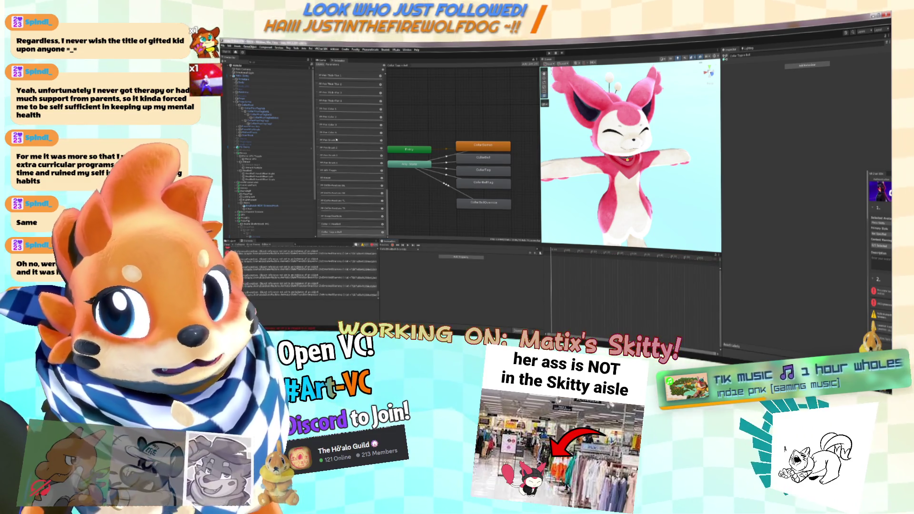
# Step: Select and frame the wrist collar, set its Scale to 1.404, and turn recording on
pyautogui.click(257, 105)
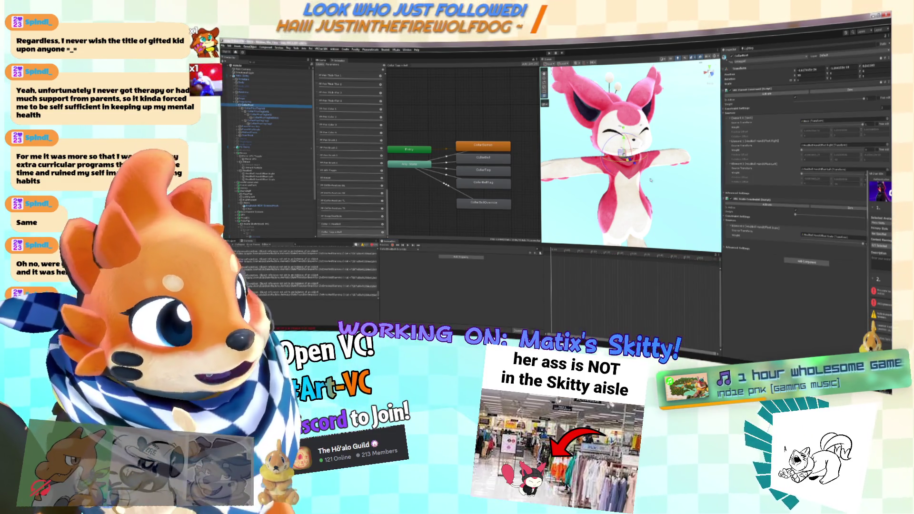
pyautogui.click(742, 134)
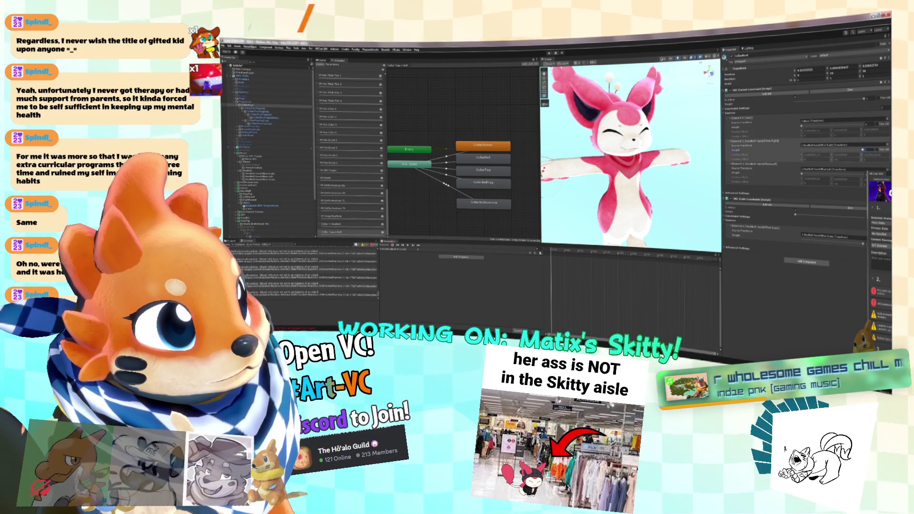
pyautogui.press('f')
pyautogui.click(821, 223)
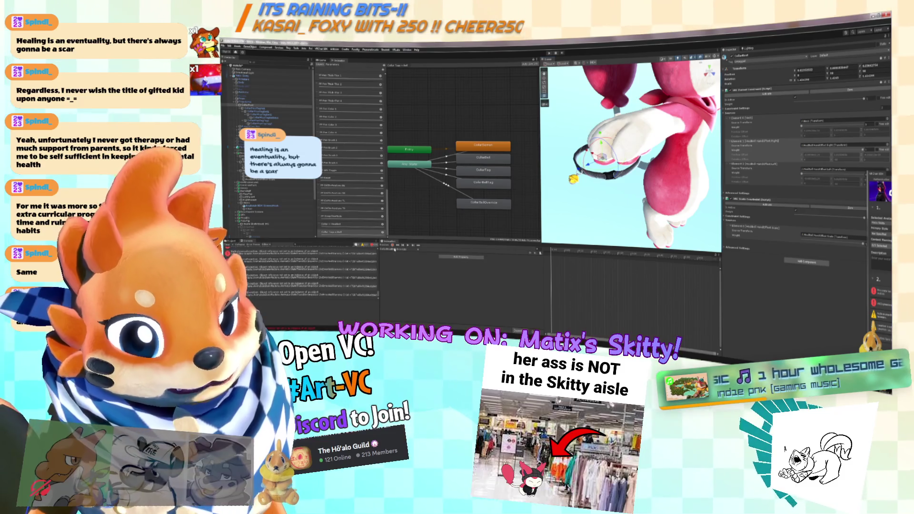
pyautogui.click(393, 247)
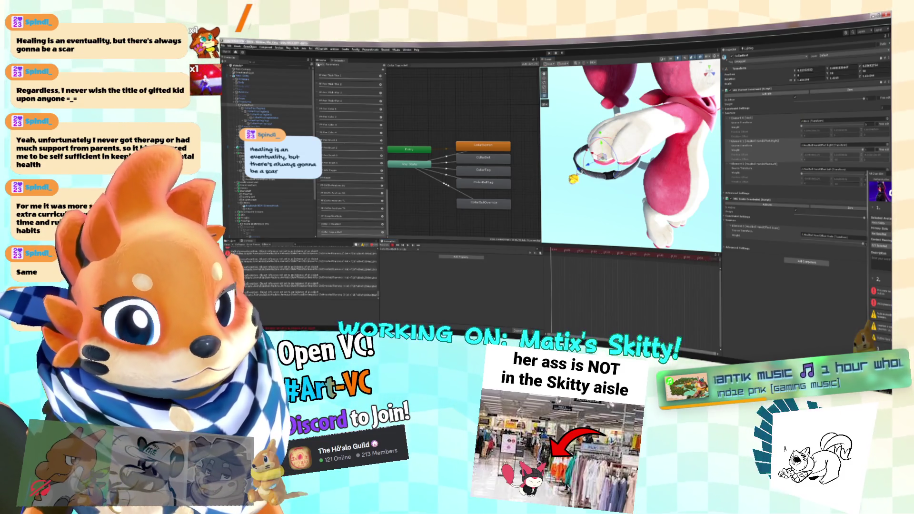
pyautogui.scroll(-5, 350, 119)
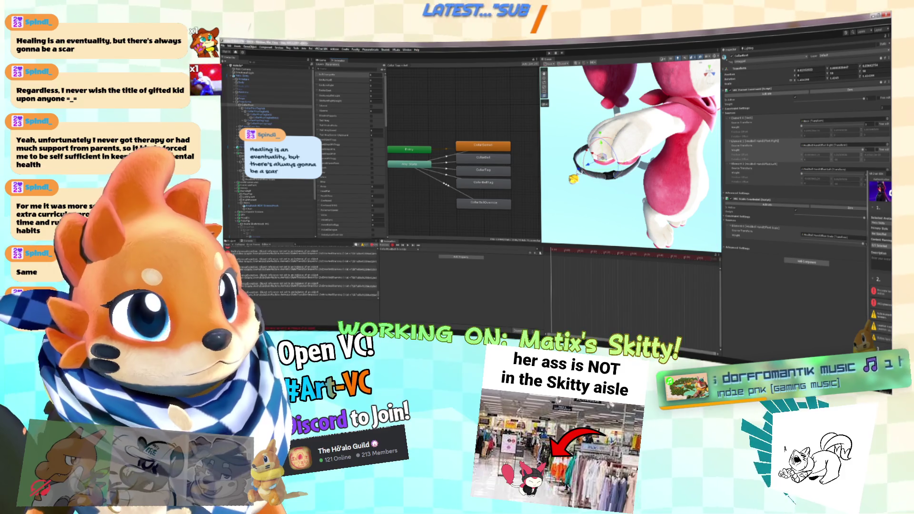
# Step: Key the wrist bell scaled up large at a later frame, then go to the hidden-bell frame
pyautogui.click(709, 258)
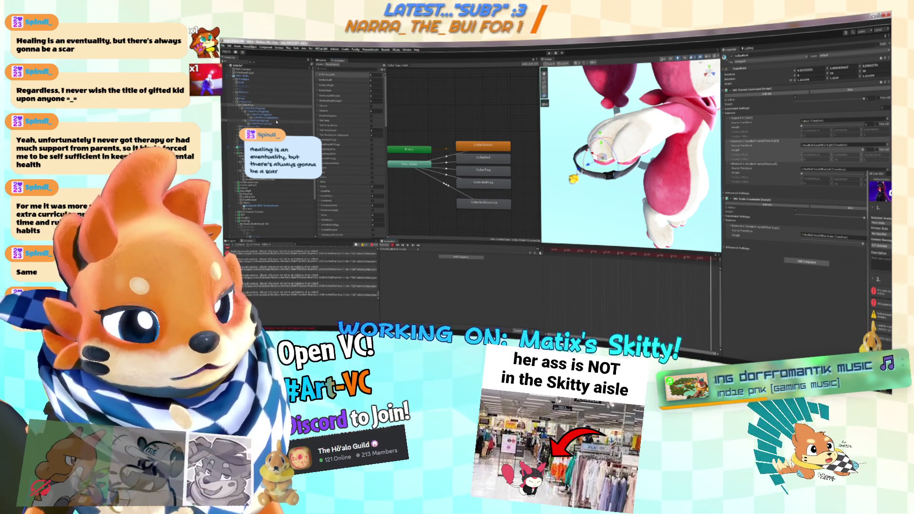
pyautogui.click(260, 121)
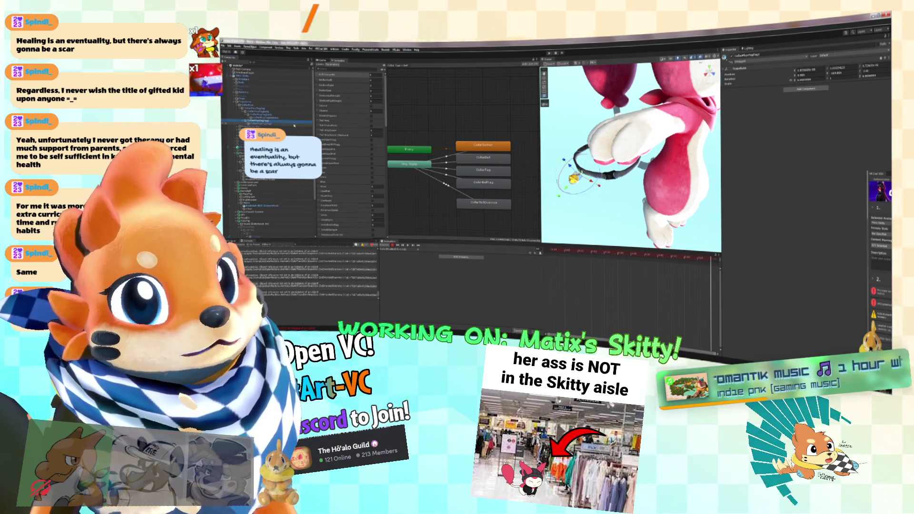
pyautogui.press('Up')
pyautogui.press('Up')
pyautogui.press('Up')
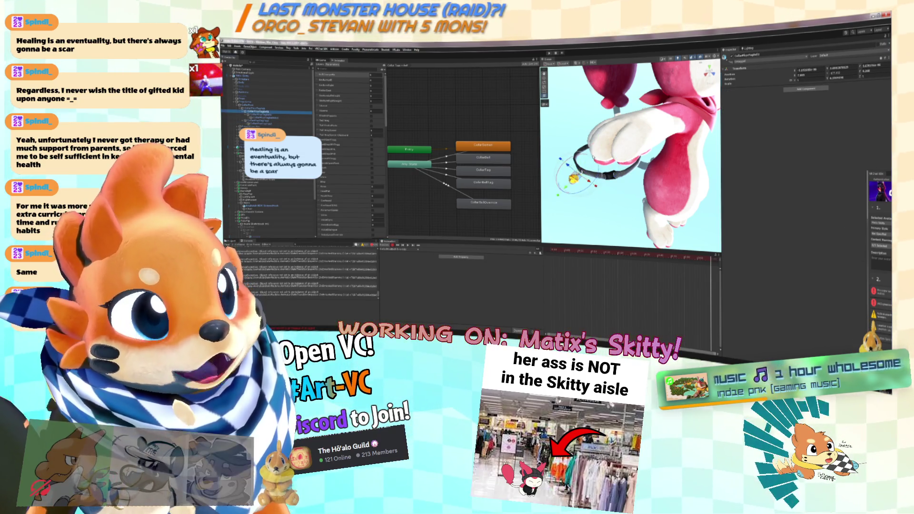
pyautogui.moveTo(576, 177); pyautogui.dragTo(750, 145)
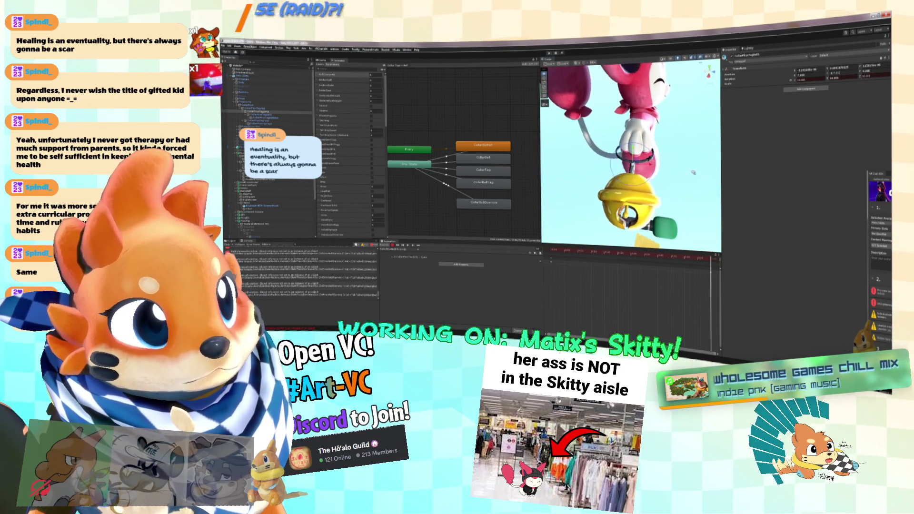
pyautogui.scroll(-5, 631, 160)
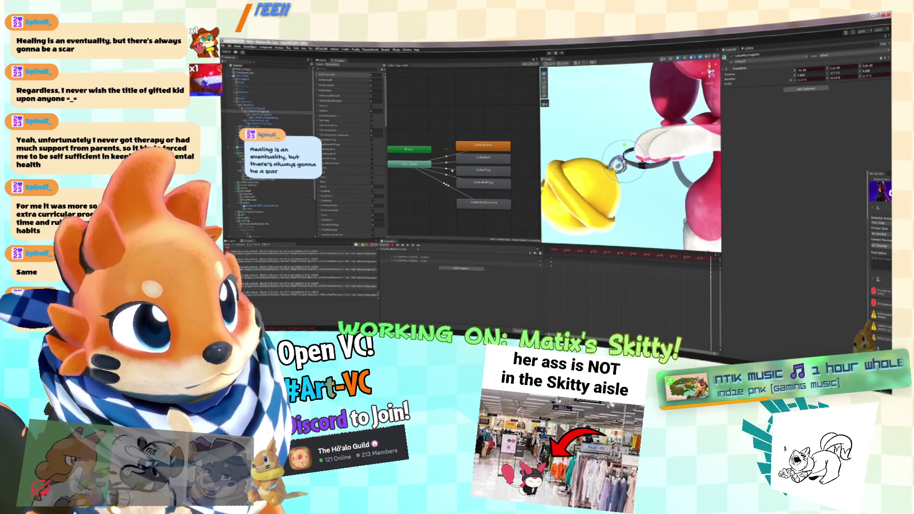
pyautogui.click(264, 121)
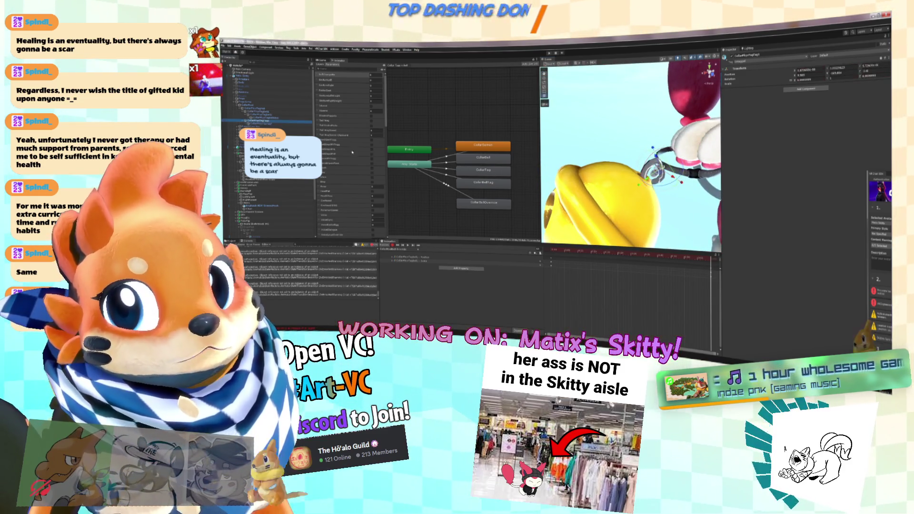
pyautogui.click(550, 250)
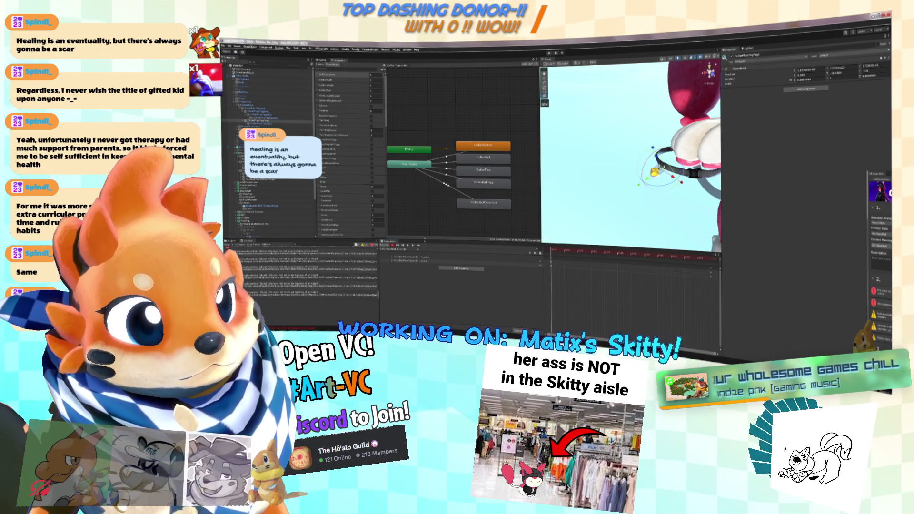
pyautogui.scroll(5, 636, 208)
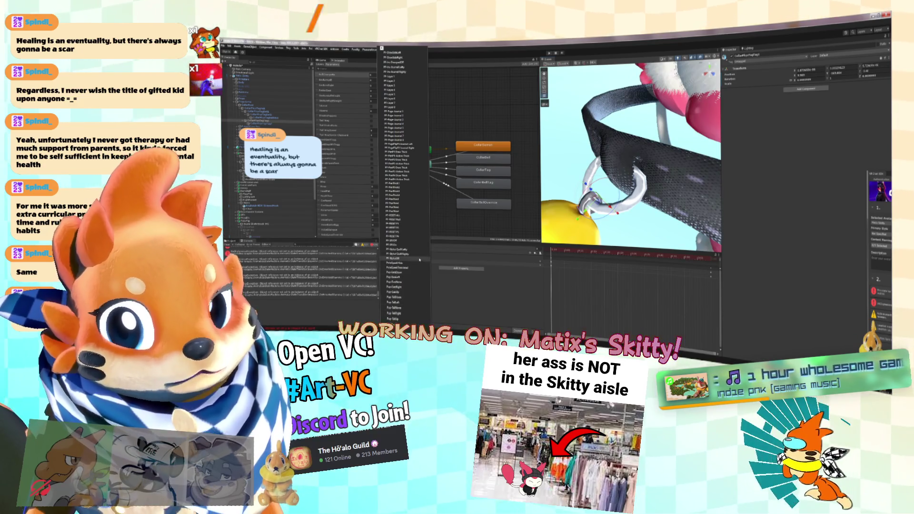
# Step: Cycle clips to a Collar clip and expand its five wrist-bell properties
pyautogui.click(398, 248)
pyautogui.click(405, 250)
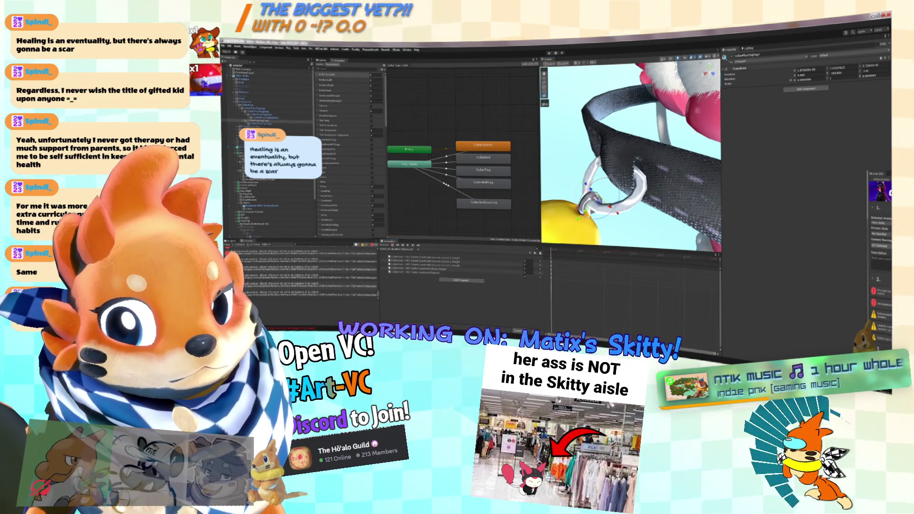
pyautogui.click(397, 249)
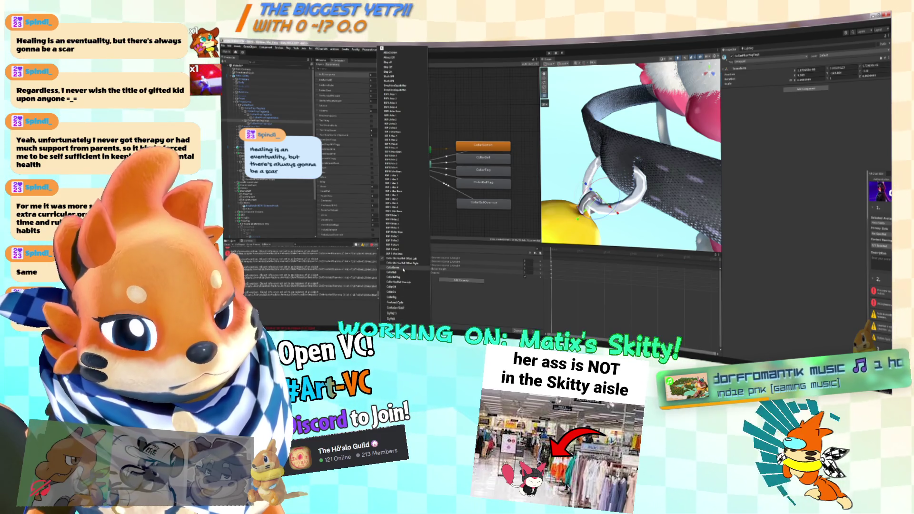
pyautogui.click(407, 280)
pyautogui.click(398, 275)
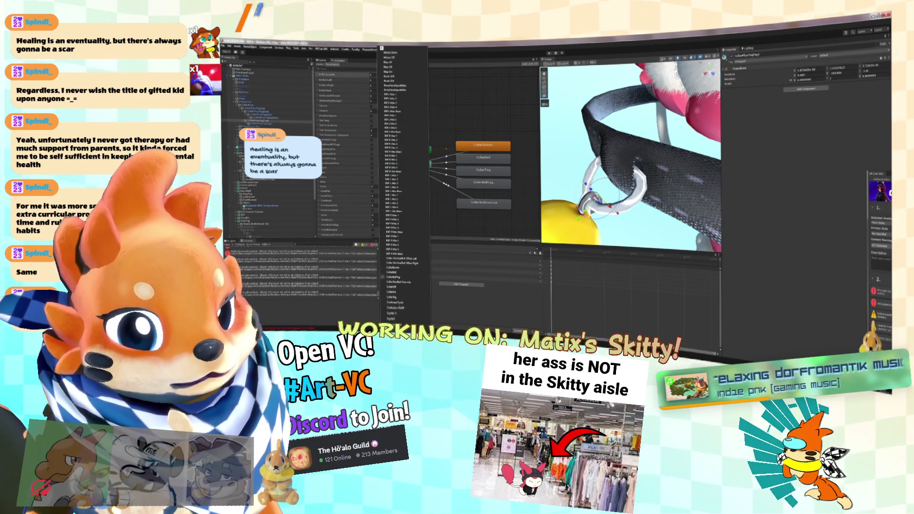
pyautogui.click(398, 275)
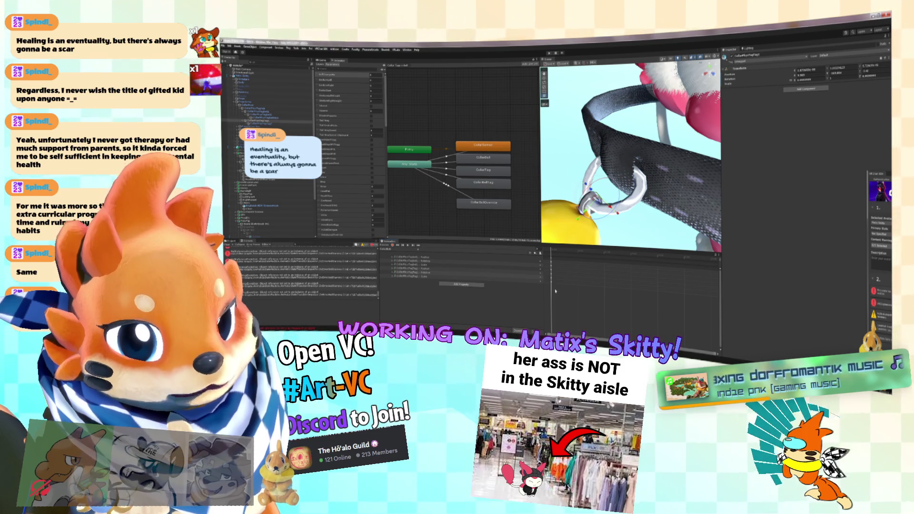
pyautogui.click(398, 249)
pyautogui.click(407, 252)
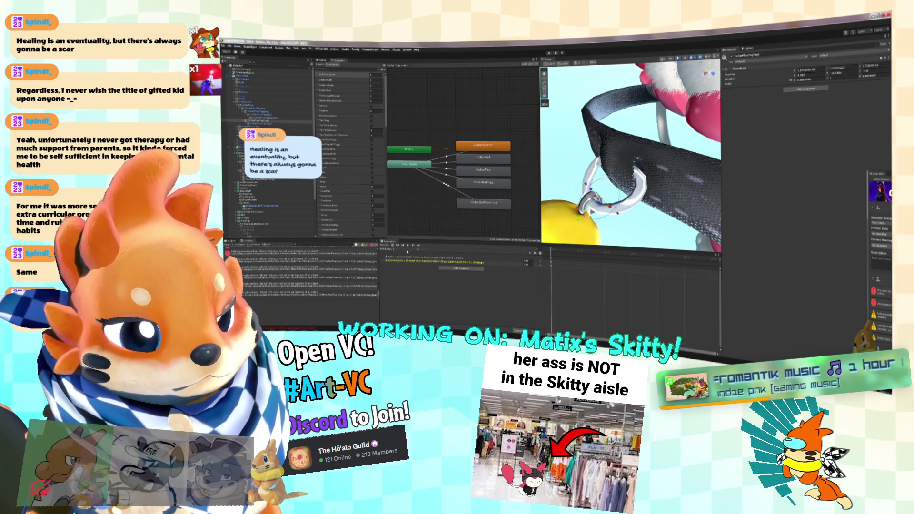
pyautogui.click(407, 252)
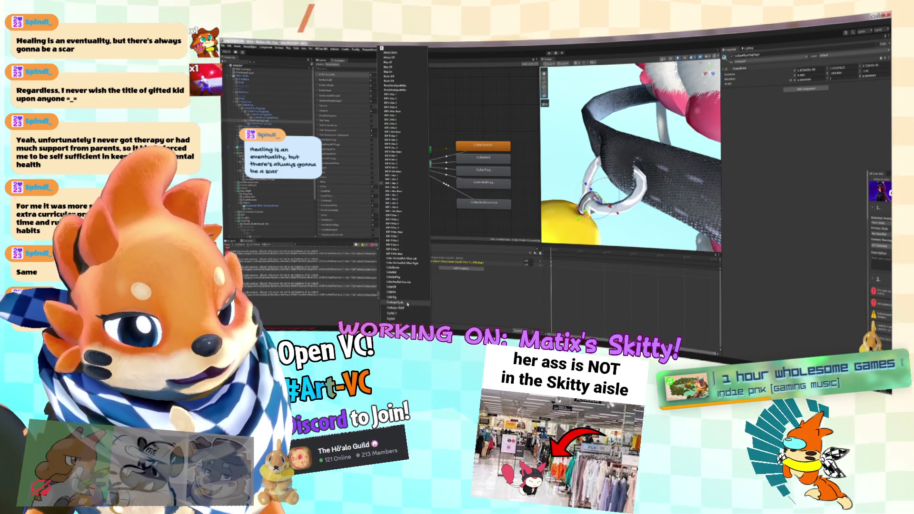
pyautogui.click(402, 287)
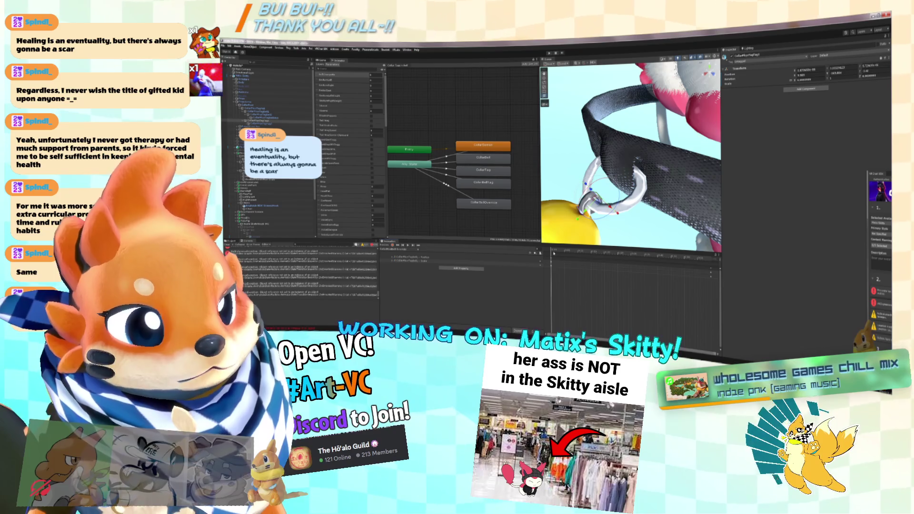
pyautogui.click(542, 251)
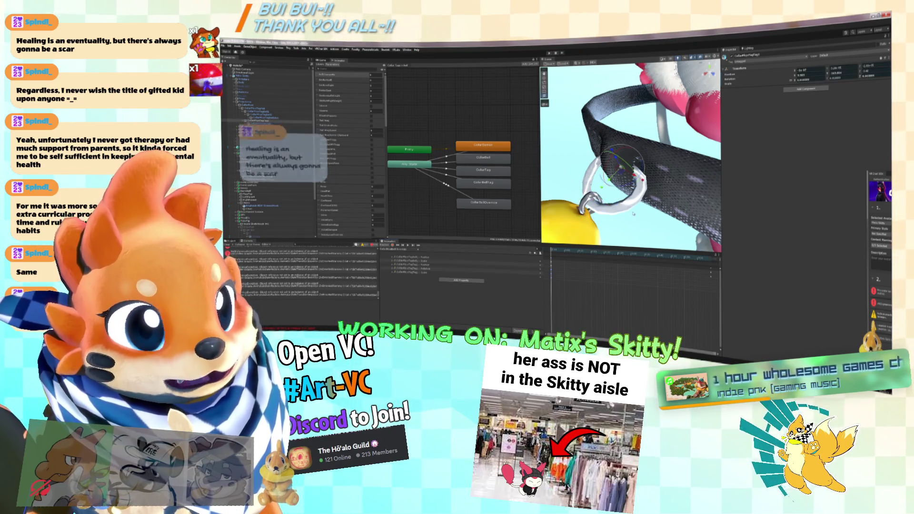
pyautogui.scroll(-5, 655, 186)
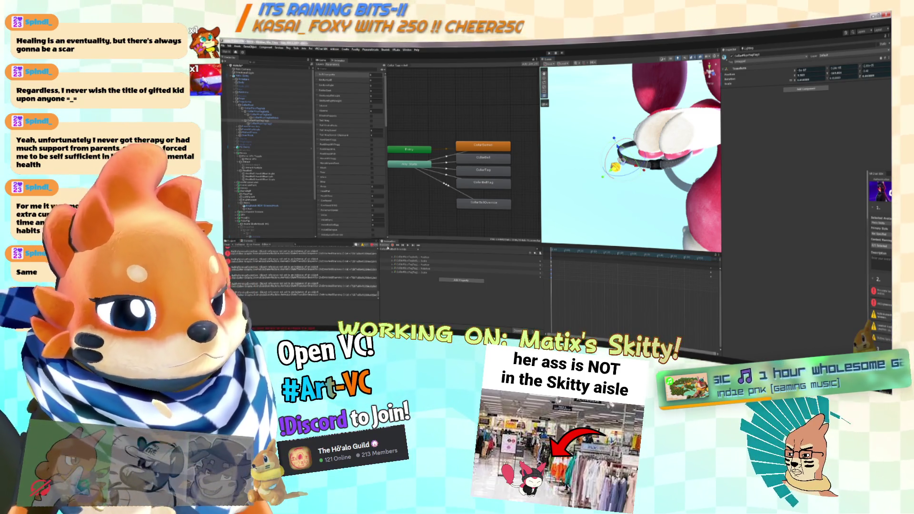
# Step: Frame the collar and bell, widen the Scene view, and select CollarBell to view its constraints
pyautogui.press('f')
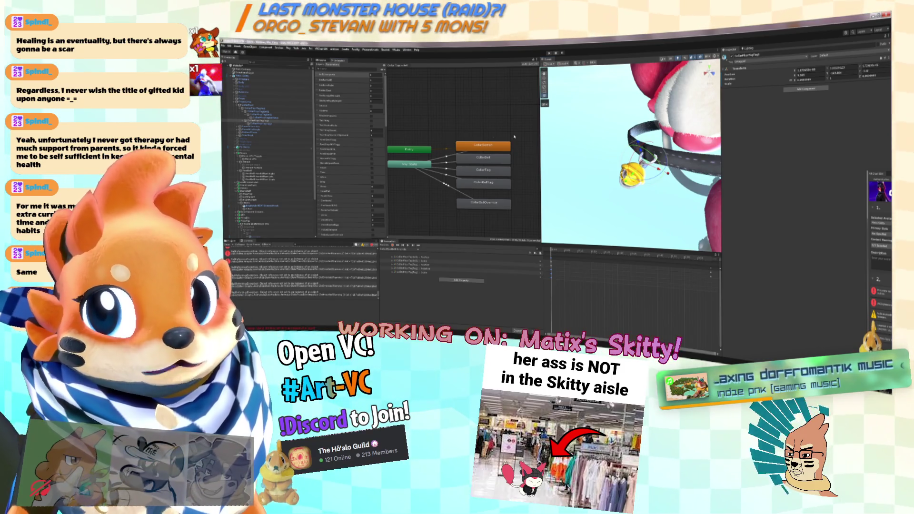
pyautogui.rightClick(535, 138)
pyautogui.click(535, 128)
pyautogui.moveTo(541, 127)
pyautogui.mouseDown()
pyautogui.moveTo(480, 127)
pyautogui.moveTo(503, 126)
pyautogui.mouseUp()
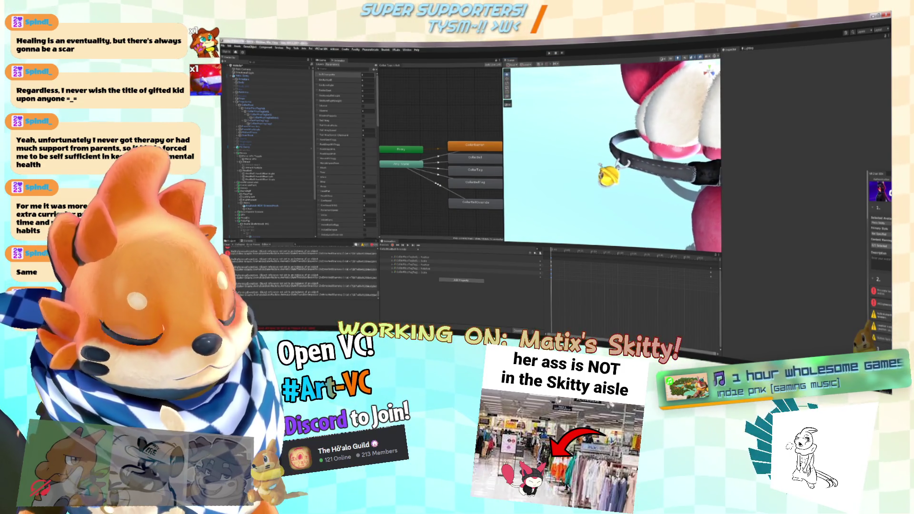
pyautogui.click(258, 105)
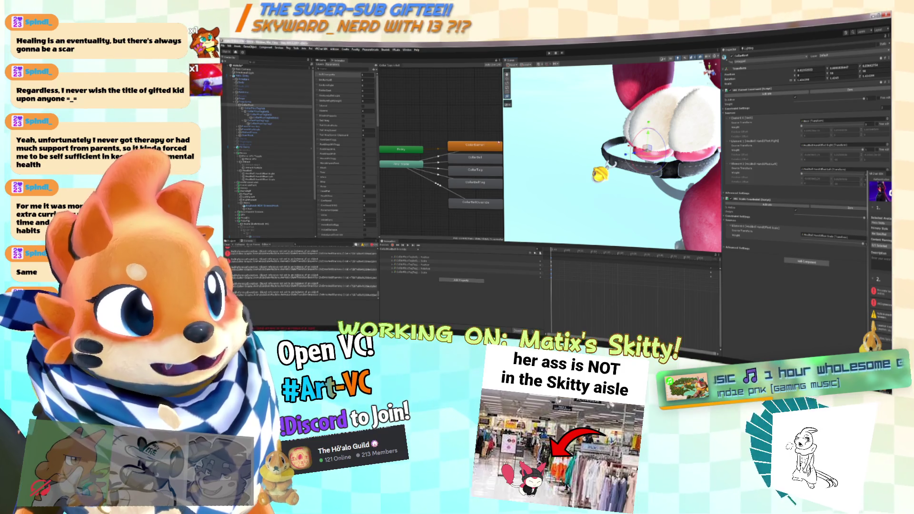
pyautogui.moveTo(526, 140); pyautogui.dragTo(579, 144)
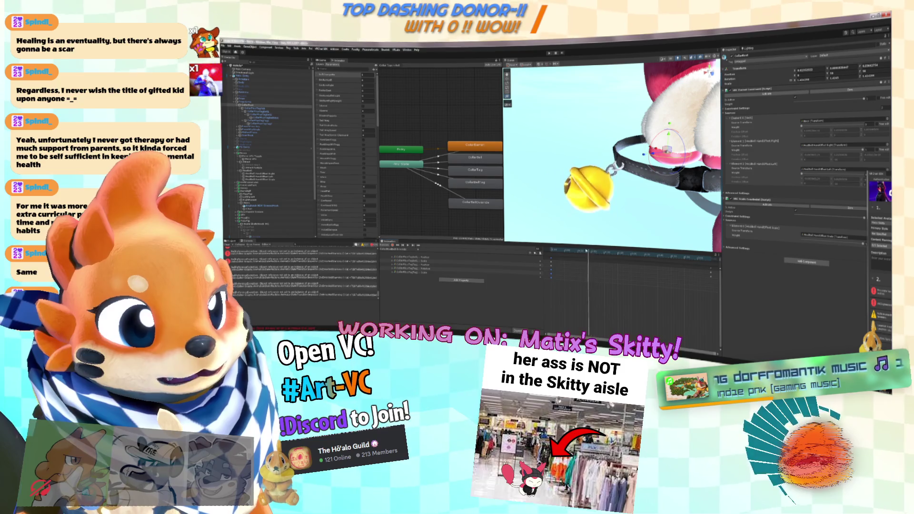
# Step: Zoom and orbit the Scene view to see the yellow wrist bell from the side, up close
pyautogui.scroll(5, 619, 195)
pyautogui.scroll(-5, 624, 196)
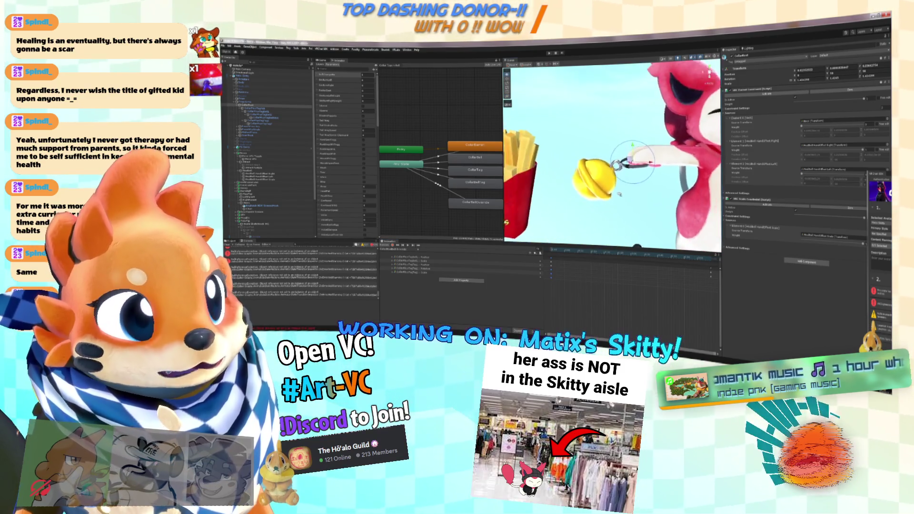
pyautogui.scroll(5, 633, 195)
pyautogui.scroll(5, 642, 195)
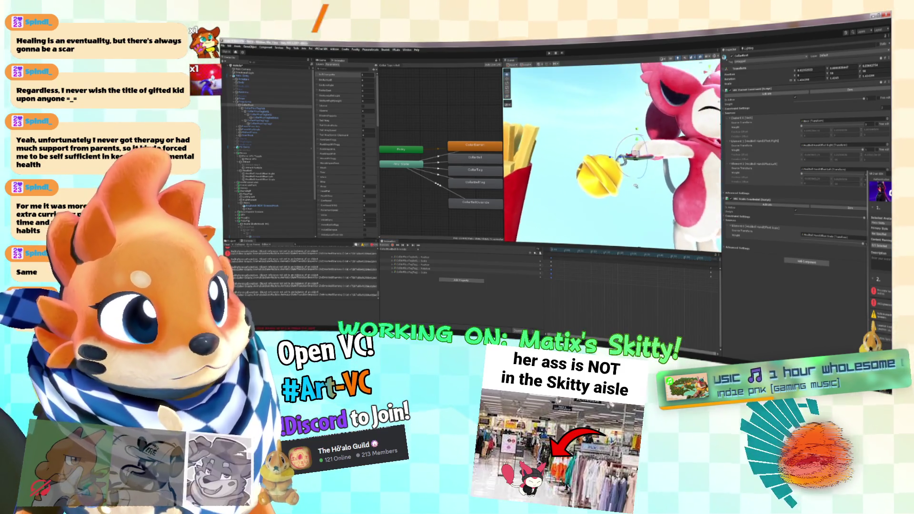
pyautogui.moveTo(682, 185)
pyautogui.mouseDown()
pyautogui.moveTo(691, 182)
pyautogui.moveTo(572, 184)
pyautogui.mouseUp()
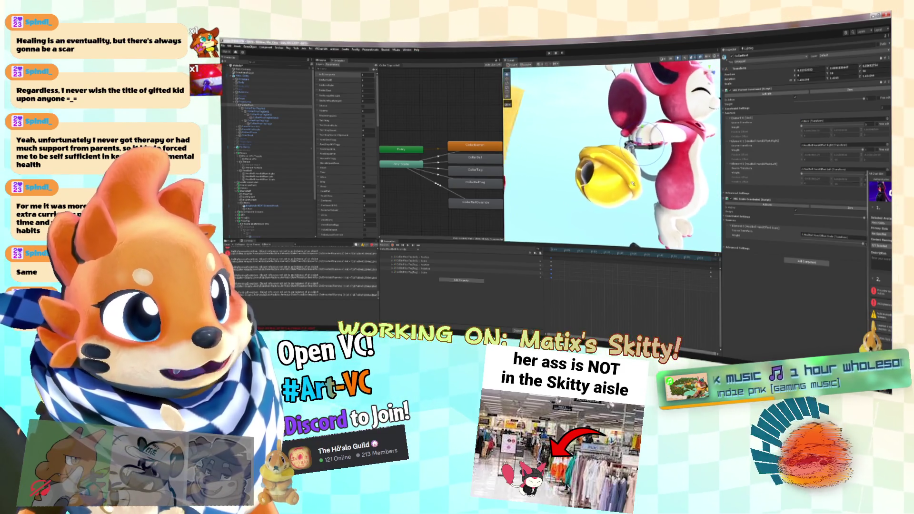
pyautogui.moveTo(571, 184); pyautogui.dragTo(547, 186)
pyautogui.scroll(3, 600, 169)
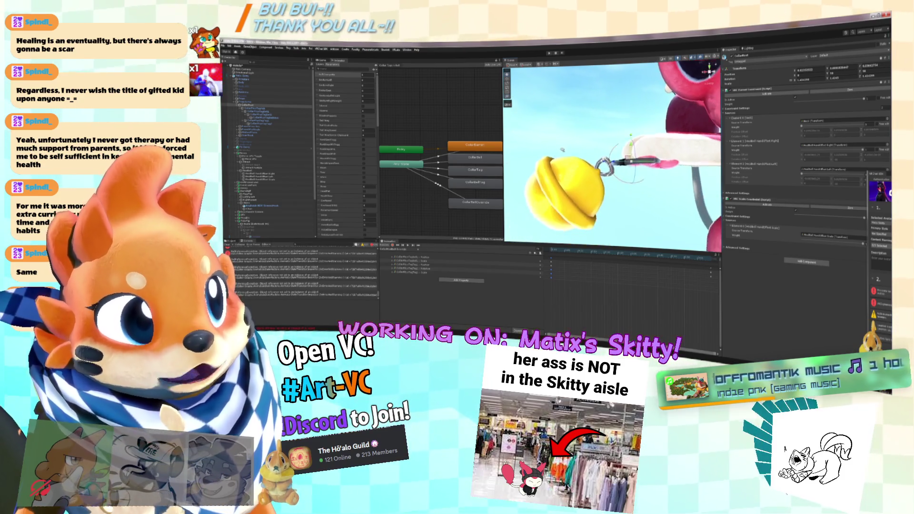
# Step: Preview later and earlier animation frames while selecting CollarPhysTagBell in the Hierarchy and its animation track
pyautogui.click(712, 261)
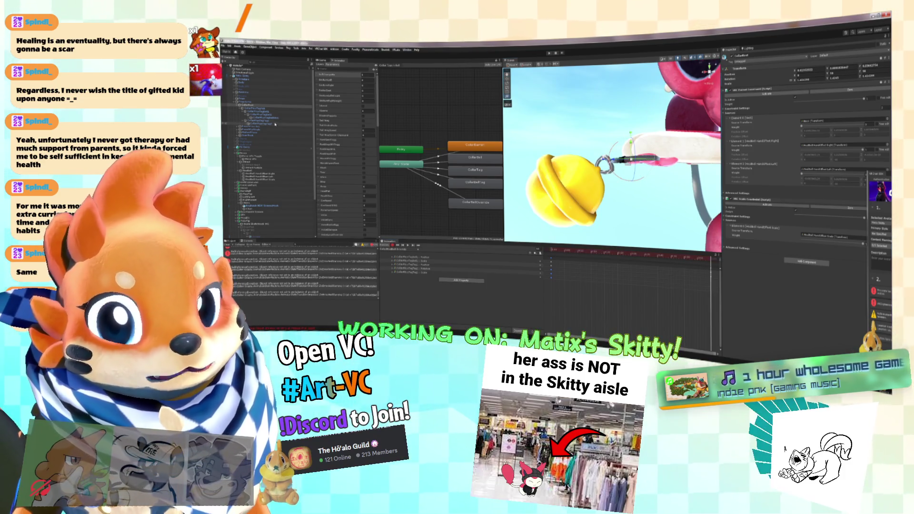
pyautogui.click(265, 112)
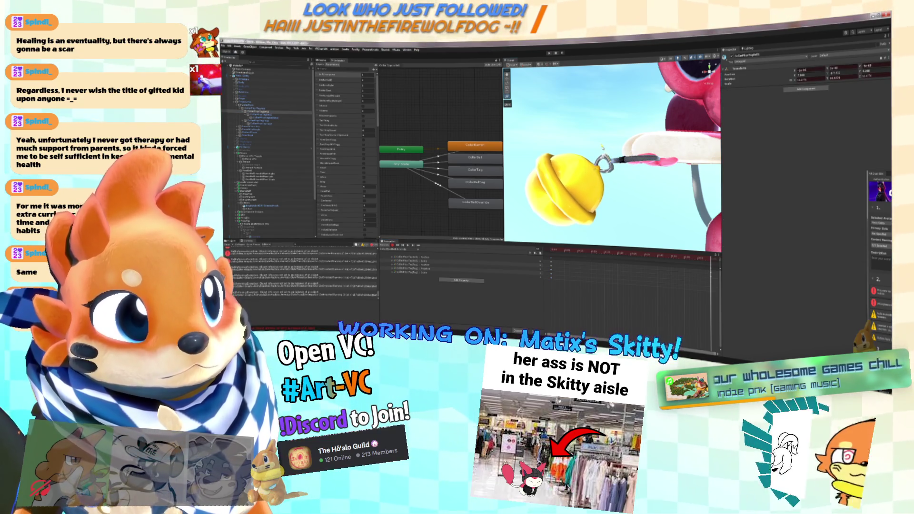
pyautogui.moveTo(603, 148)
pyautogui.mouseDown()
pyautogui.moveTo(633, 218)
pyautogui.moveTo(695, 238)
pyautogui.moveTo(708, 260)
pyautogui.mouseUp()
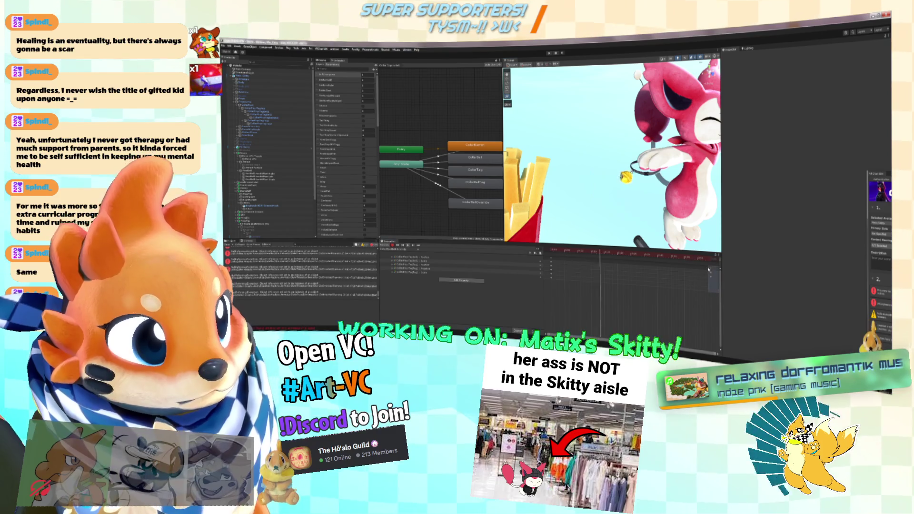
pyautogui.click(710, 270)
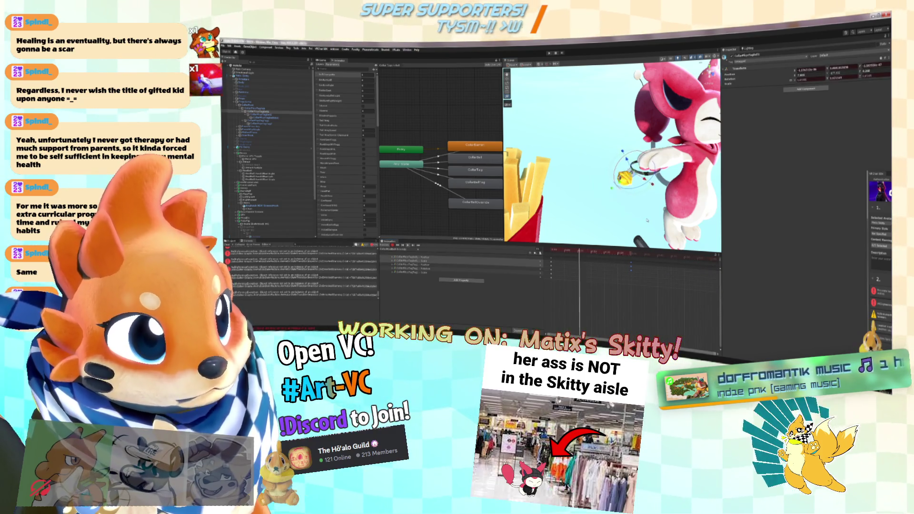
pyautogui.click(646, 215)
pyautogui.moveTo(646, 214); pyautogui.dragTo(617, 183)
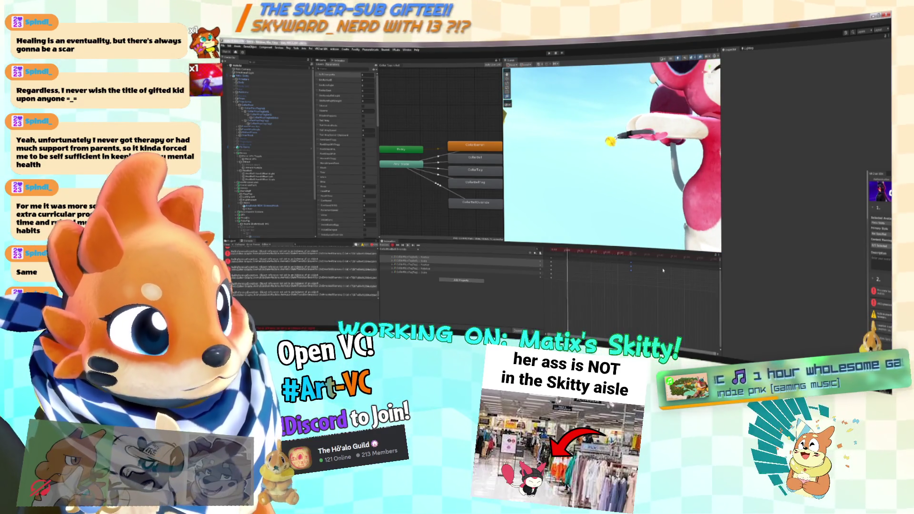
# Step: Show the bell's animation as curves and view the bell from below
pyautogui.hotkey('ctrl', 'Tab')
pyautogui.scroll(-5, 615, 298)
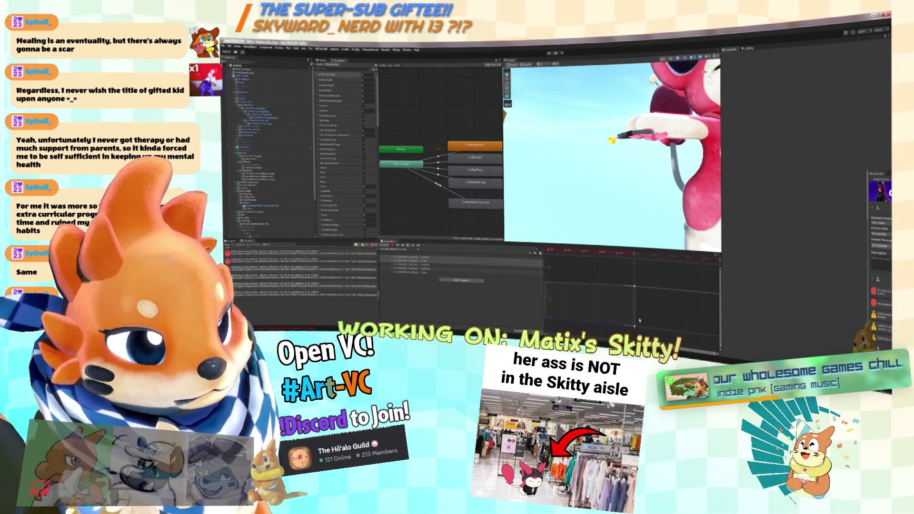
pyautogui.scroll(5, 542, 290)
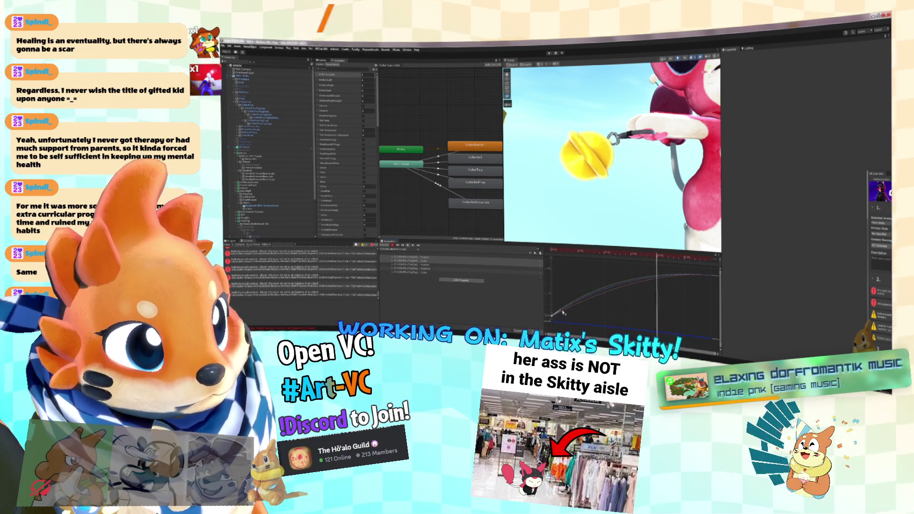
pyautogui.moveTo(642, 206)
pyautogui.mouseDown()
pyautogui.moveTo(695, 201)
pyautogui.moveTo(602, 215)
pyautogui.mouseUp()
# Step: Back in the dopesheet, preview the bell's later rotated pose and select the bell override Animator state
pyautogui.hotkey('ctrl', 'Tab')
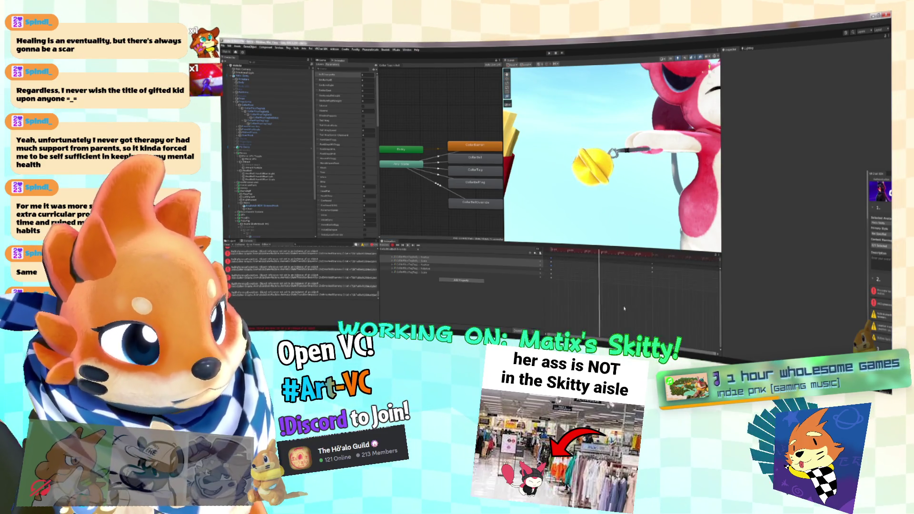
pyautogui.moveTo(629, 252); pyautogui.dragTo(607, 251)
pyautogui.moveTo(503, 143); pyautogui.dragTo(543, 143)
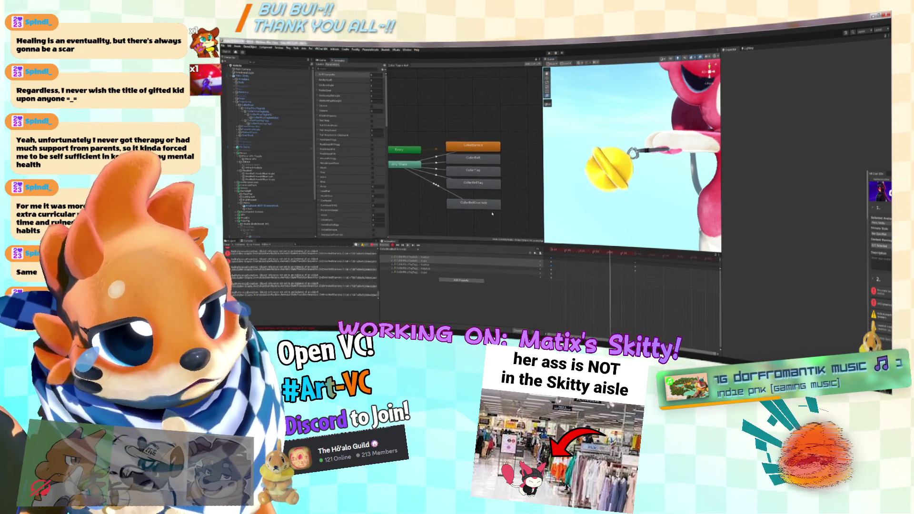
pyautogui.click(489, 205)
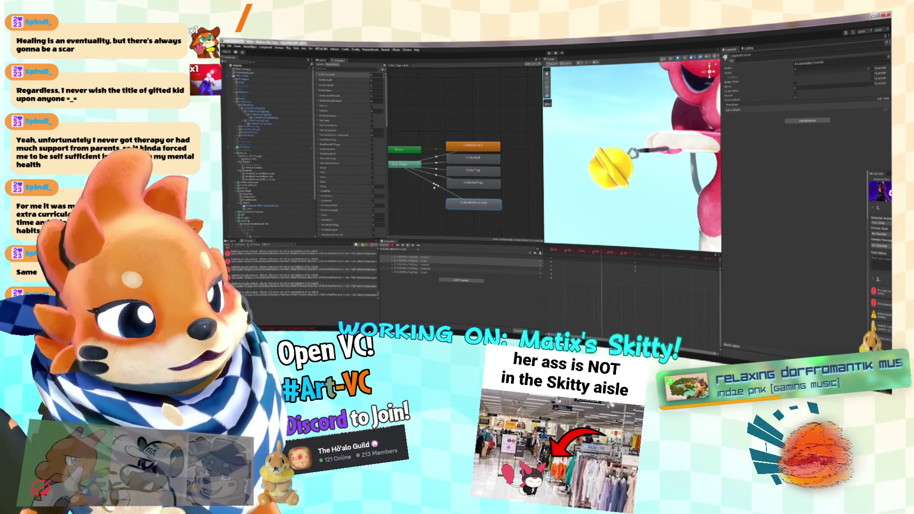
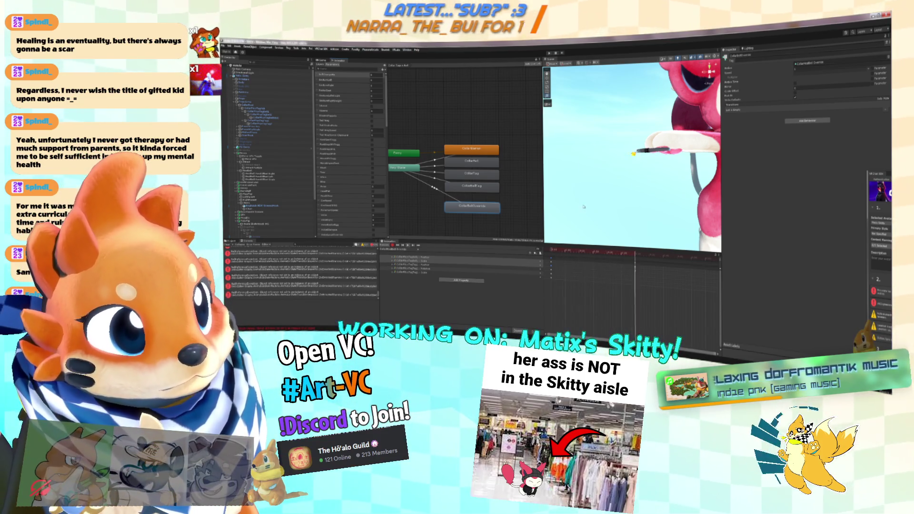
# Step: Drag the CollarBellOverride transition's timeline bars so its overlap warning clears
pyautogui.click(424, 176)
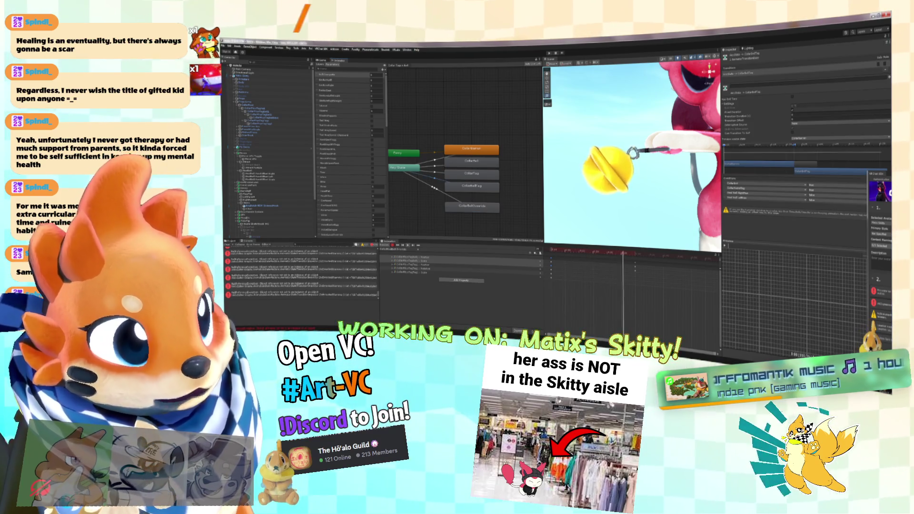
pyautogui.moveTo(822, 173); pyautogui.dragTo(761, 146)
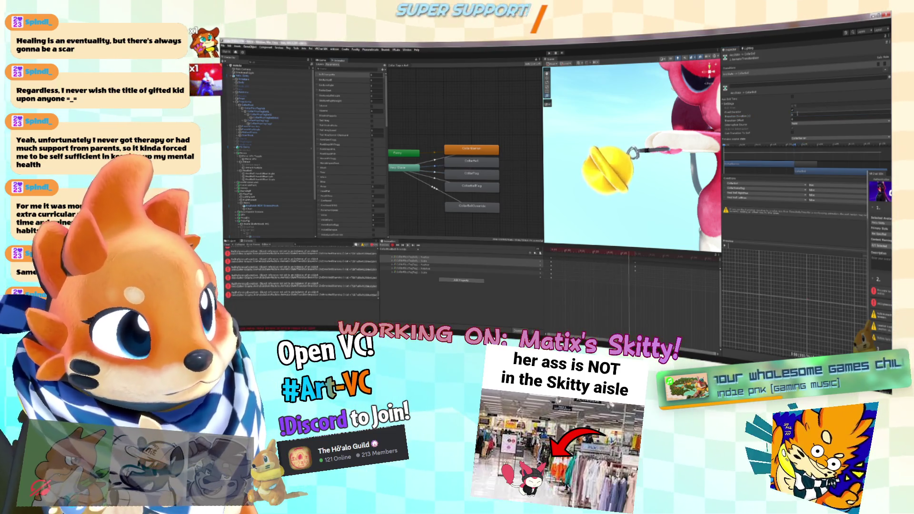
pyautogui.moveTo(793, 129); pyautogui.dragTo(800, 160)
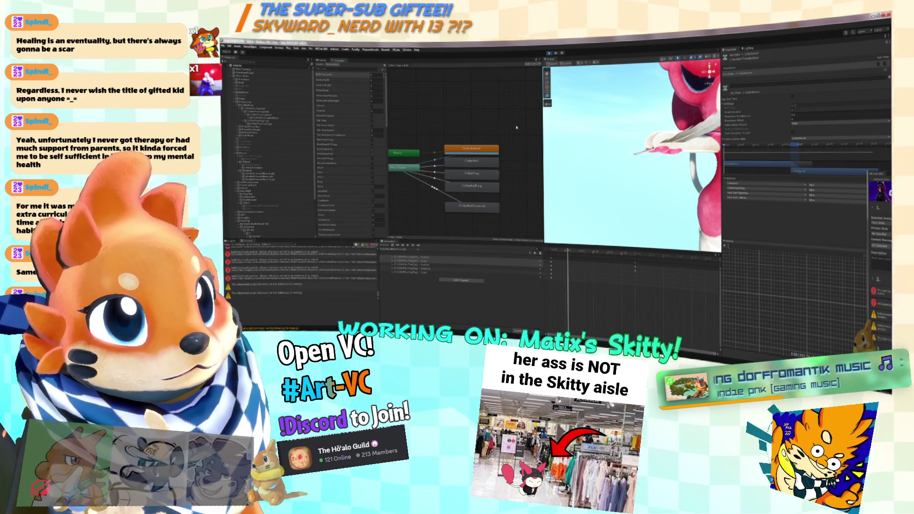
# Step: Frame the Skitty model, toggle a parameter to preview the pose, and widen the Scene view
pyautogui.scroll(-3, 547, 124)
pyautogui.press('f')
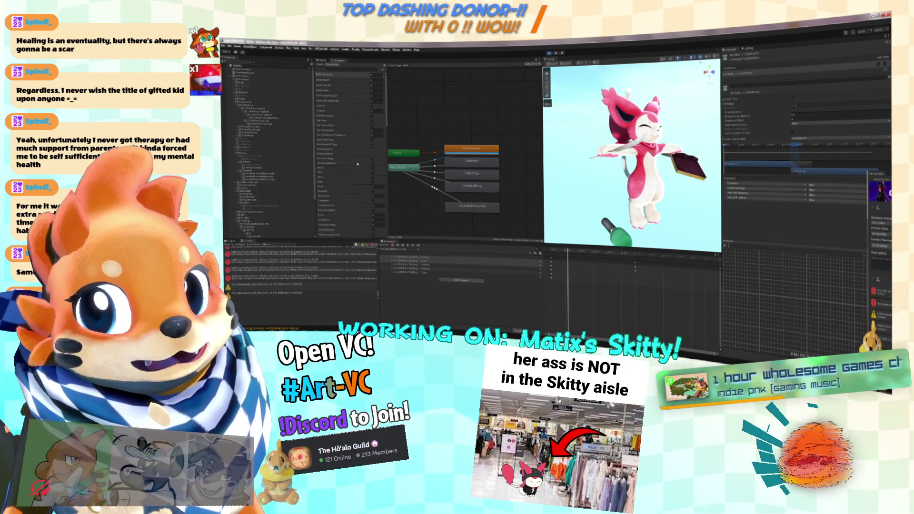
pyautogui.scroll(-5, 358, 164)
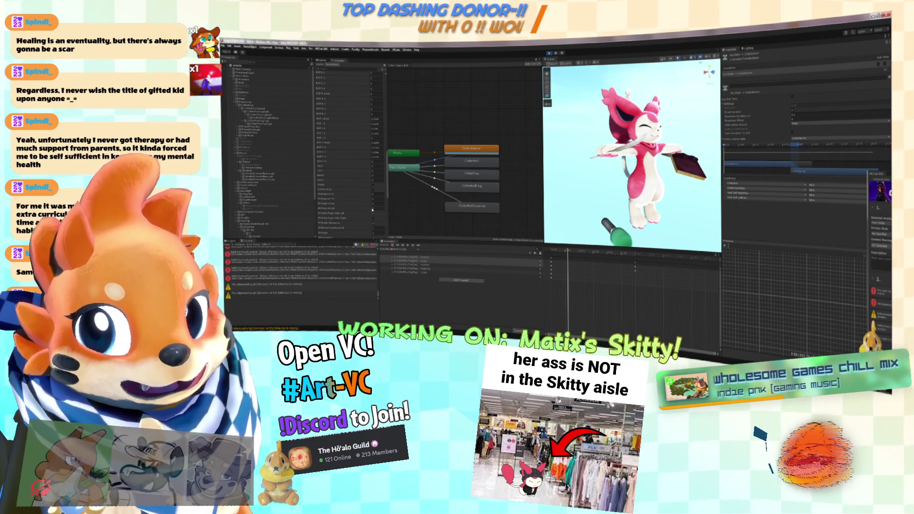
pyautogui.scroll(-2, 373, 212)
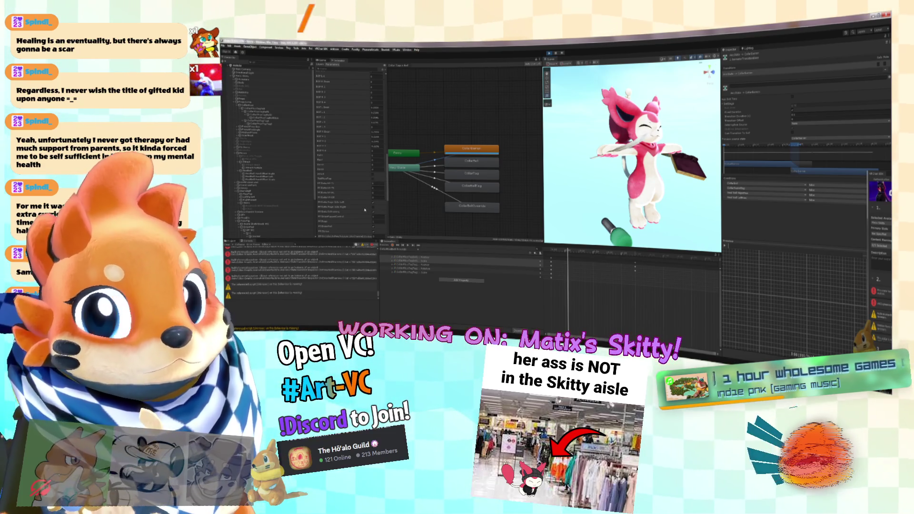
pyautogui.scroll(-3, 374, 229)
pyautogui.click(373, 190)
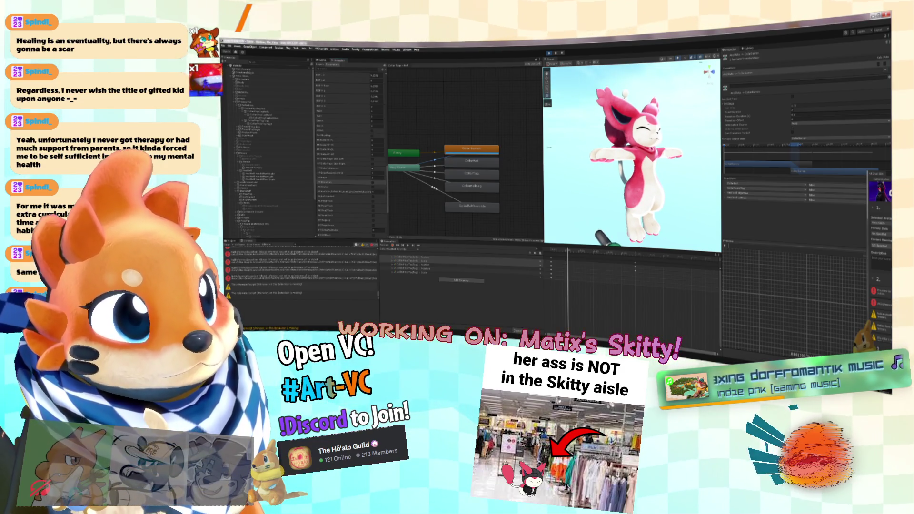
pyautogui.moveTo(544, 153); pyautogui.dragTo(446, 153)
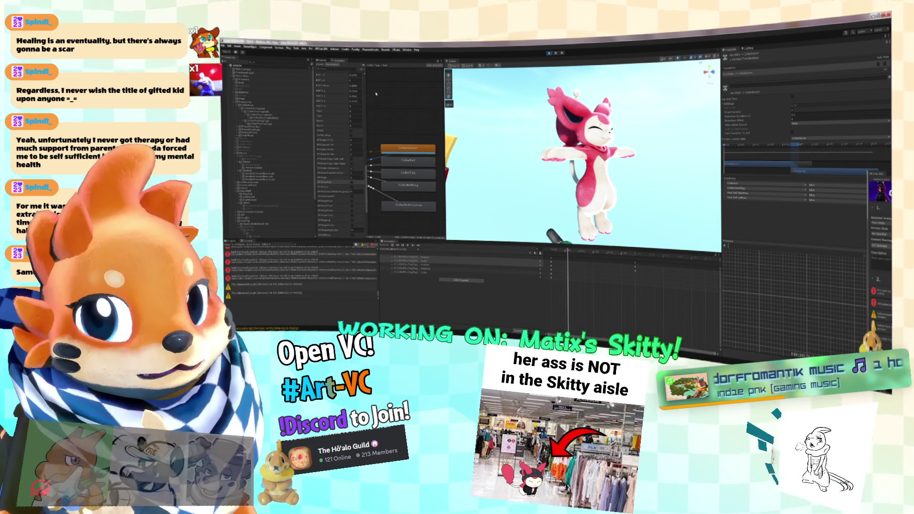
# Step: Toggle the bell parameter on and off while framing the bell in the Scene view
pyautogui.scroll(-5, 354, 197)
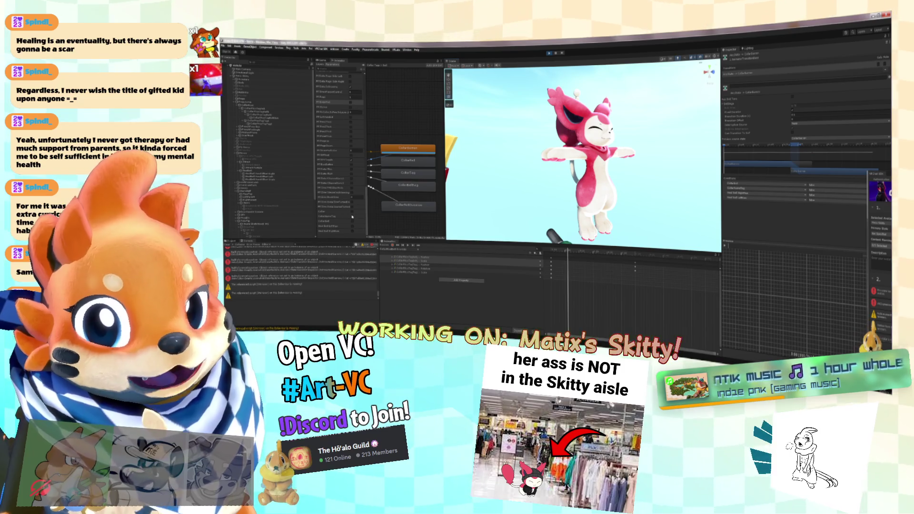
pyautogui.press('f')
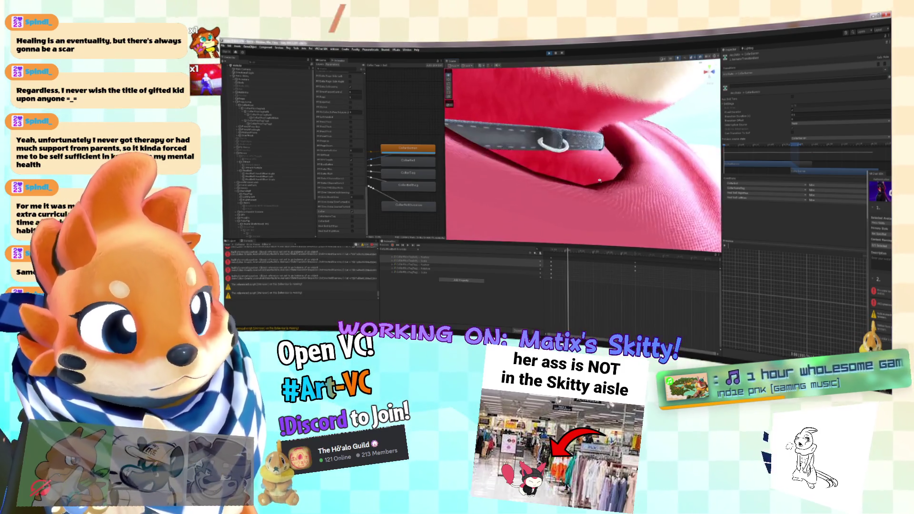
pyautogui.press('f')
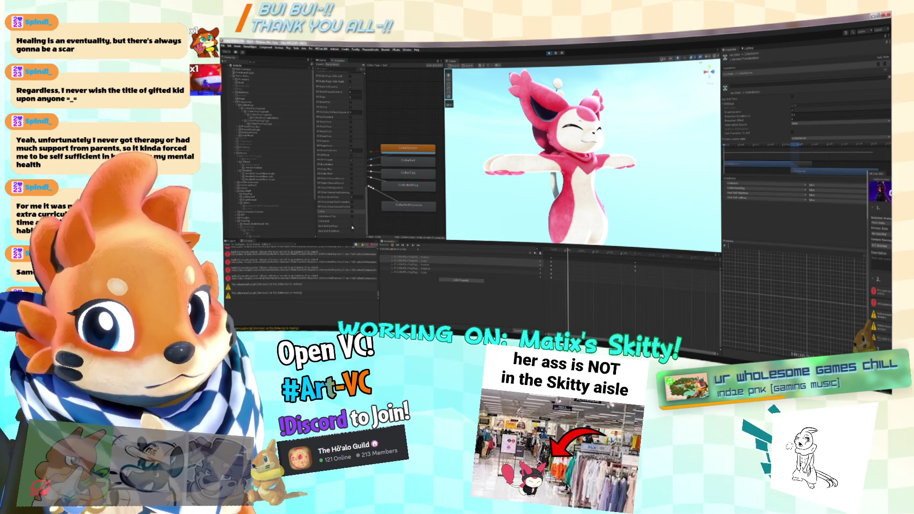
pyautogui.click(352, 227)
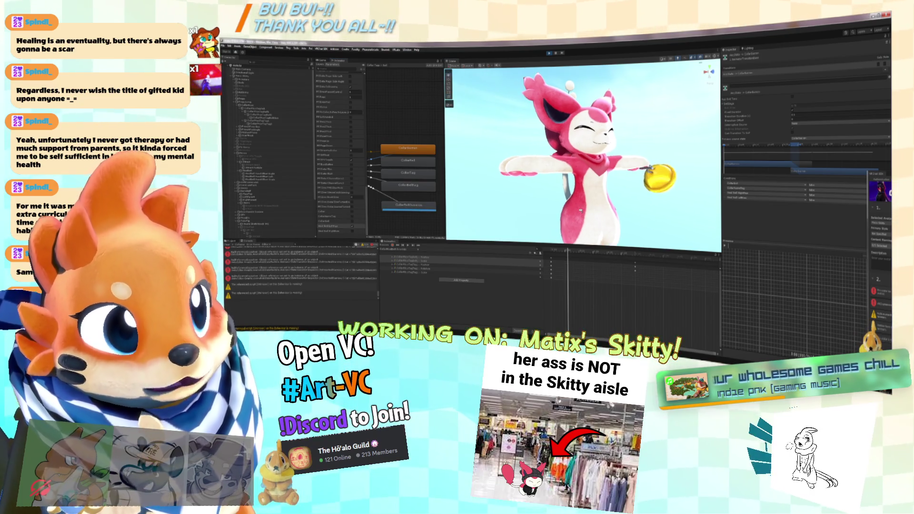
pyautogui.press('f')
pyautogui.press('f')
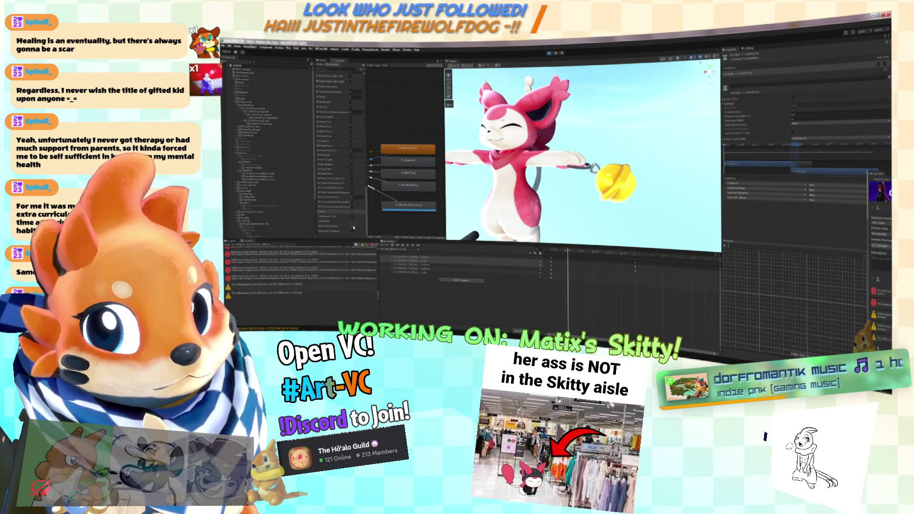
pyautogui.click(354, 228)
# Step: Adjust a setting on the bell transition, then open the collar on/off layer
pyautogui.scroll(6, 557, 205)
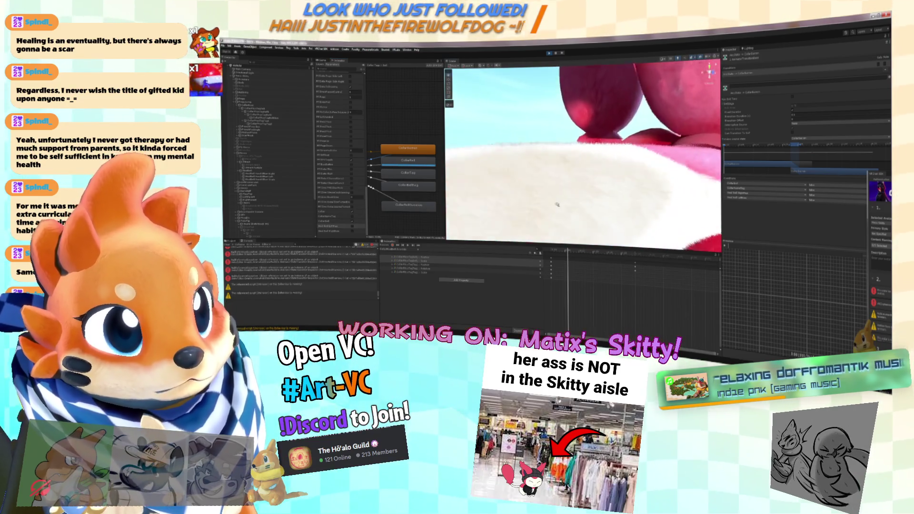
pyautogui.scroll(-5, 557, 205)
pyautogui.scroll(5, 533, 203)
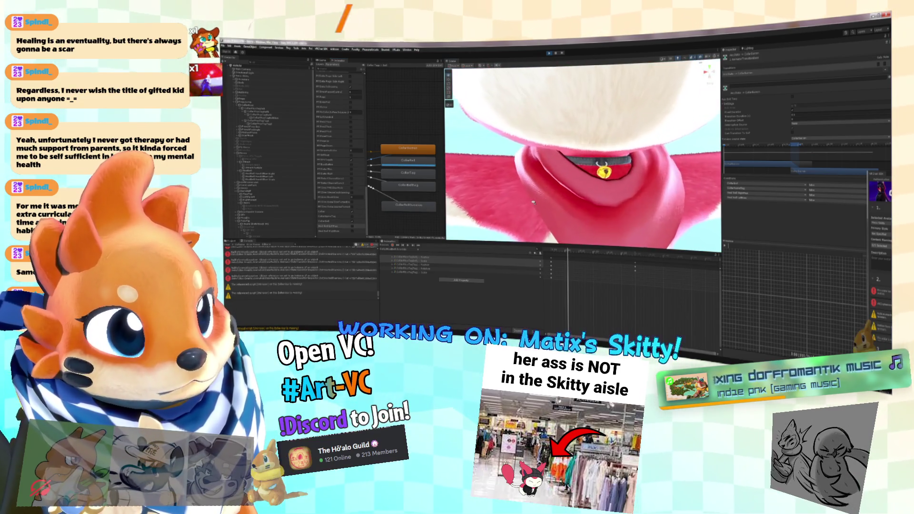
pyautogui.scroll(-4, 533, 203)
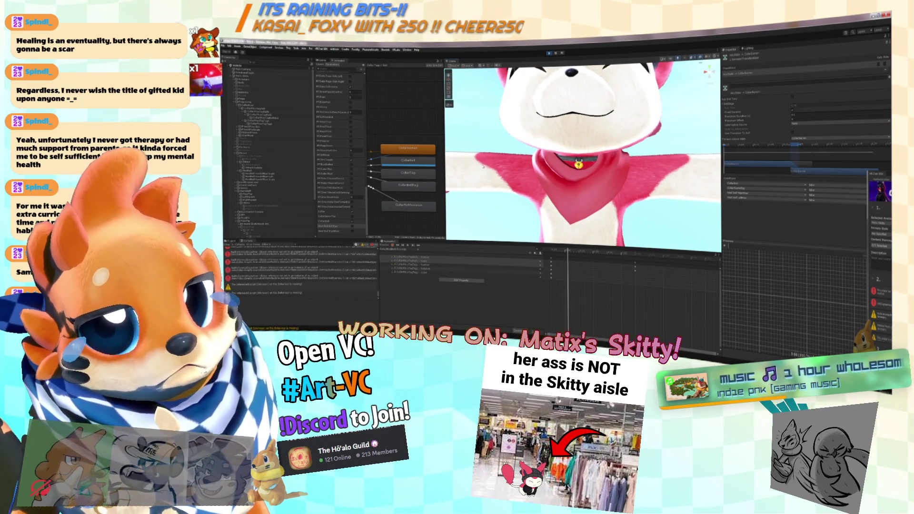
pyautogui.click(803, 117)
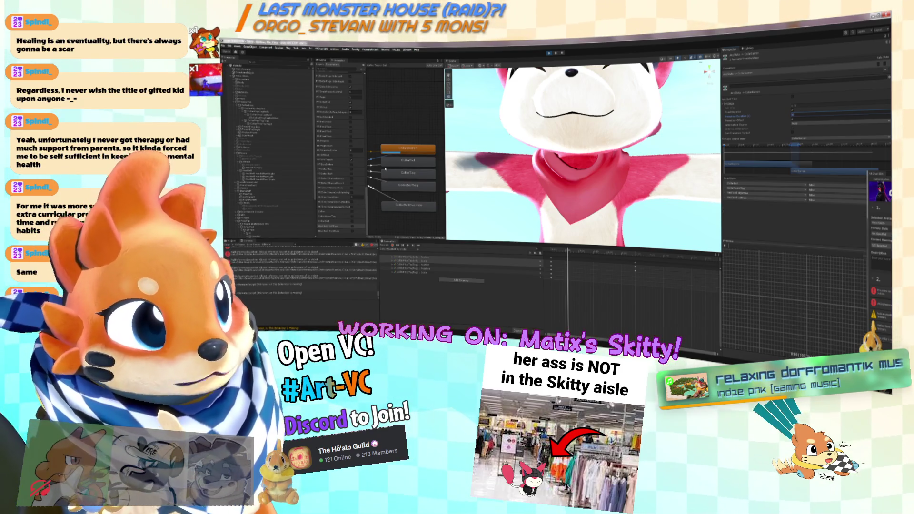
pyautogui.scroll(-5, 339, 196)
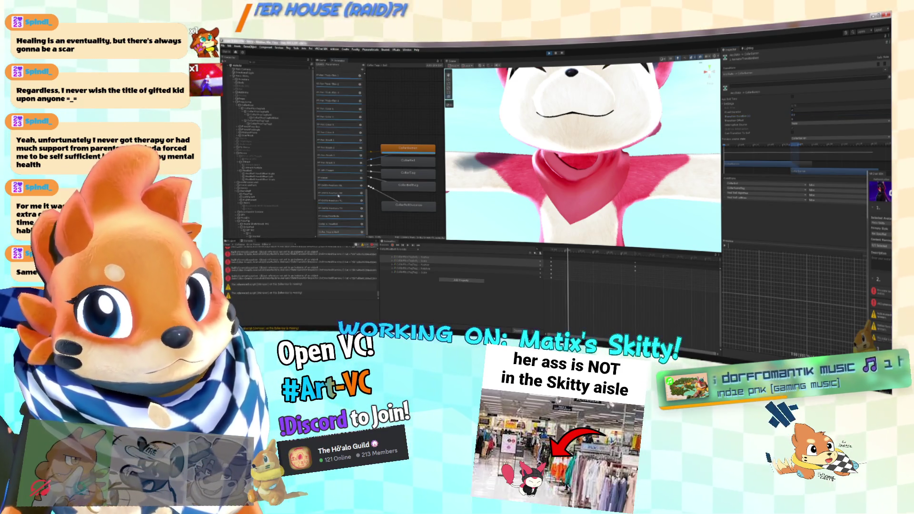
pyautogui.click(343, 228)
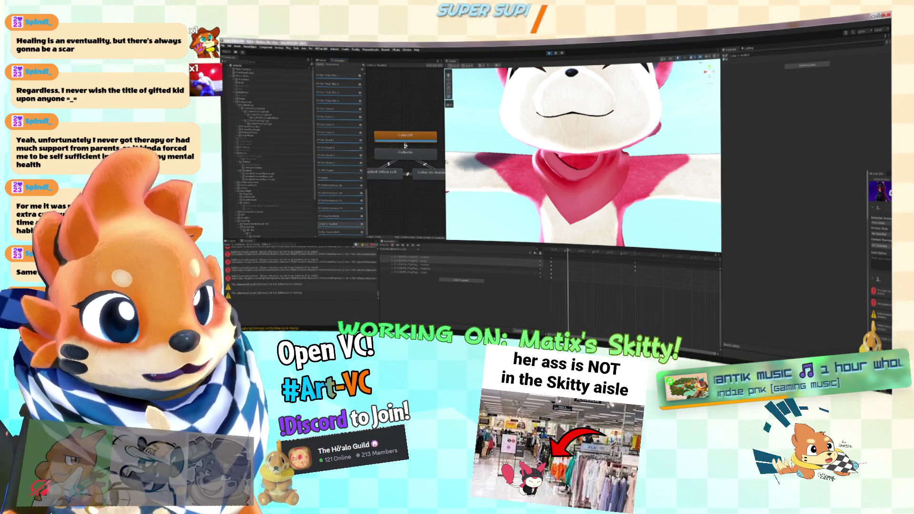
# Step: Edit the timing values of the headbell offset left-to-right transition
pyautogui.click(408, 174)
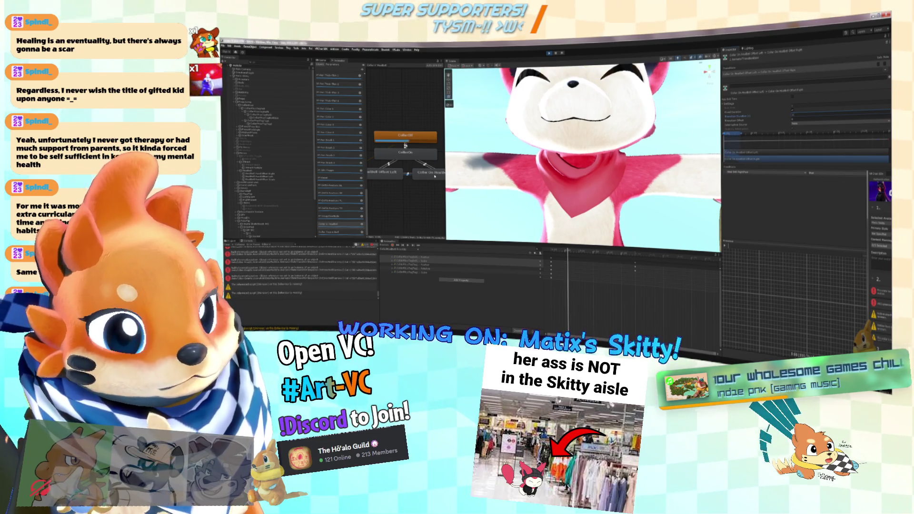
pyautogui.press('Return')
pyautogui.click(829, 112)
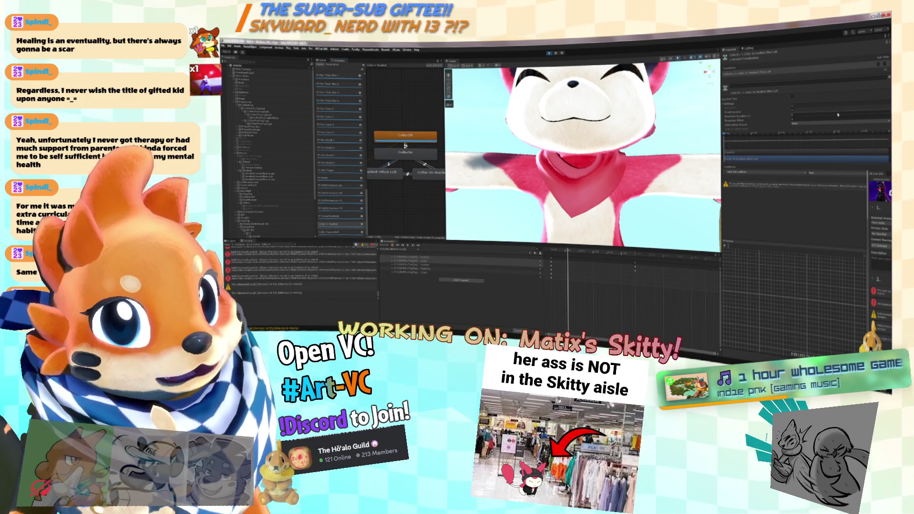
pyautogui.click(809, 115)
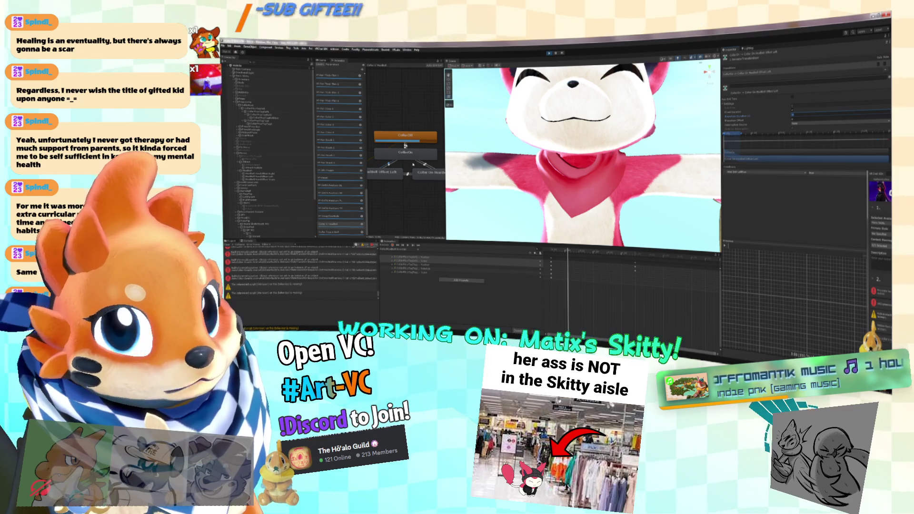
# Step: Go through the CollarOn ↔ headbell offset left and right transitions to edit their settings
pyautogui.click(435, 164)
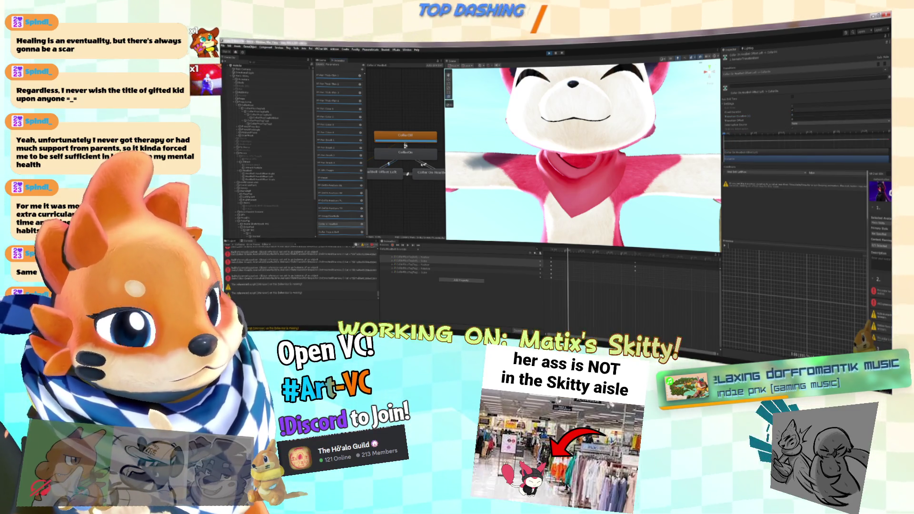
pyautogui.click(387, 165)
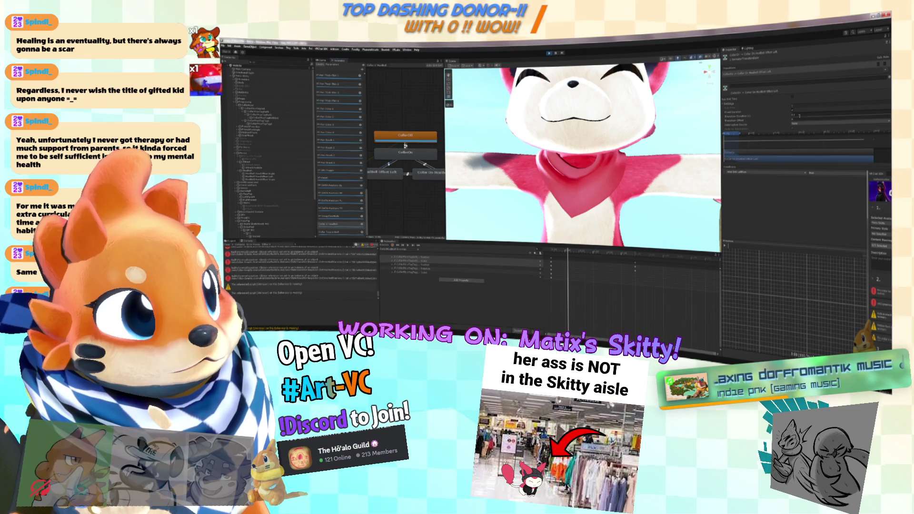
pyautogui.click(412, 170)
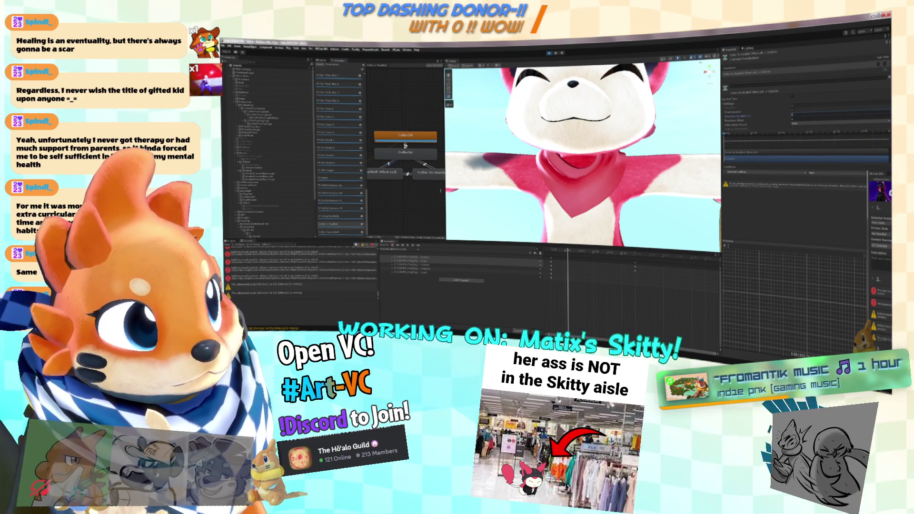
pyautogui.click(405, 145)
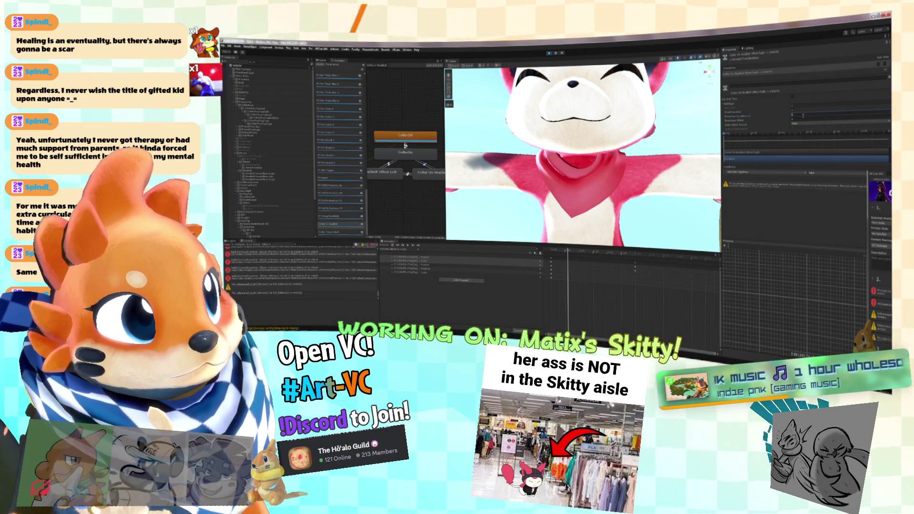
pyautogui.click(405, 145)
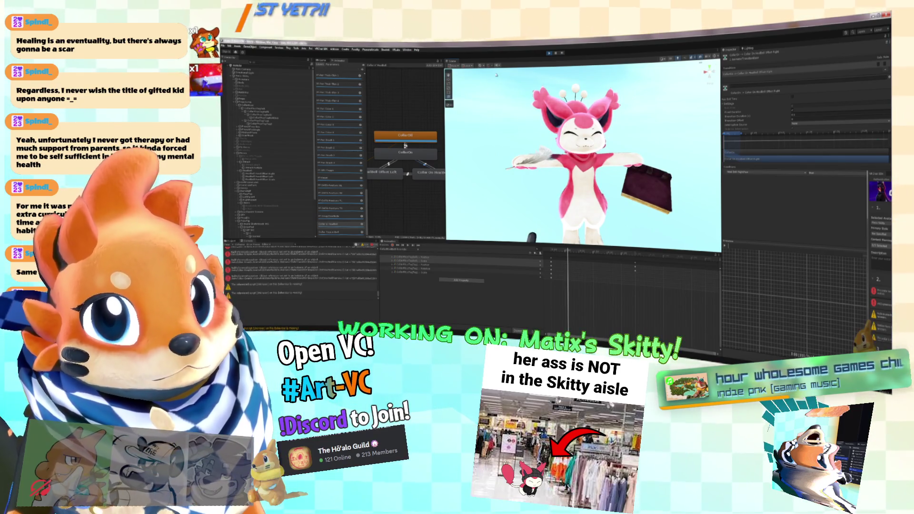
# Step: Enter play mode and frame the Scene view on the collar bell
pyautogui.scroll(-10, 340, 176)
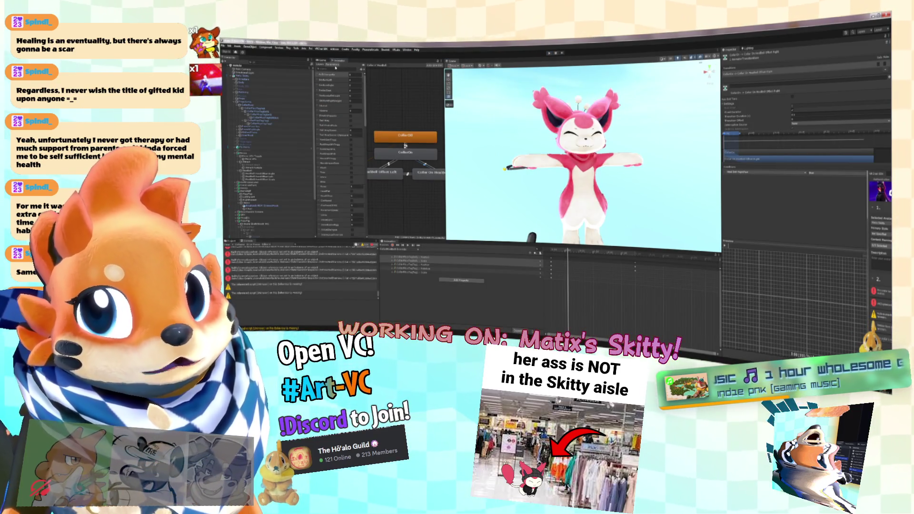
pyautogui.scroll(-10, 350, 190)
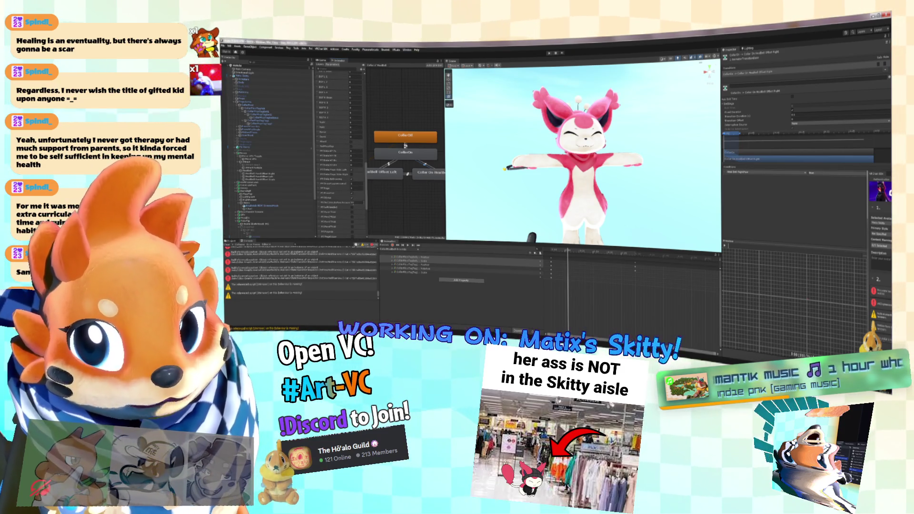
pyautogui.scroll(-5, 352, 199)
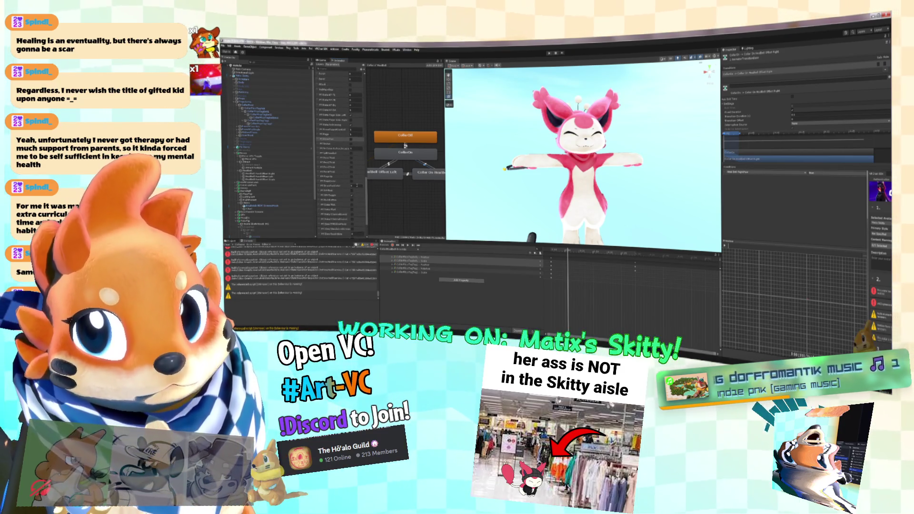
pyautogui.scroll(-5, 351, 221)
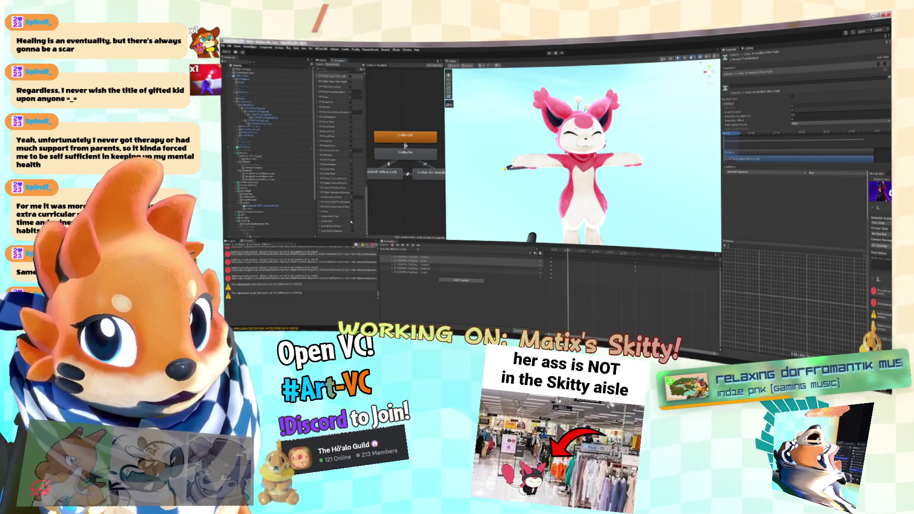
pyautogui.scroll(15, 352, 162)
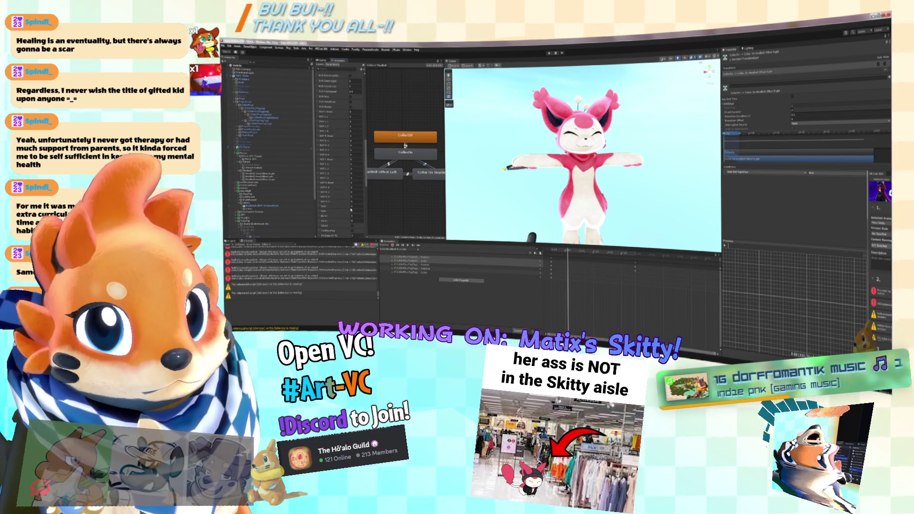
pyautogui.scroll(3, 351, 190)
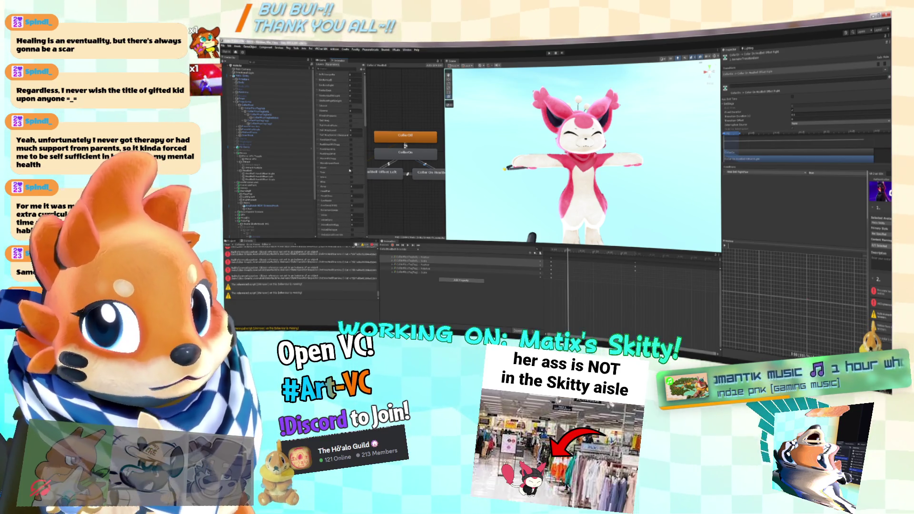
pyautogui.click(548, 53)
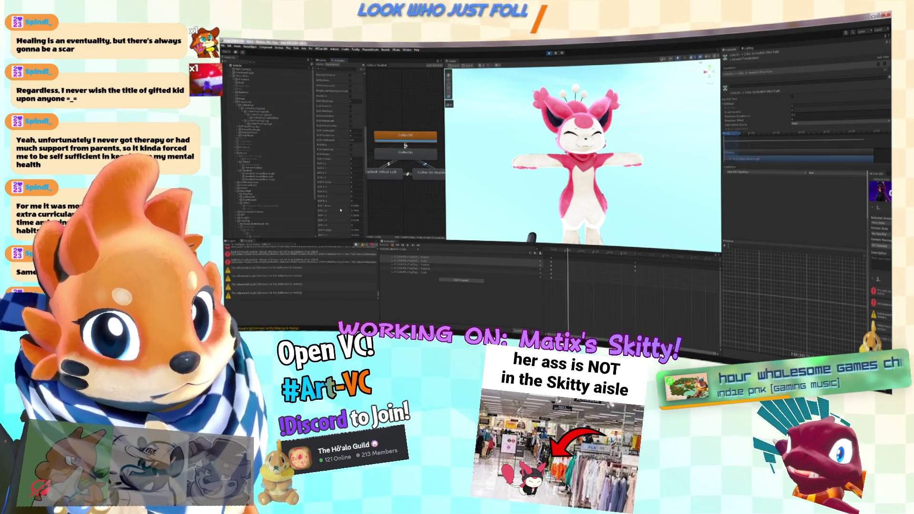
pyautogui.scroll(-5, 343, 210)
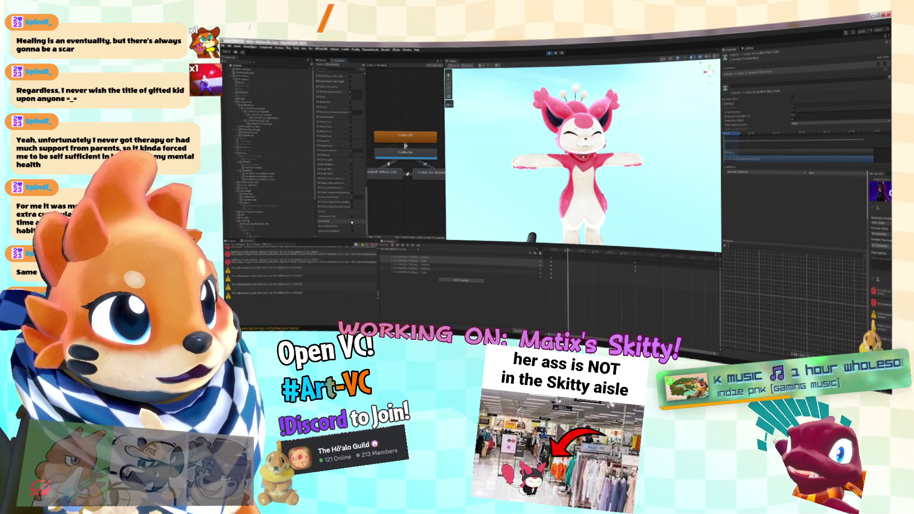
pyautogui.press('f')
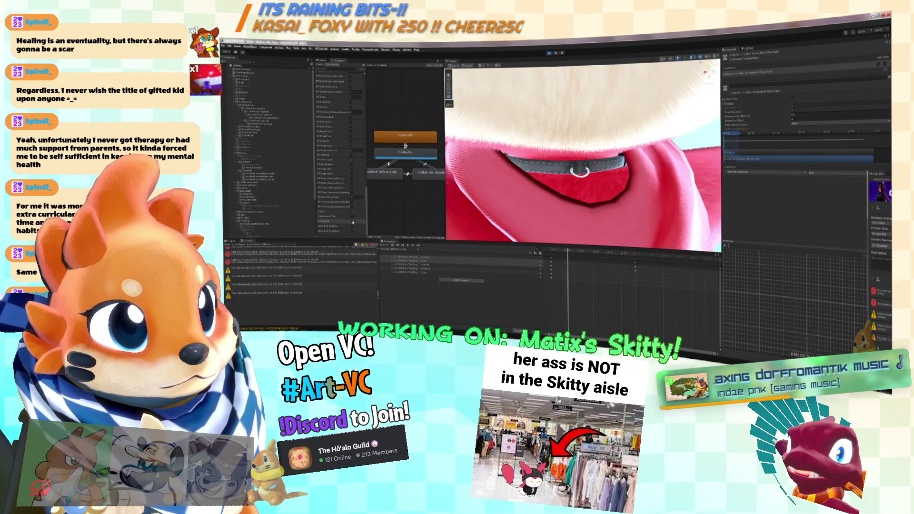
# Step: Test the collar name tag and bell toggles, showing and hiding the Skitchi tag and bell
pyautogui.click(353, 219)
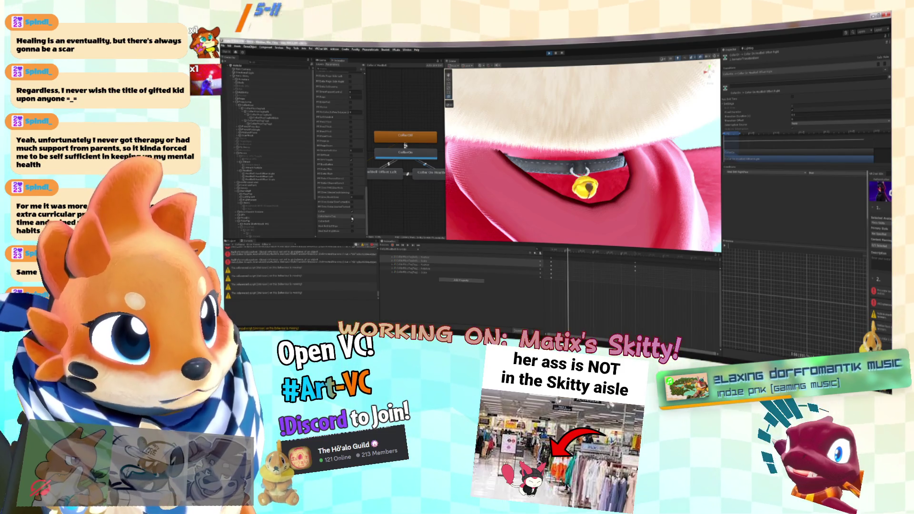
pyautogui.moveTo(504, 200); pyautogui.dragTo(521, 214)
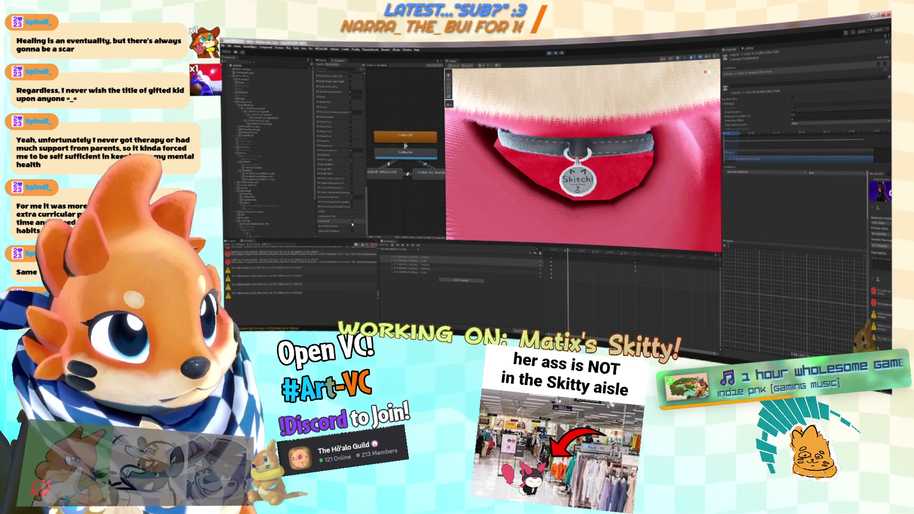
pyautogui.click(352, 217)
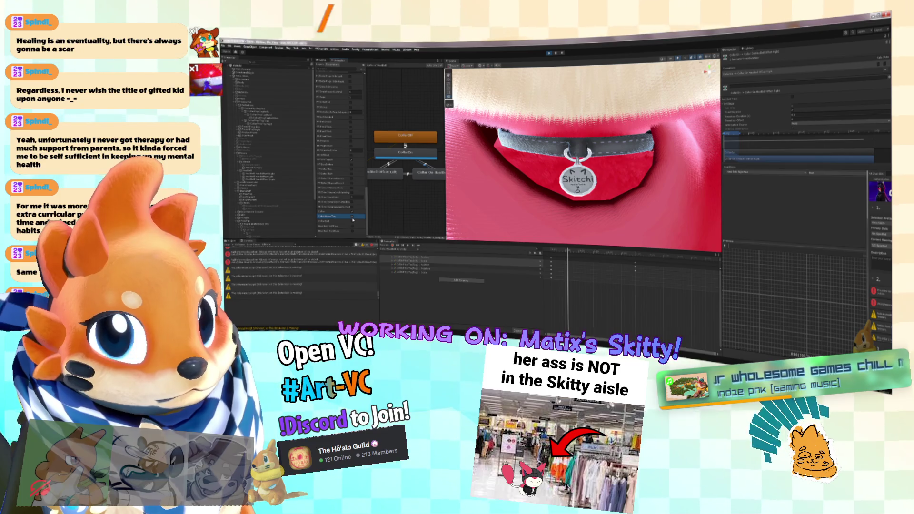
pyautogui.click(352, 217)
pyautogui.click(353, 222)
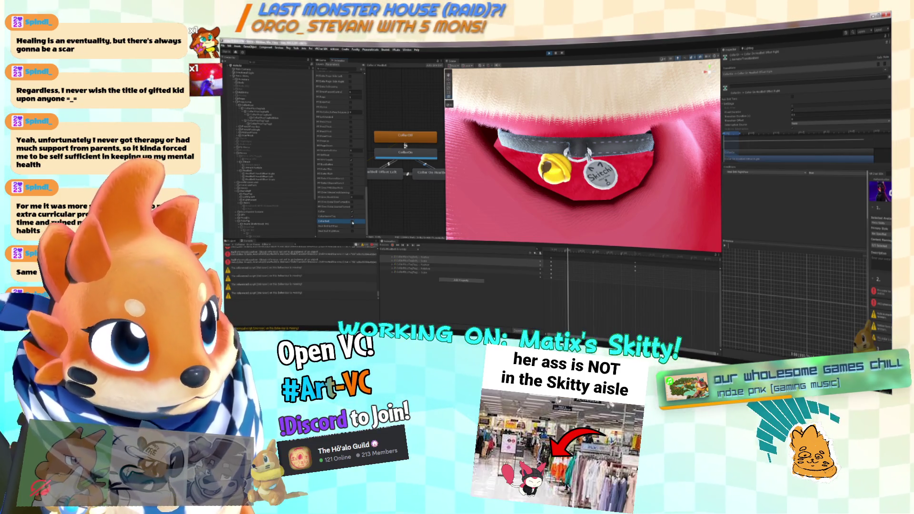
pyautogui.press('f')
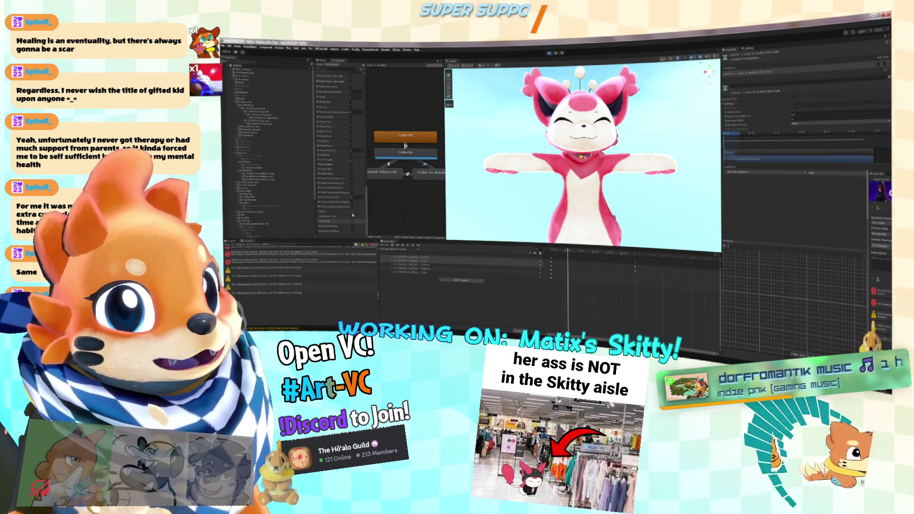
# Step: Test the bell's left and right offset positions and enable the head bell variant
pyautogui.click(352, 226)
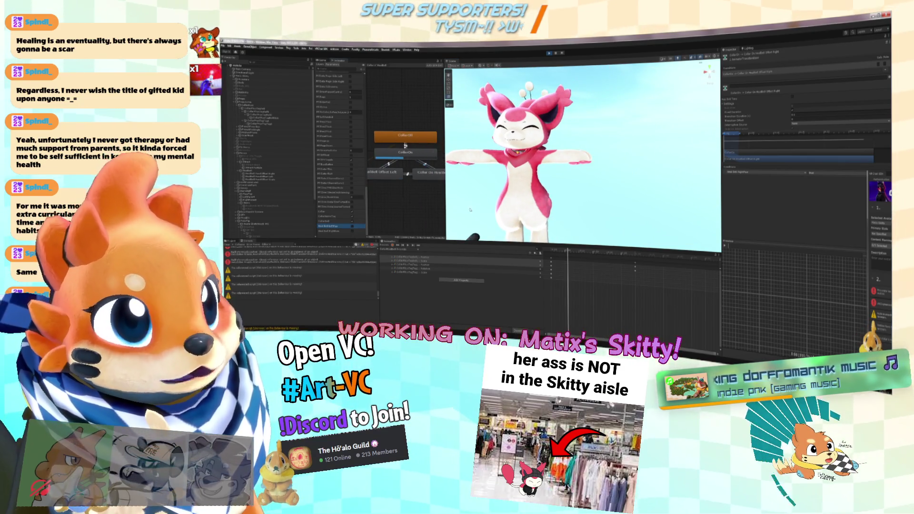
pyautogui.click(352, 231)
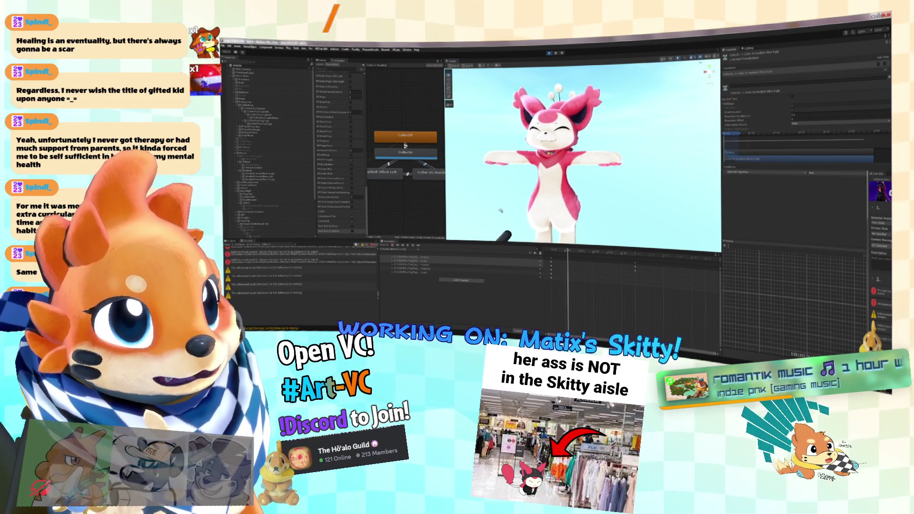
pyautogui.click(353, 232)
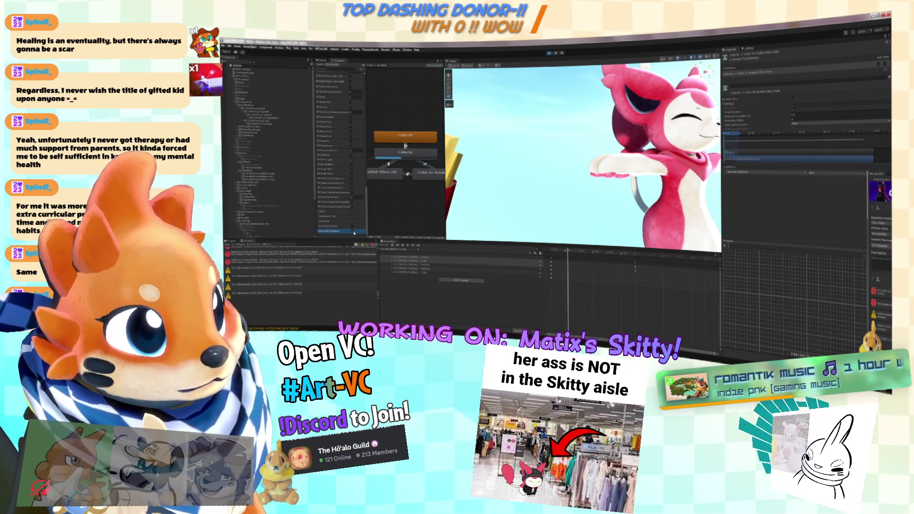
pyautogui.scroll(3, 655, 177)
pyautogui.scroll(-5, 655, 177)
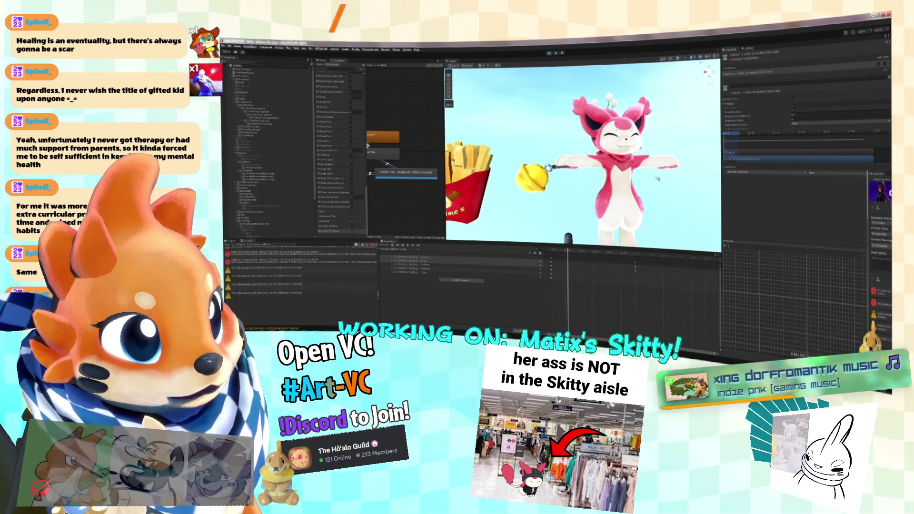
pyautogui.click(353, 232)
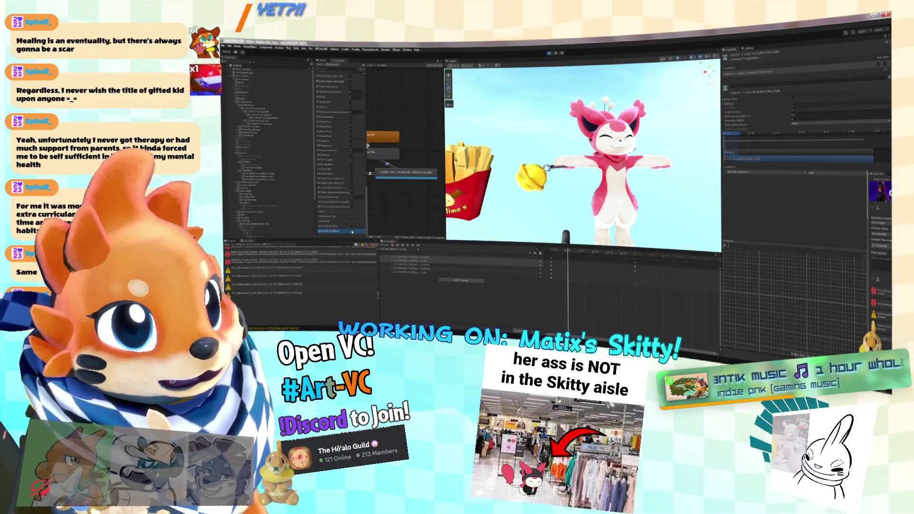
# Step: Orbit around Skitty to inspect the head bell from below, then select an avatar object
pyautogui.moveTo(560, 202); pyautogui.dragTo(610, 86)
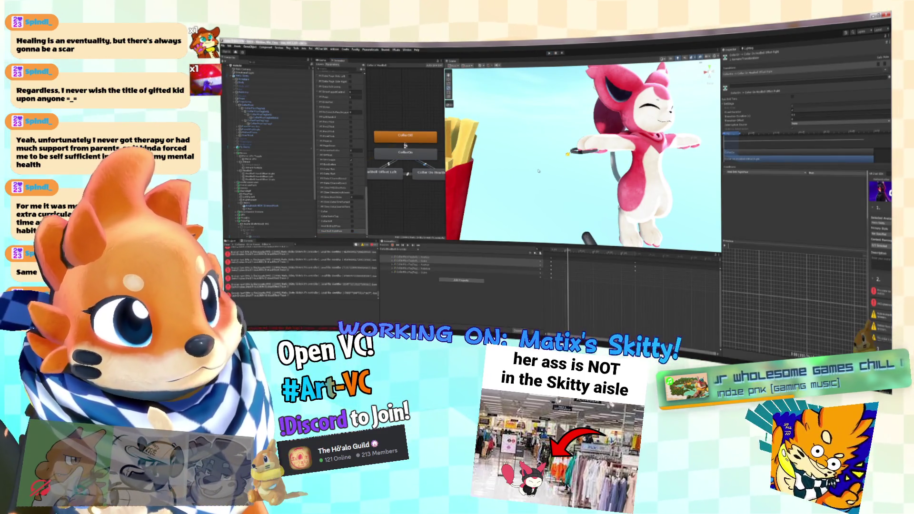
pyautogui.moveTo(619, 143)
pyautogui.mouseDown()
pyautogui.moveTo(684, 146)
pyautogui.moveTo(629, 185)
pyautogui.mouseUp()
pyautogui.scroll(5, 630, 185)
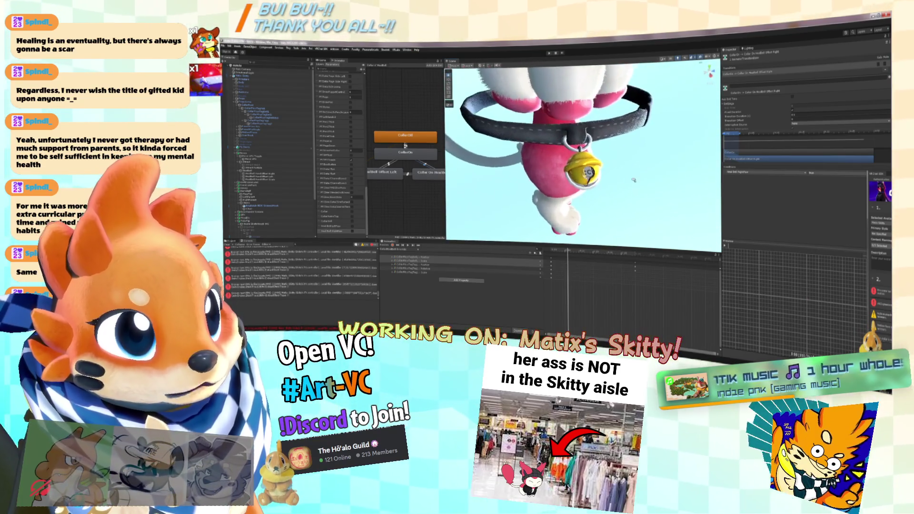
pyautogui.scroll(-3, 292, 194)
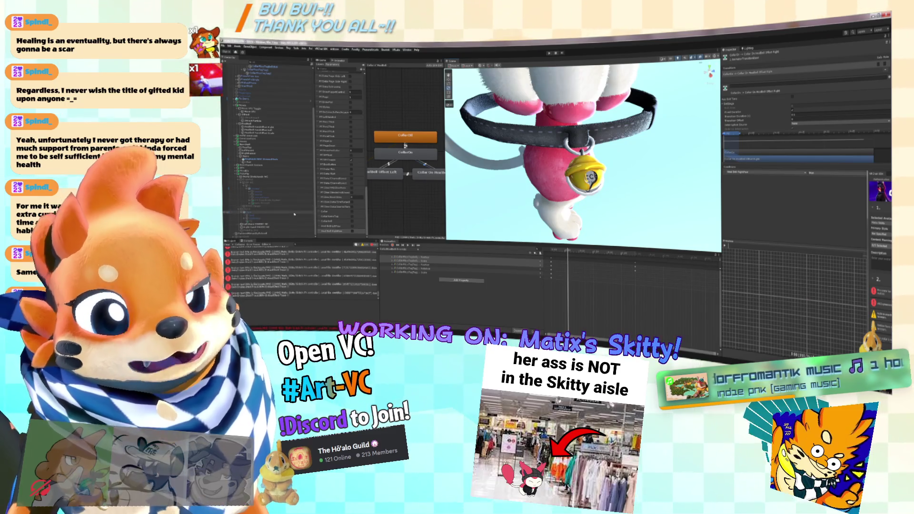
pyautogui.scroll(5, 293, 194)
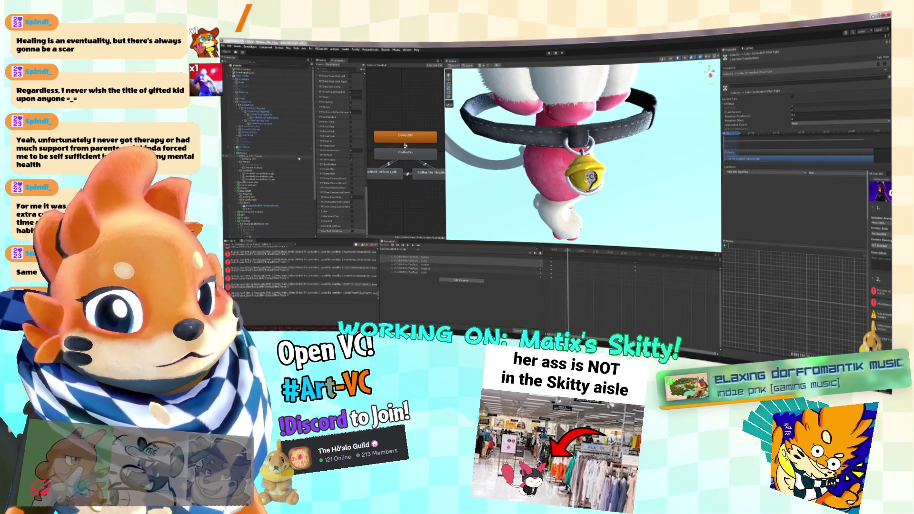
pyautogui.scroll(-3, 269, 197)
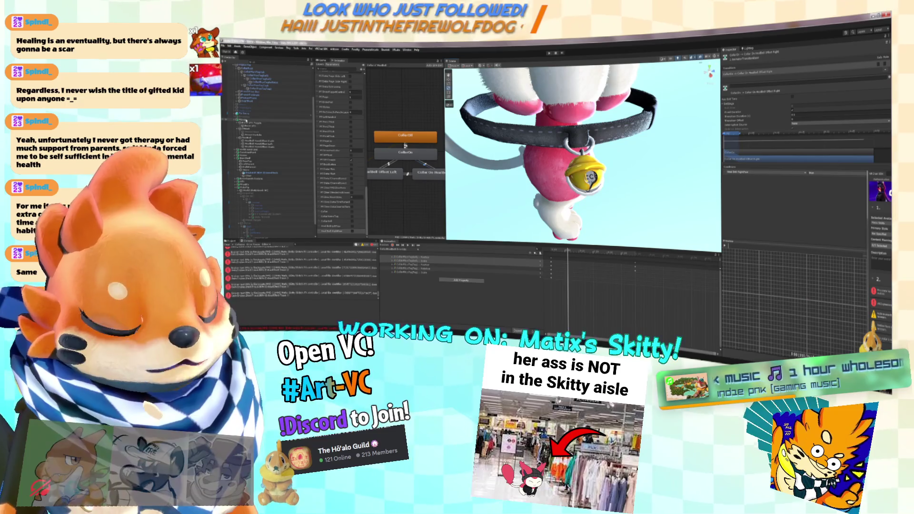
pyautogui.scroll(-5, 584, 183)
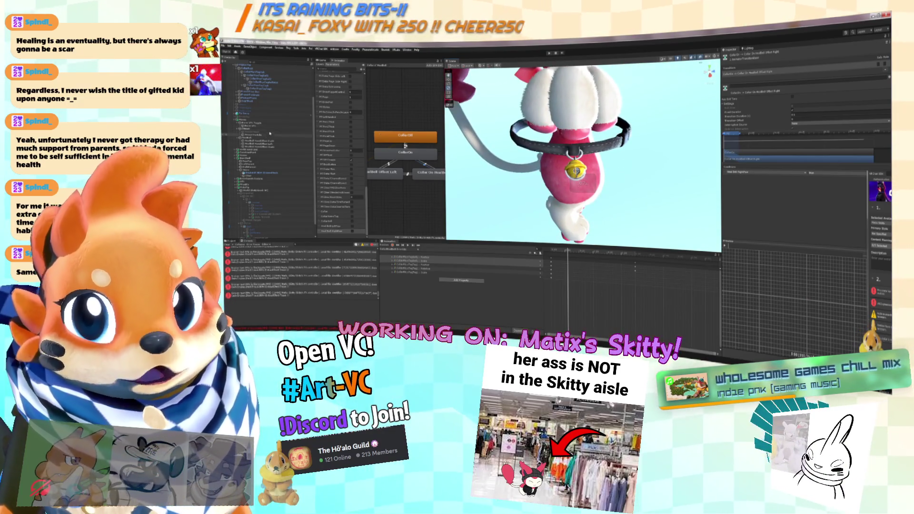
pyautogui.scroll(-1, 238, 165)
pyautogui.scroll(-1, 238, 166)
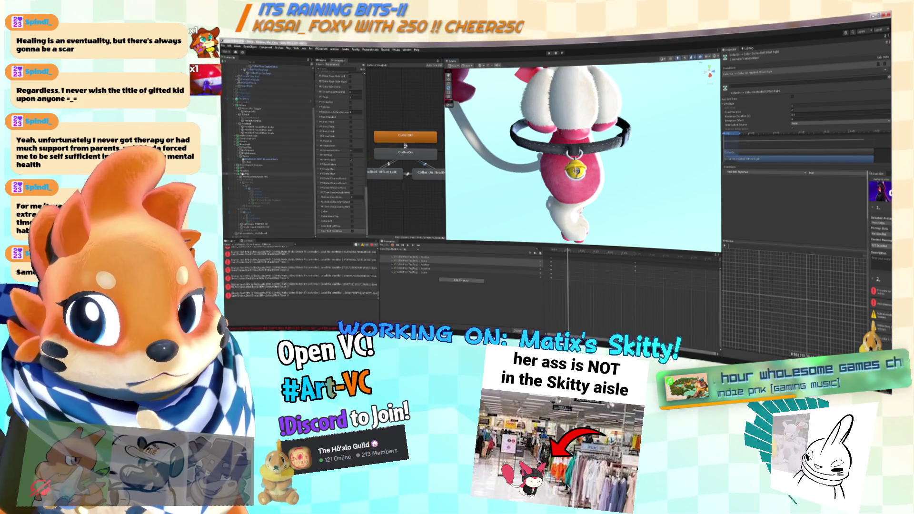
pyautogui.scroll(-3, 266, 153)
pyautogui.click(245, 139)
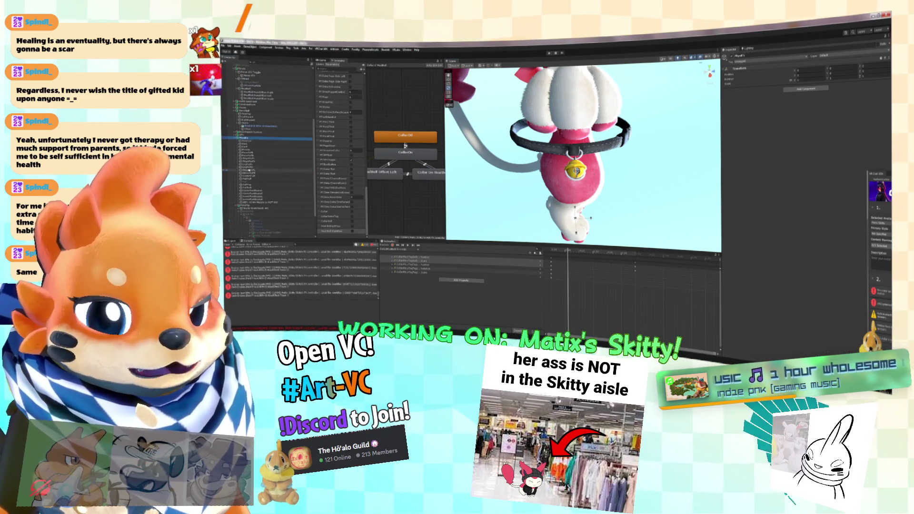
# Step: Create an empty GameObject, search components for 'scale' on Collar, and inspect TailFlap's physics settings
pyautogui.rightClick(245, 141)
pyautogui.click(269, 189)
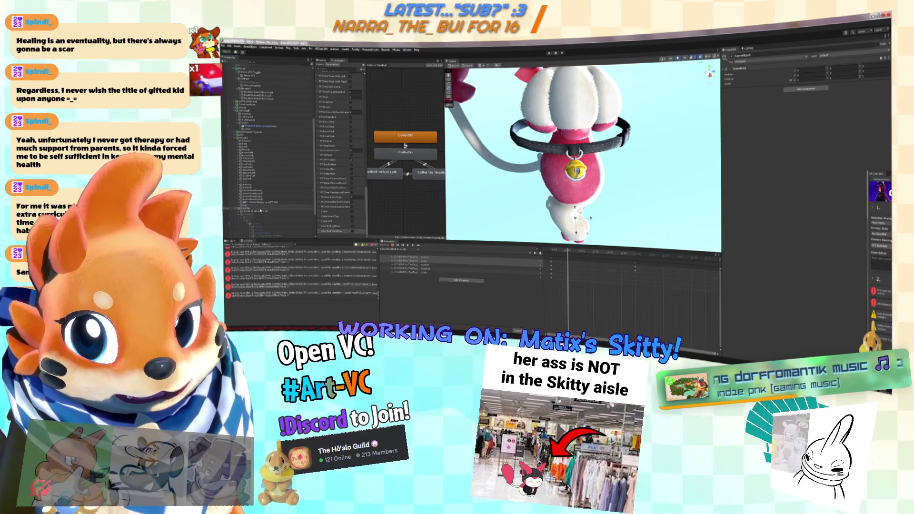
pyautogui.scroll(10, 285, 167)
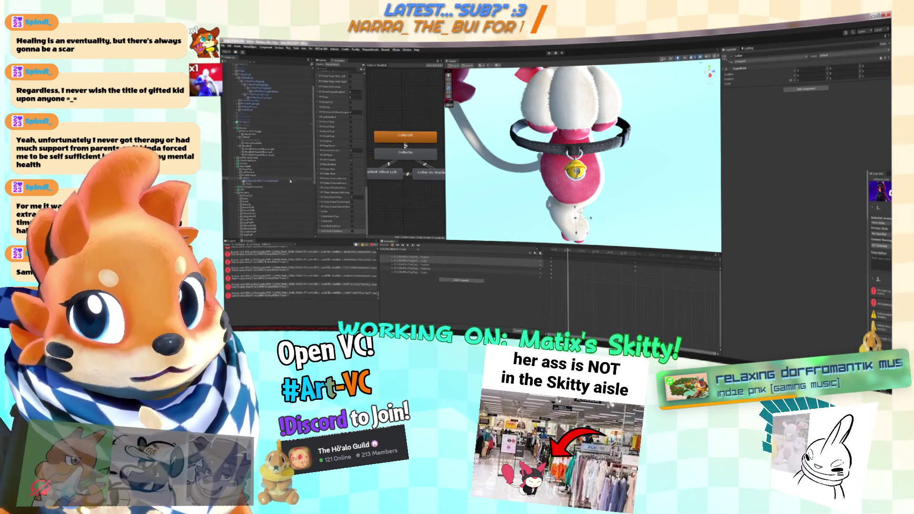
pyautogui.click(263, 109)
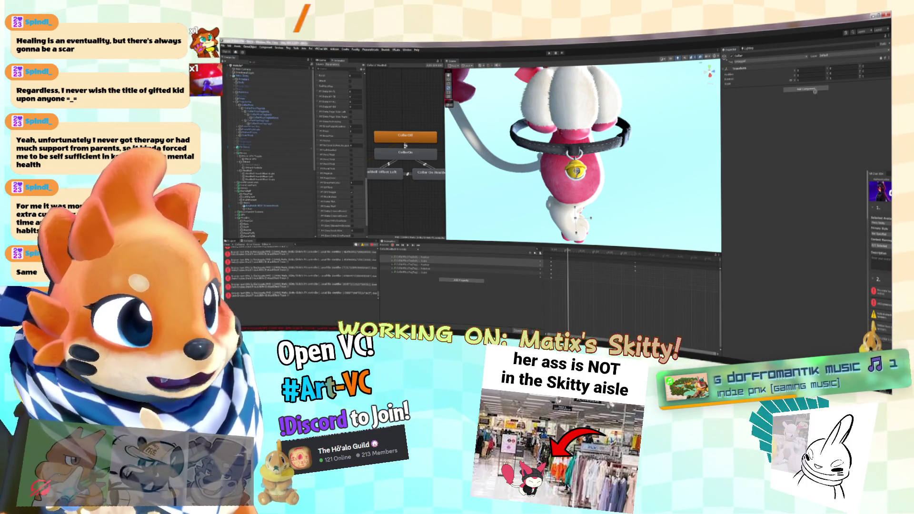
pyautogui.click(806, 88)
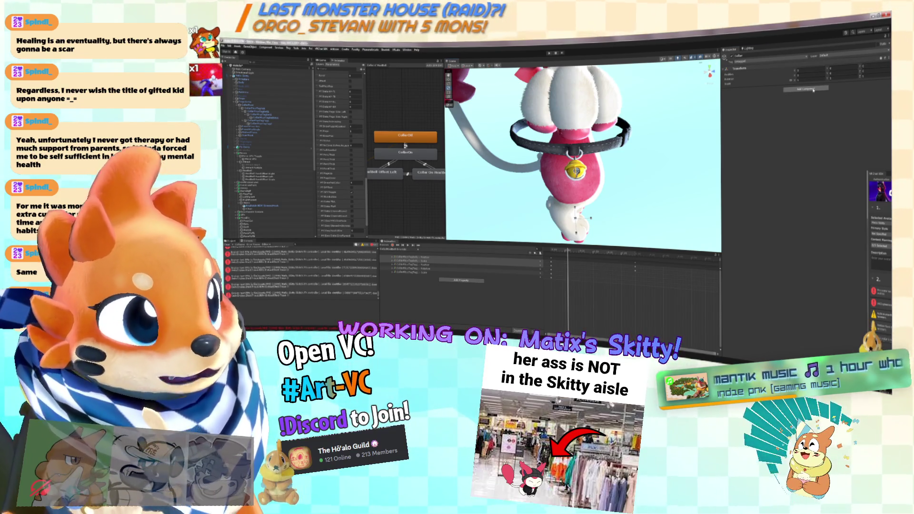
pyautogui.write('scale')
pyautogui.press('Return')
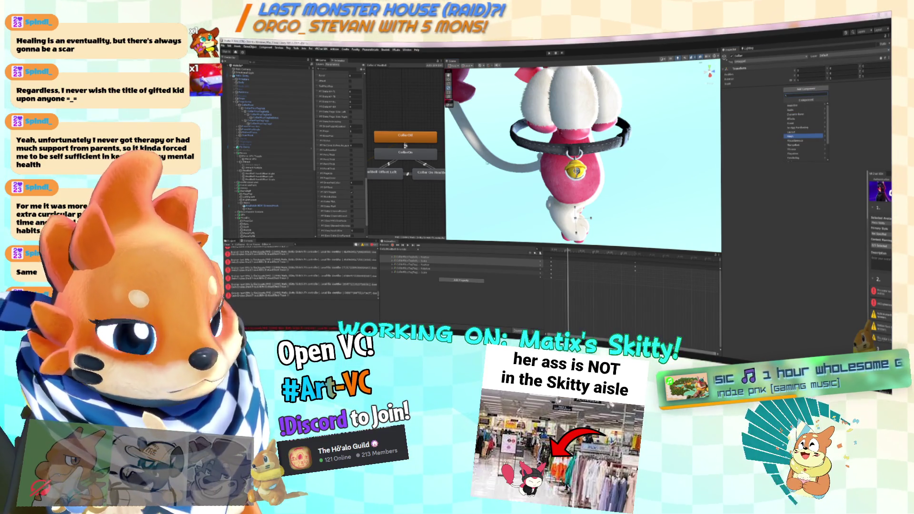
pyautogui.scroll(-5, 266, 147)
pyautogui.click(247, 153)
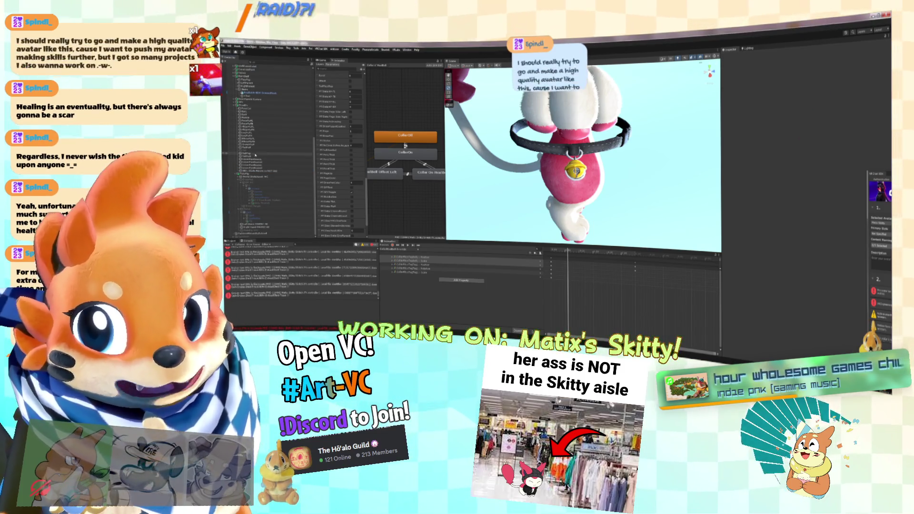
# Step: Add a VRC Phys Bone component to Collar and frame the collar and bell
pyautogui.click(248, 174)
pyautogui.click(805, 89)
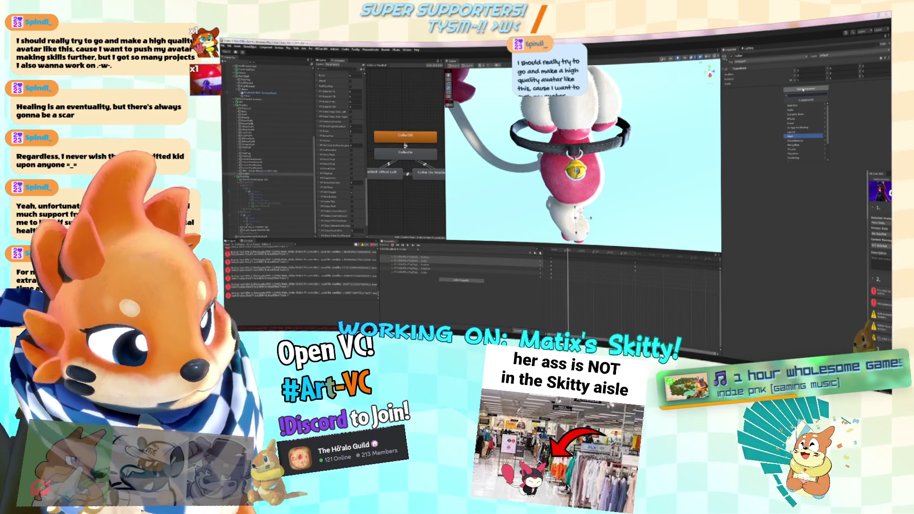
pyautogui.write('phys')
pyautogui.press('Return')
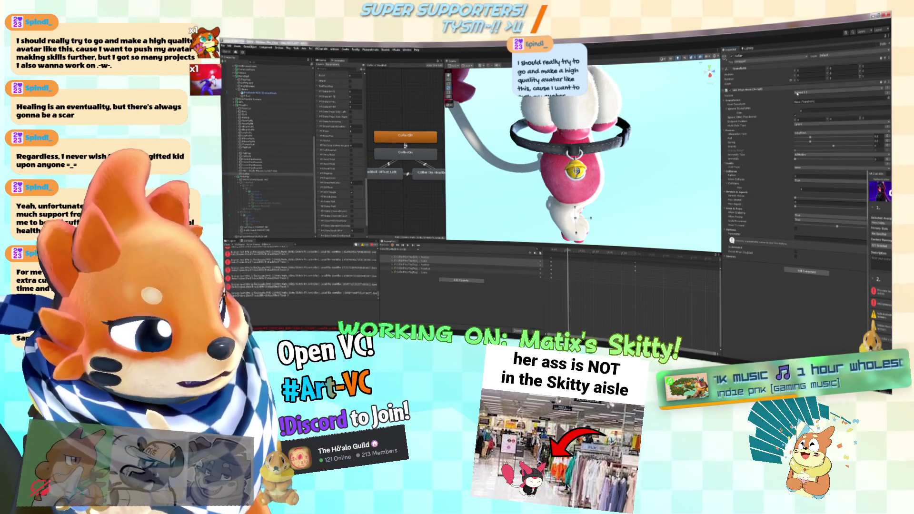
pyautogui.scroll(5, 290, 109)
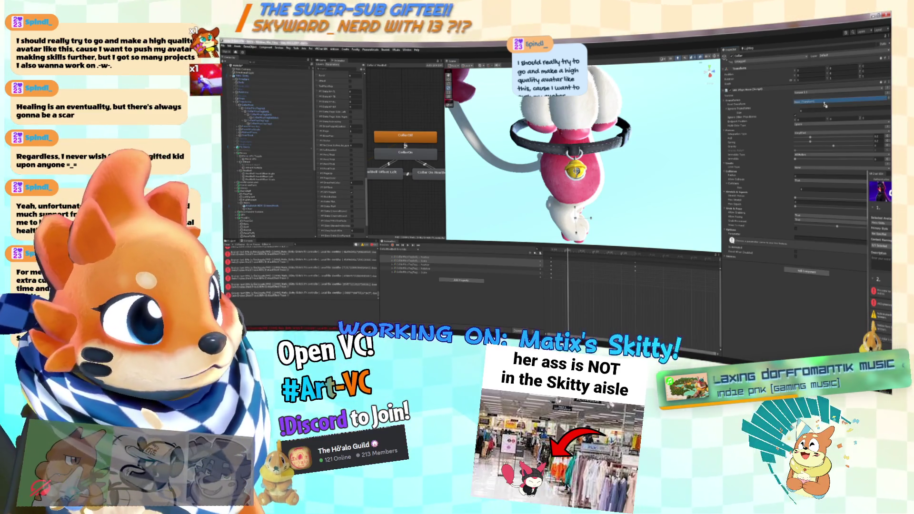
pyautogui.press('f')
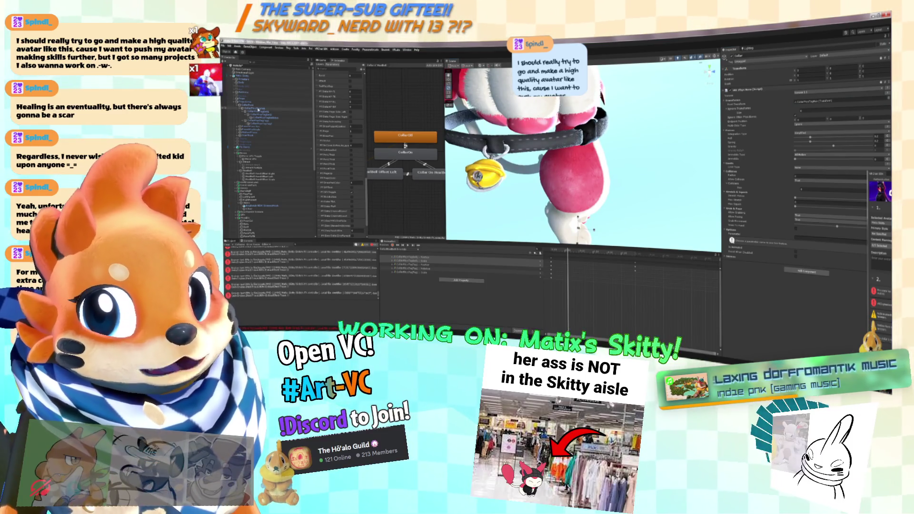
pyautogui.doubleClick(253, 108)
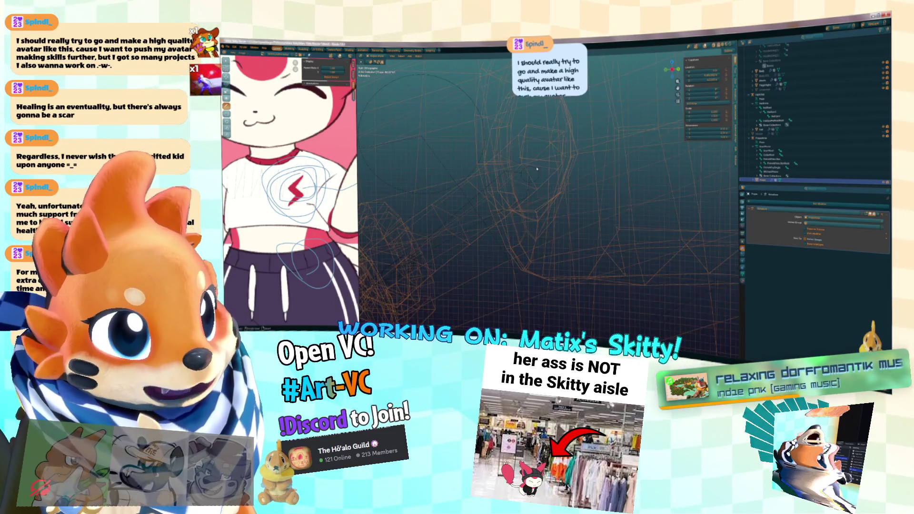
# Step: In Blender, select the long pointed object and move it with G
pyautogui.click(530, 173)
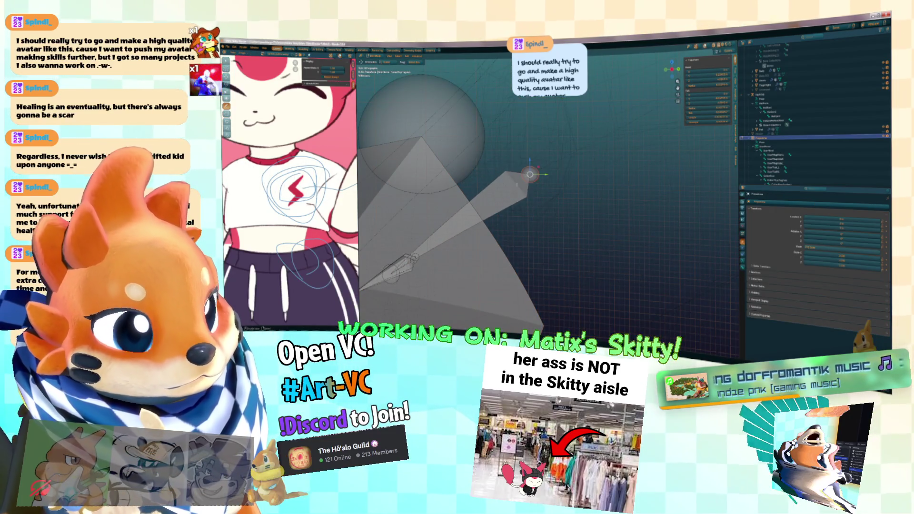
pyautogui.click(518, 165)
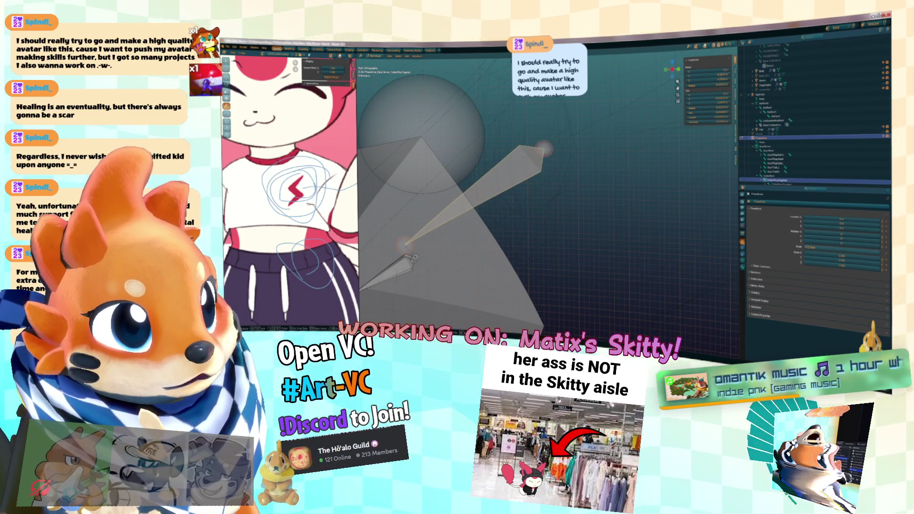
pyautogui.press('g')
pyautogui.click(528, 157)
# Step: Export the model via File > Export and return to Unity Editor
pyautogui.click(228, 46)
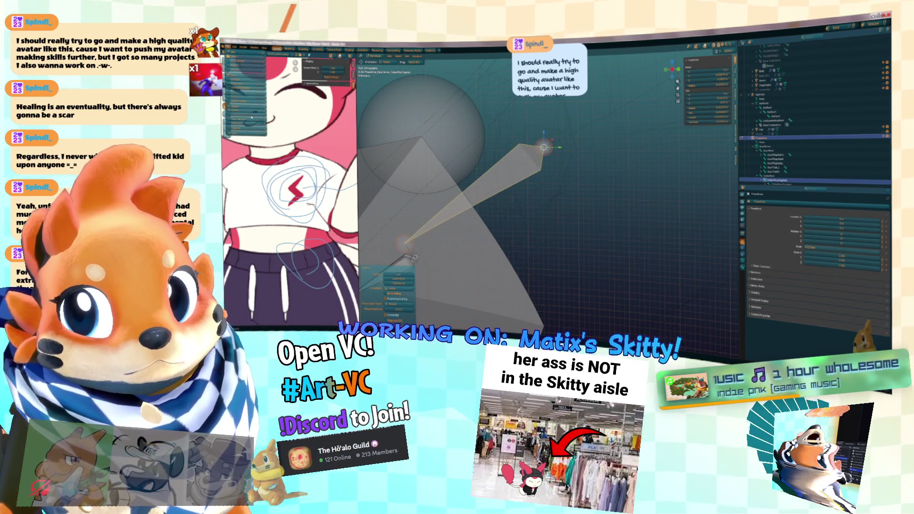
pyautogui.moveTo(245, 111)
pyautogui.click(296, 143)
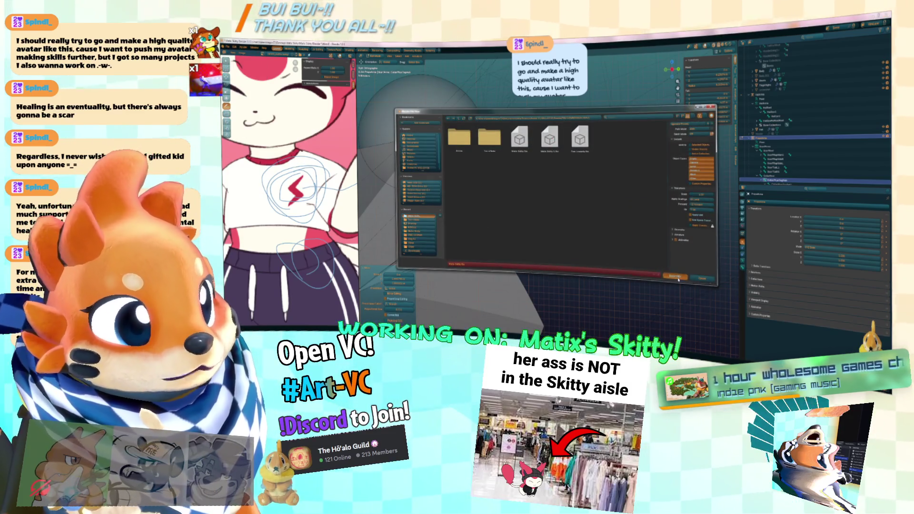
pyautogui.click(675, 277)
pyautogui.hotkey('alt', 'Tab')
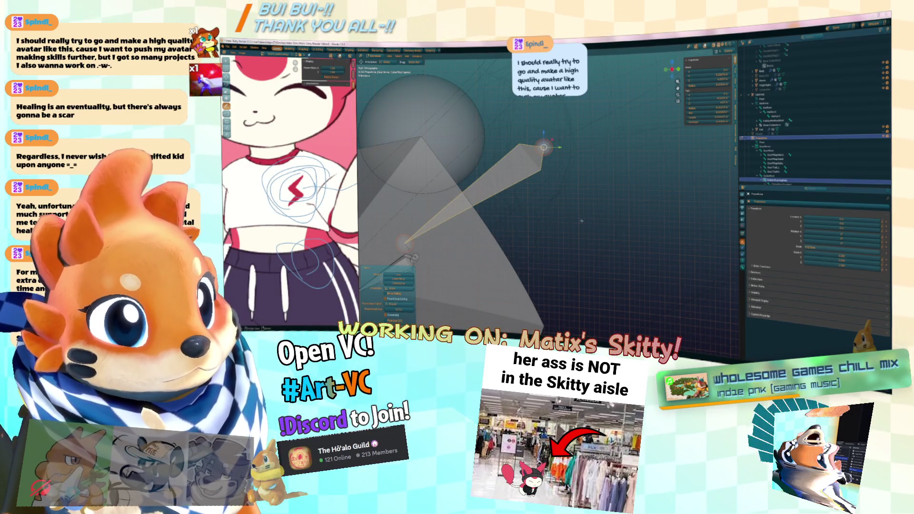
pyautogui.hotkey('alt', 'Tab')
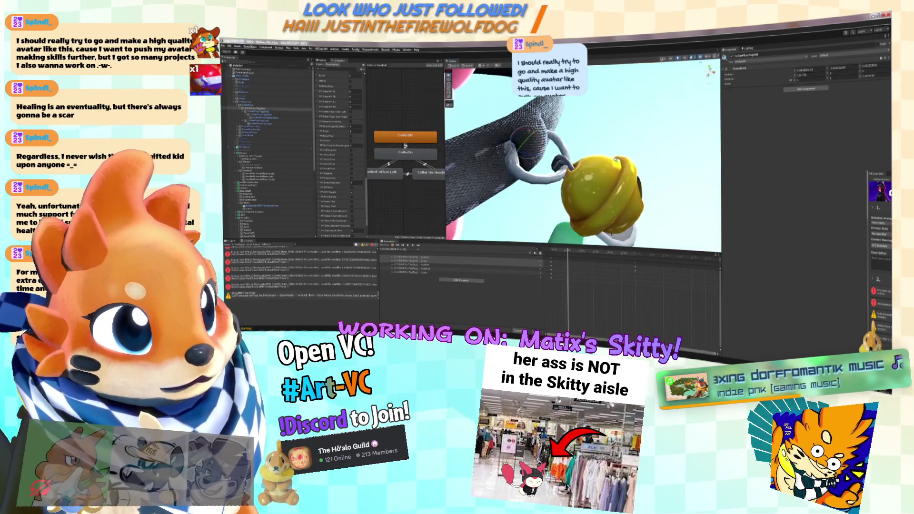
# Step: Inspect the Collar's ring objects and frame the selected ring and bell
pyautogui.click(246, 95)
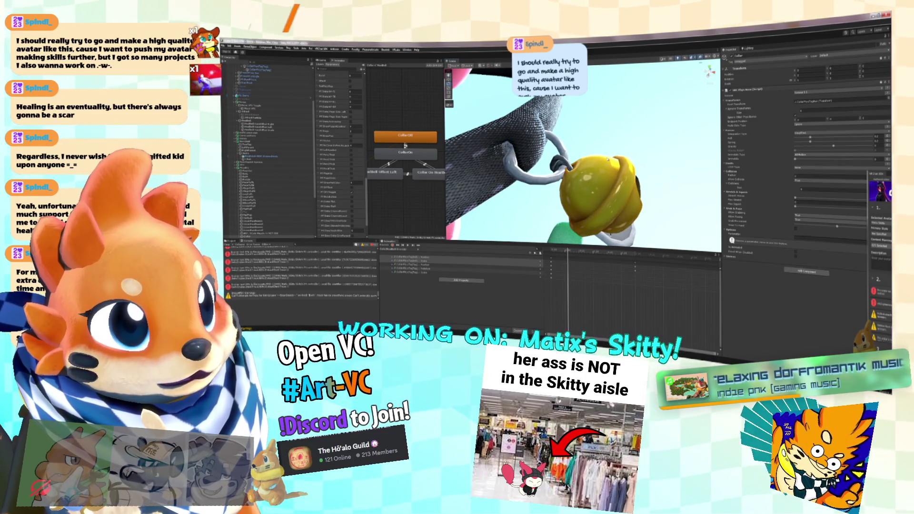
pyautogui.click(257, 73)
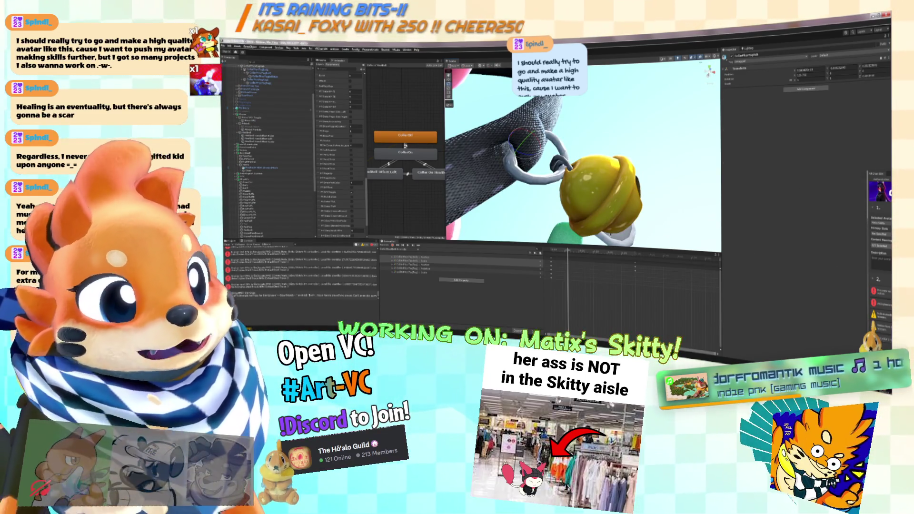
pyautogui.click(279, 142)
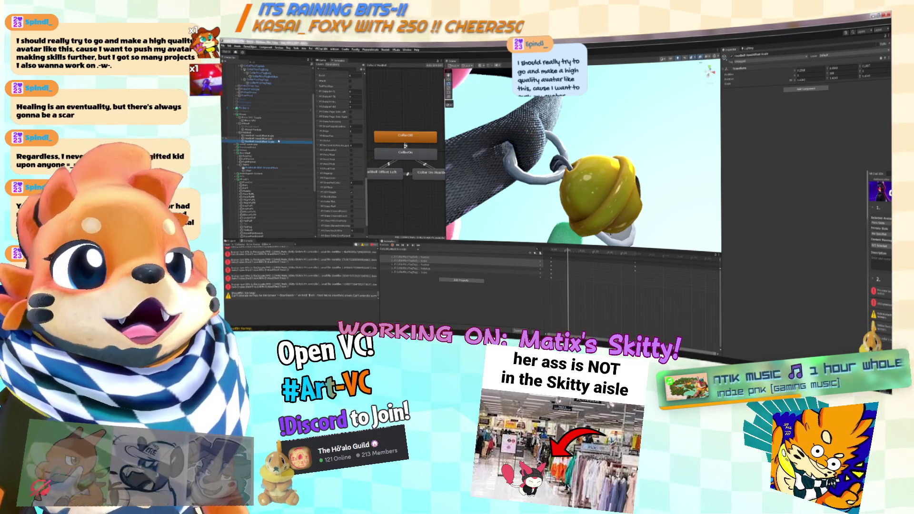
pyautogui.press('Up')
pyautogui.press('Up')
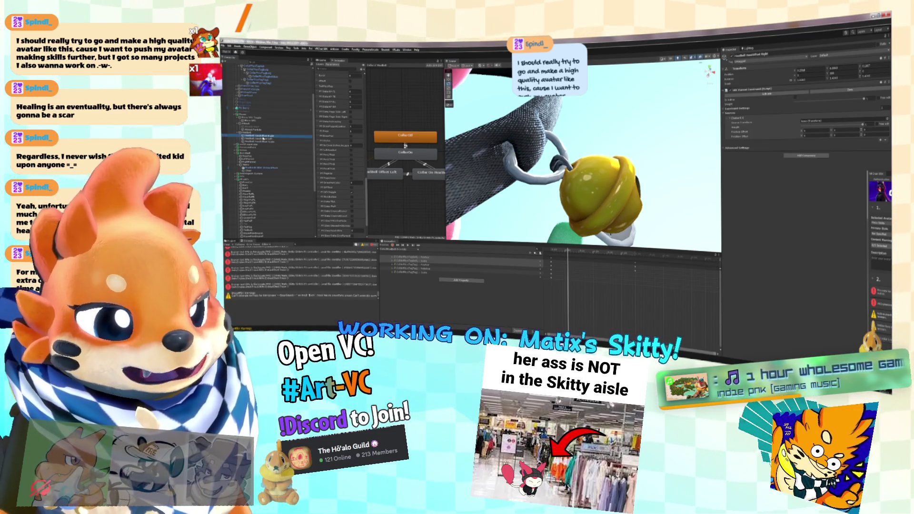
pyautogui.click(259, 121)
pyautogui.scroll(2, 257, 109)
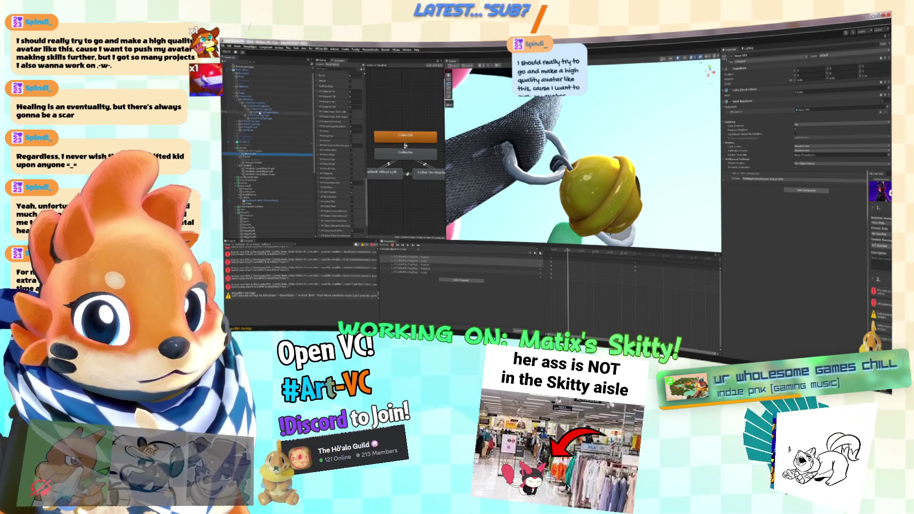
pyautogui.click(257, 115)
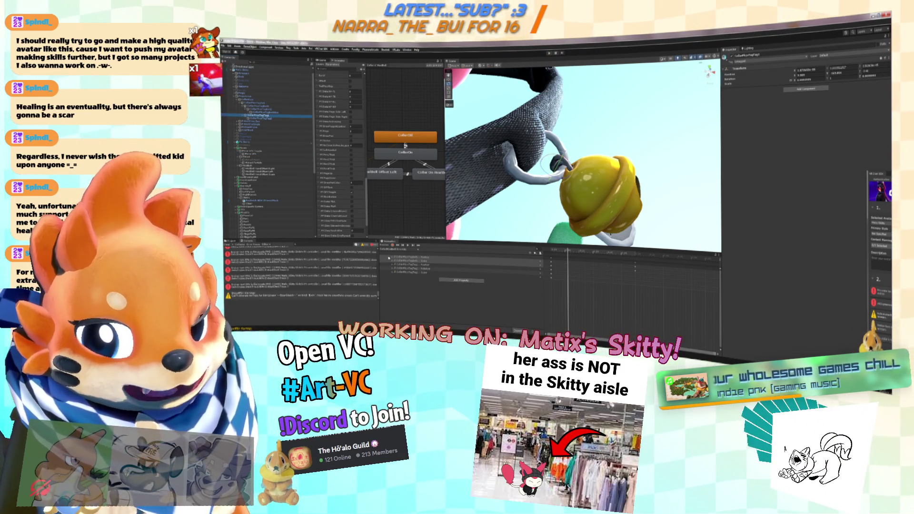
pyautogui.press('f')
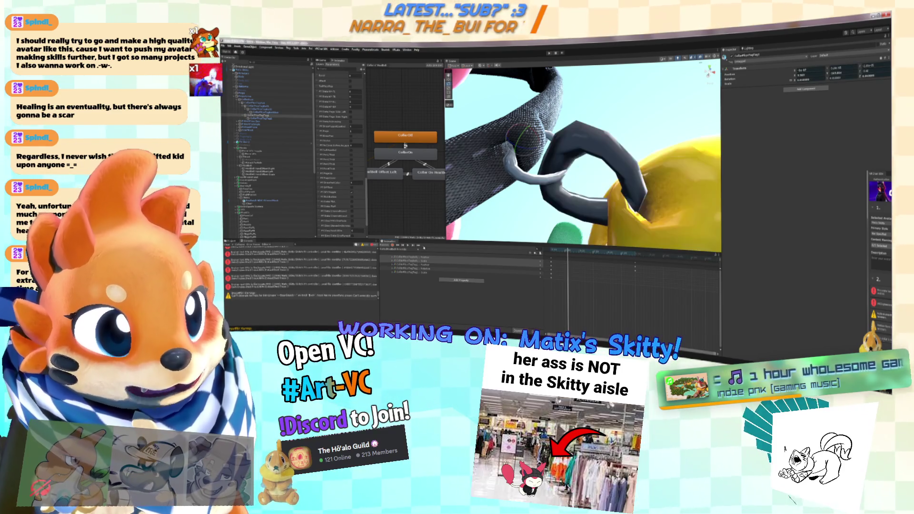
pyautogui.moveTo(581, 157); pyautogui.dragTo(607, 160)
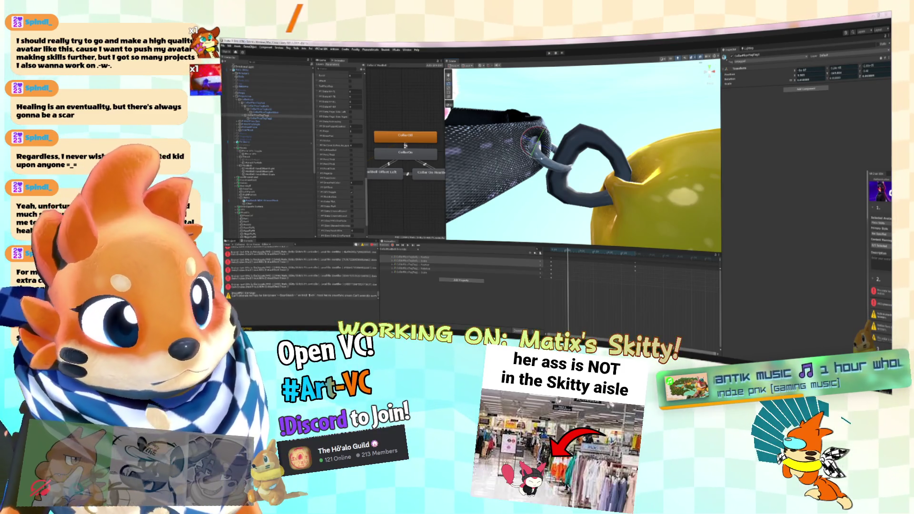
# Step: Frame the neighbouring chain link with the bell and key the bell's new position
pyautogui.click(267, 106)
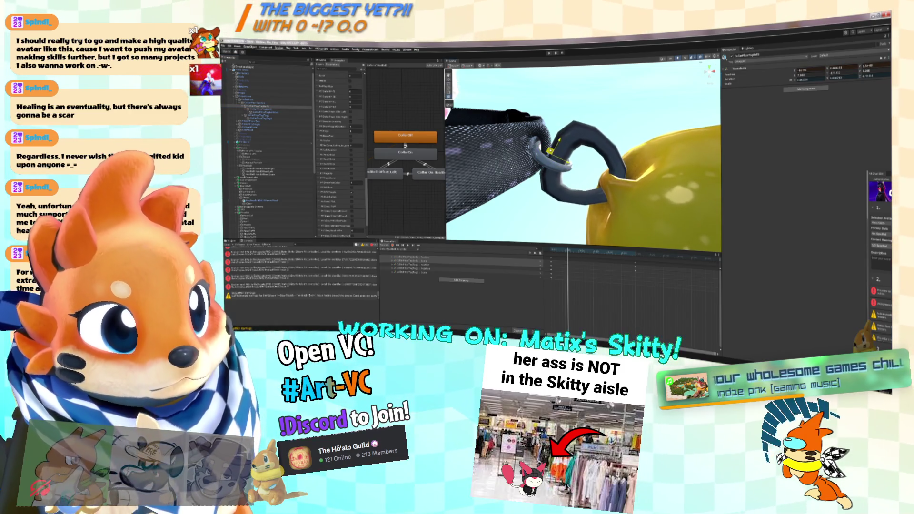
pyautogui.scroll(3, 615, 175)
pyautogui.press('f')
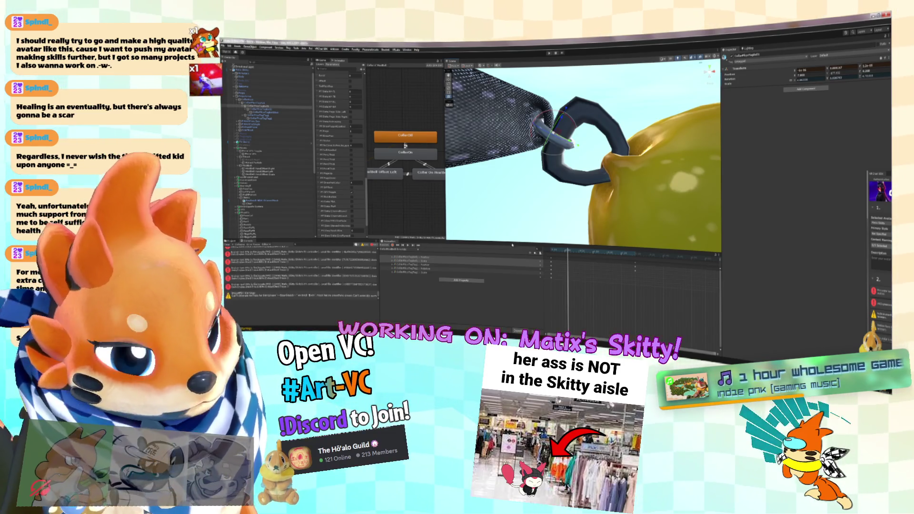
pyautogui.press('f')
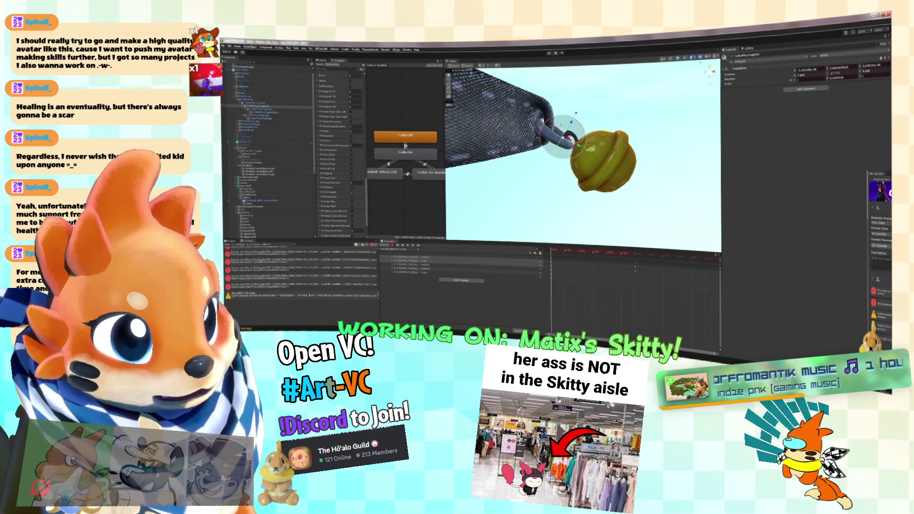
pyautogui.hotkey('ctrl', 'z')
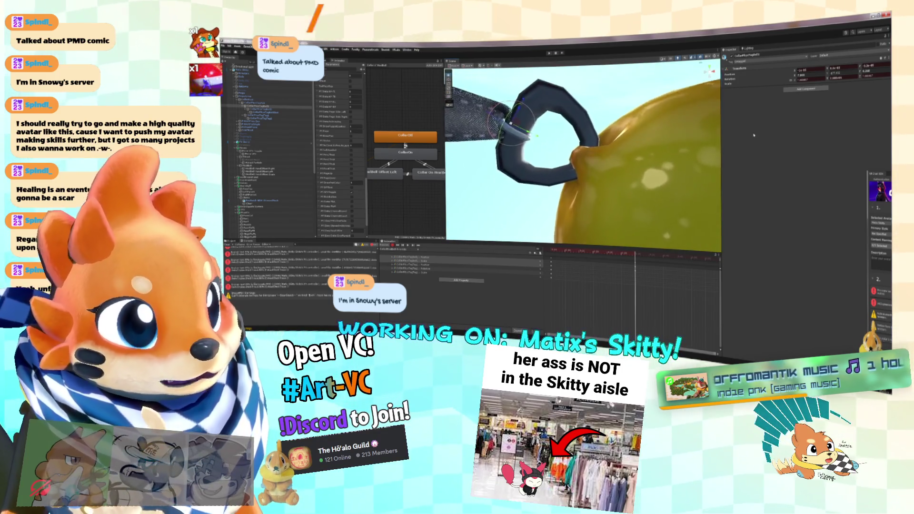
pyautogui.click(277, 112)
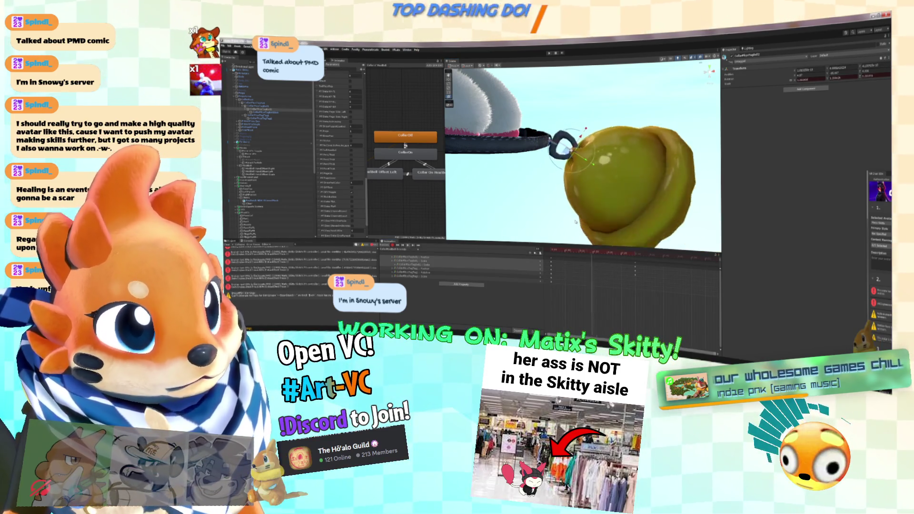
pyautogui.press('c')
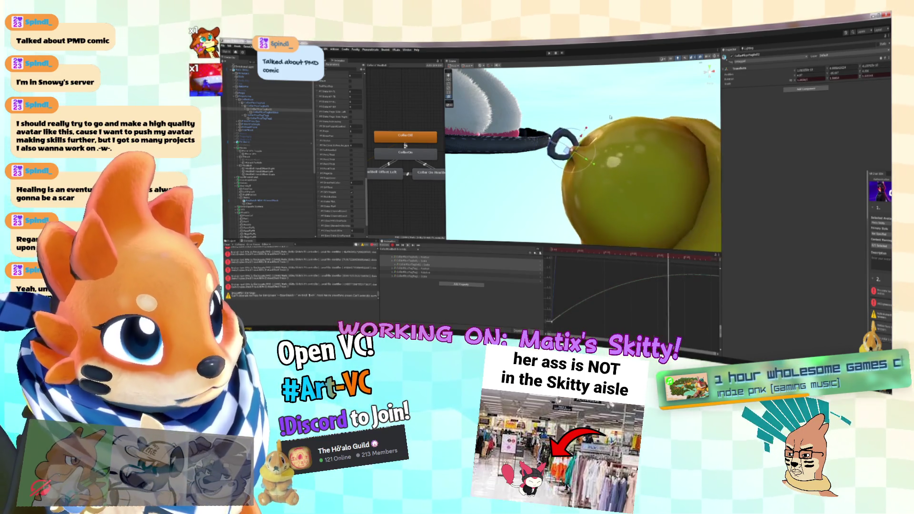
pyautogui.scroll(5, 580, 152)
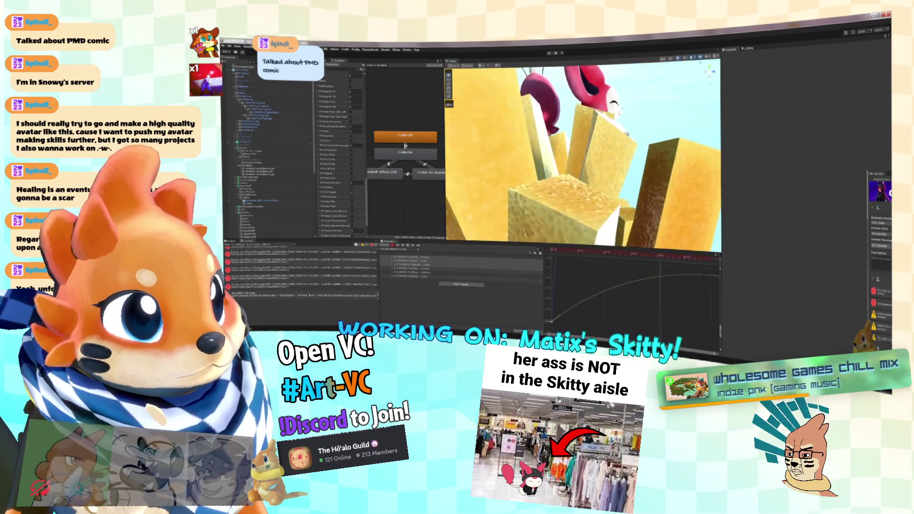
pyautogui.scroll(-5, 581, 152)
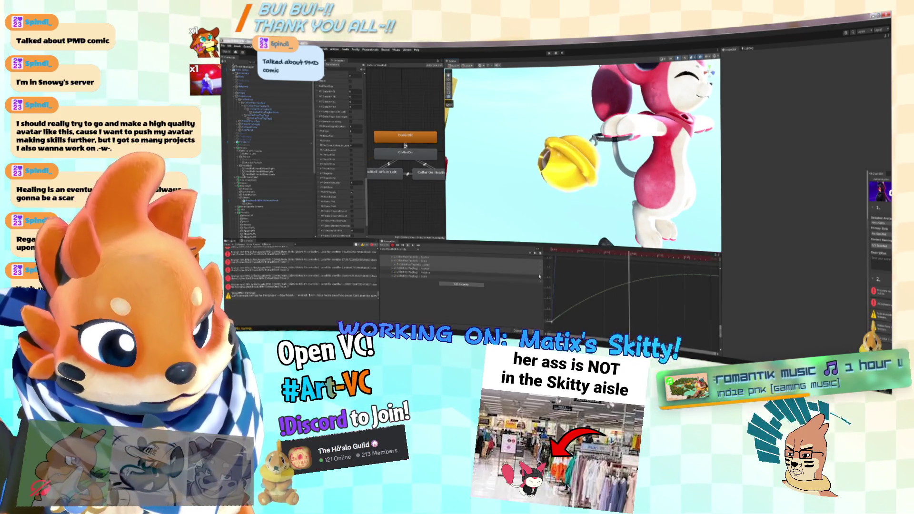
pyautogui.click(459, 269)
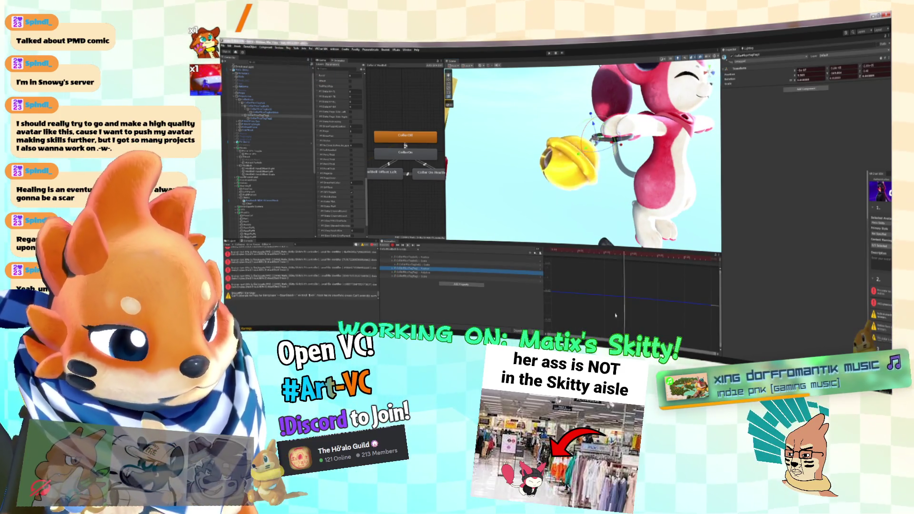
pyautogui.press('c')
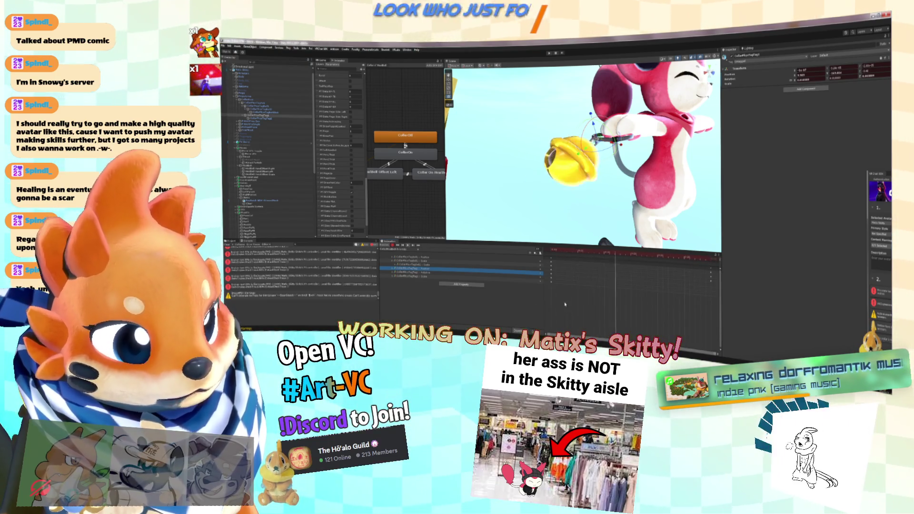
pyautogui.click(431, 266)
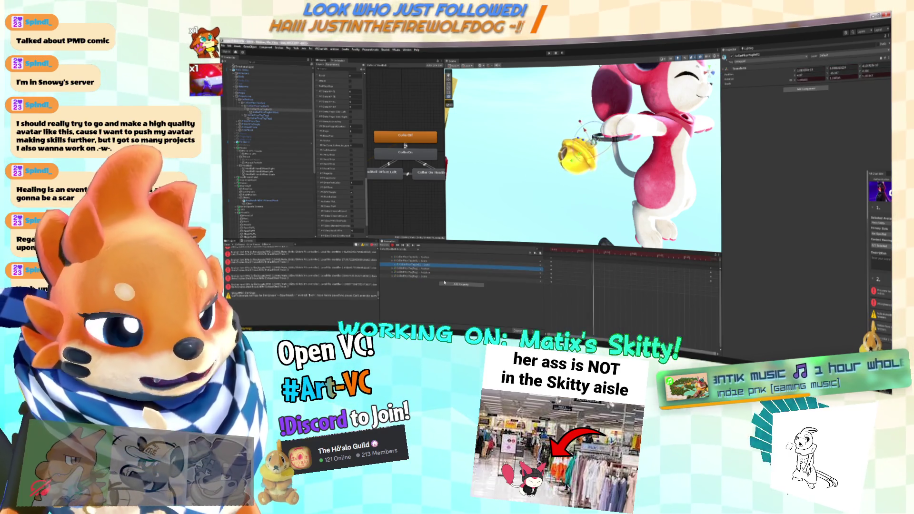
pyautogui.moveTo(619, 214); pyautogui.dragTo(580, 260)
pyautogui.click(568, 274)
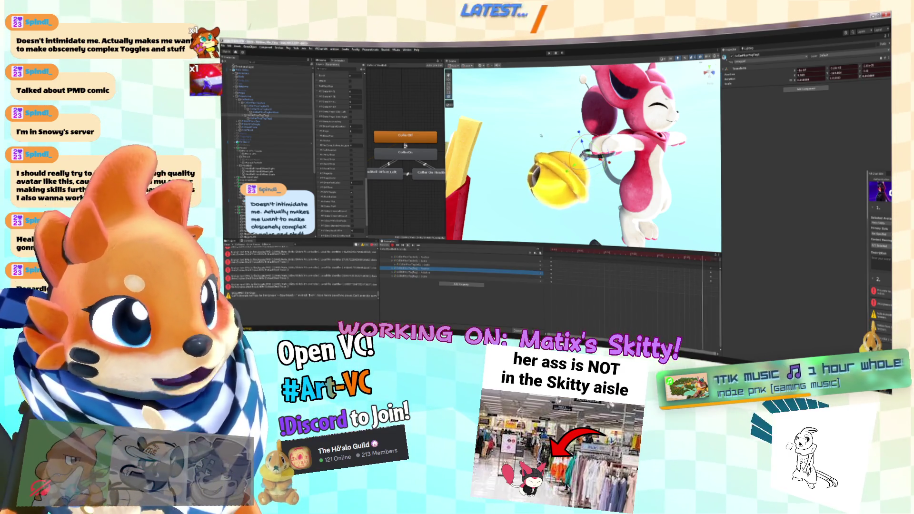
pyautogui.moveTo(445, 123); pyautogui.dragTo(580, 123)
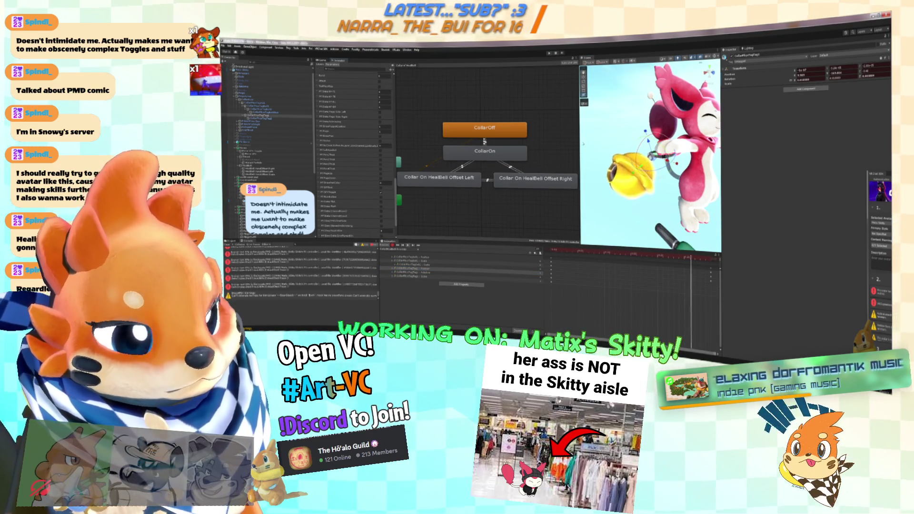
pyautogui.moveTo(579, 167); pyautogui.dragTo(430, 166)
pyautogui.click(414, 269)
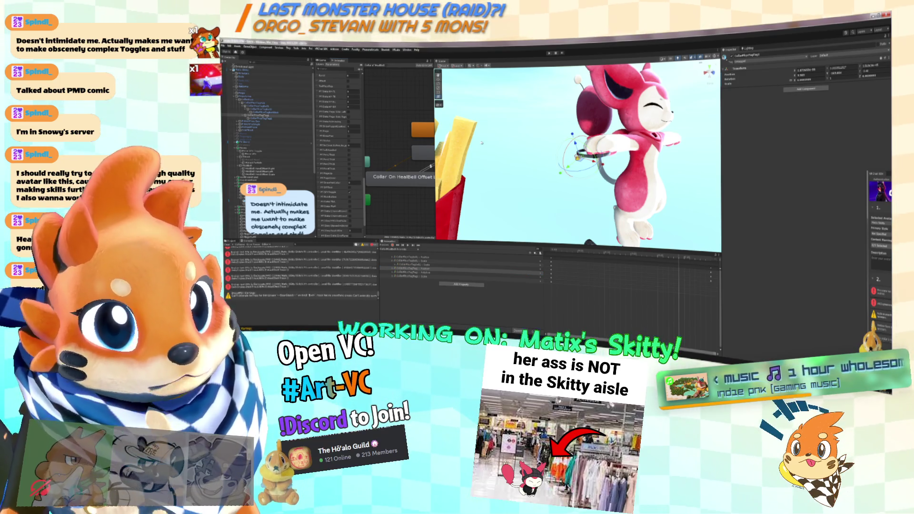
pyautogui.moveTo(435, 166)
pyautogui.mouseDown()
pyautogui.moveTo(592, 167)
pyautogui.moveTo(454, 166)
pyautogui.mouseUp()
pyautogui.scroll(-5, 336, 209)
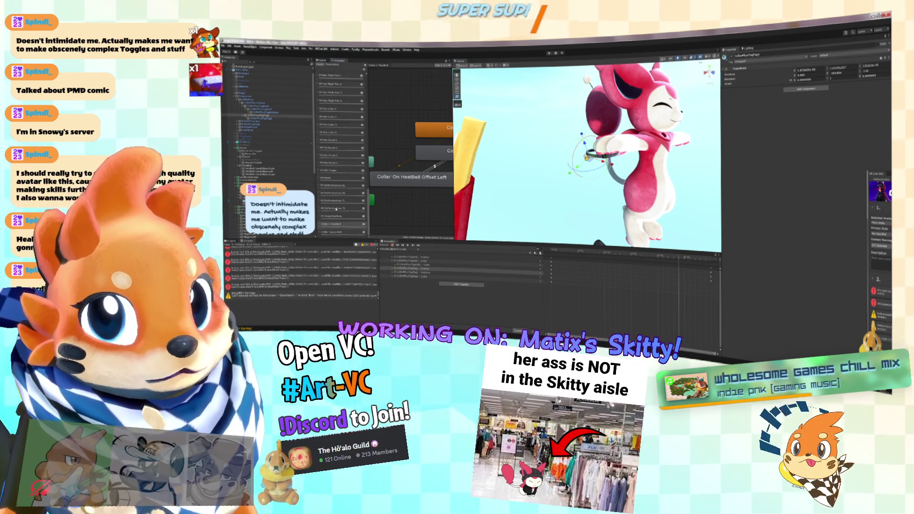
# Step: In the Collar Tag + Bell layer, move New StateMachine up-left and the four Collar states up
pyautogui.click(342, 232)
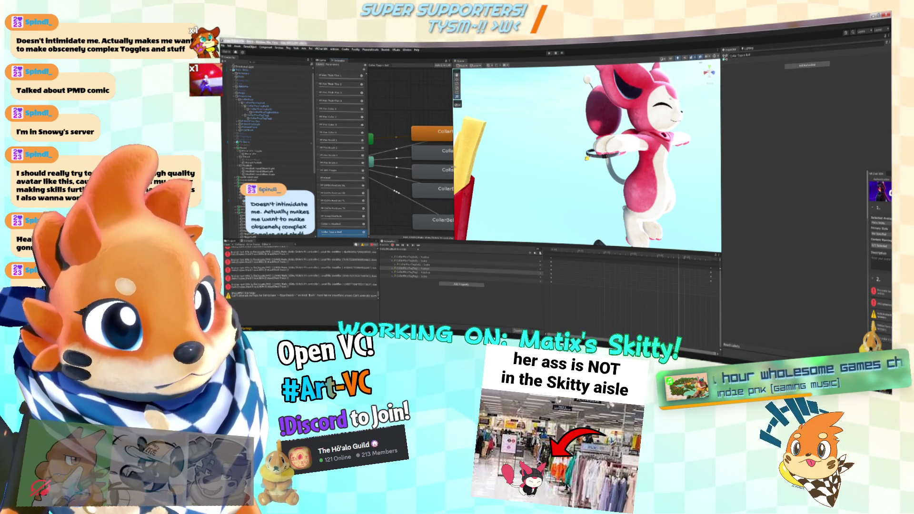
pyautogui.moveTo(453, 167); pyautogui.dragTo(564, 166)
pyautogui.click(467, 106)
pyautogui.moveTo(467, 106)
pyautogui.mouseDown()
pyautogui.moveTo(479, 97)
pyautogui.moveTo(458, 89)
pyautogui.mouseUp()
pyautogui.click(528, 127)
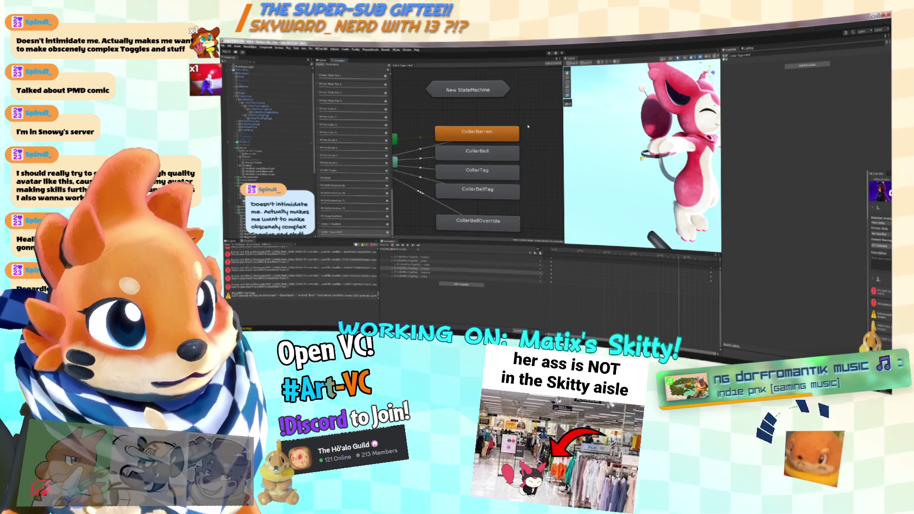
pyautogui.moveTo(526, 119); pyautogui.dragTo(431, 202)
pyautogui.moveTo(475, 180); pyautogui.dragTo(471, 180)
pyautogui.click(413, 154)
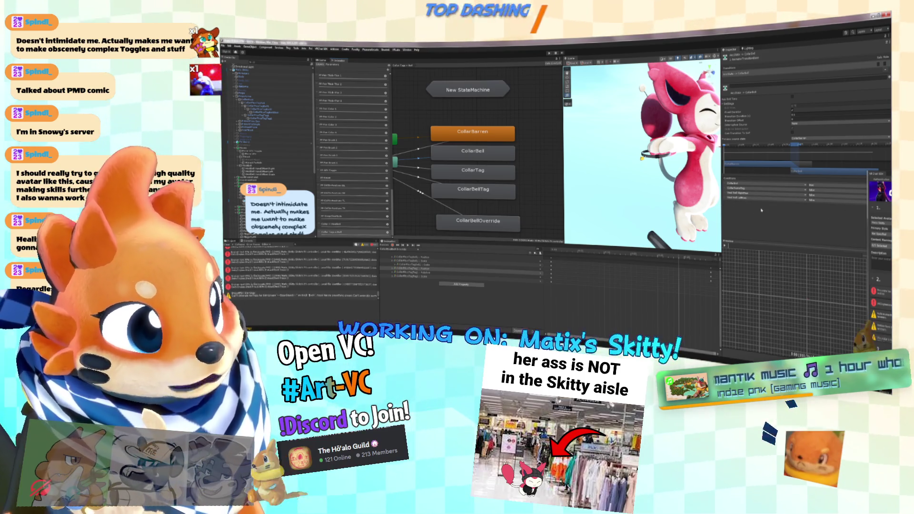
# Step: Fine-tune the four Collar states' positions below New StateMachine, then return to the collar on/off layer
pyautogui.click(500, 115)
pyautogui.click(490, 90)
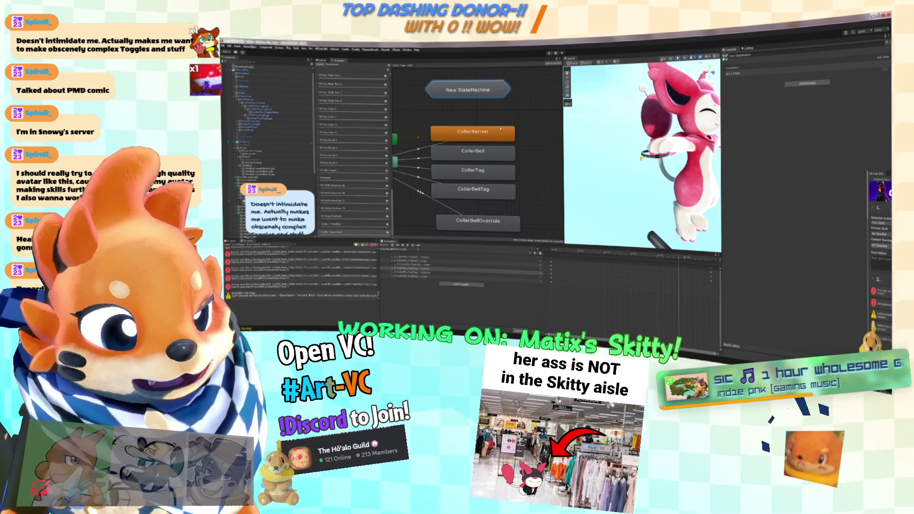
pyautogui.moveTo(526, 119); pyautogui.dragTo(428, 203)
pyautogui.moveTo(475, 139); pyautogui.dragTo(483, 136)
pyautogui.click(467, 88)
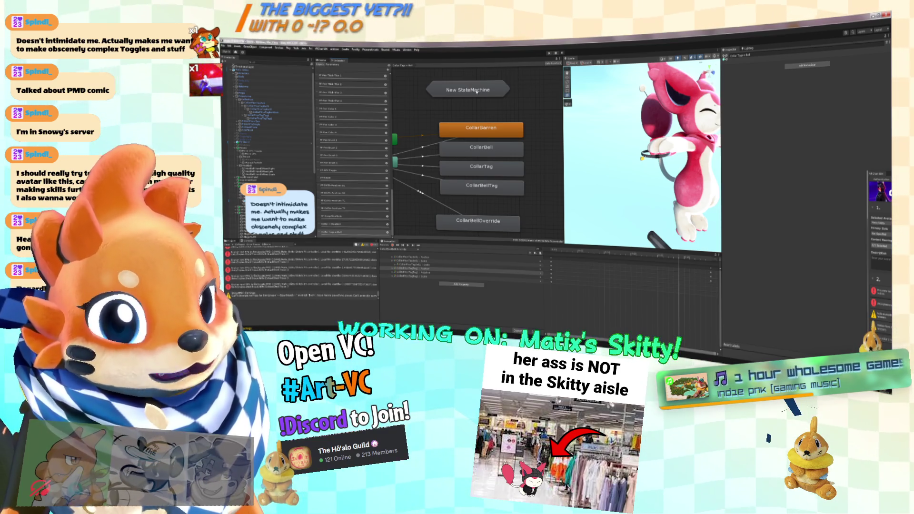
pyautogui.click(477, 92)
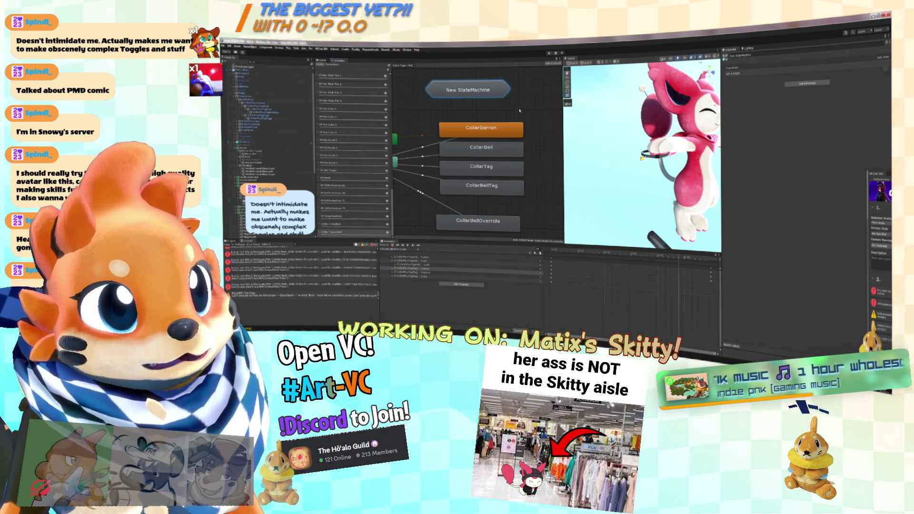
pyautogui.click(518, 110)
pyautogui.moveTo(535, 117); pyautogui.dragTo(505, 200)
pyautogui.moveTo(500, 147); pyautogui.dragTo(496, 148)
pyautogui.click(539, 160)
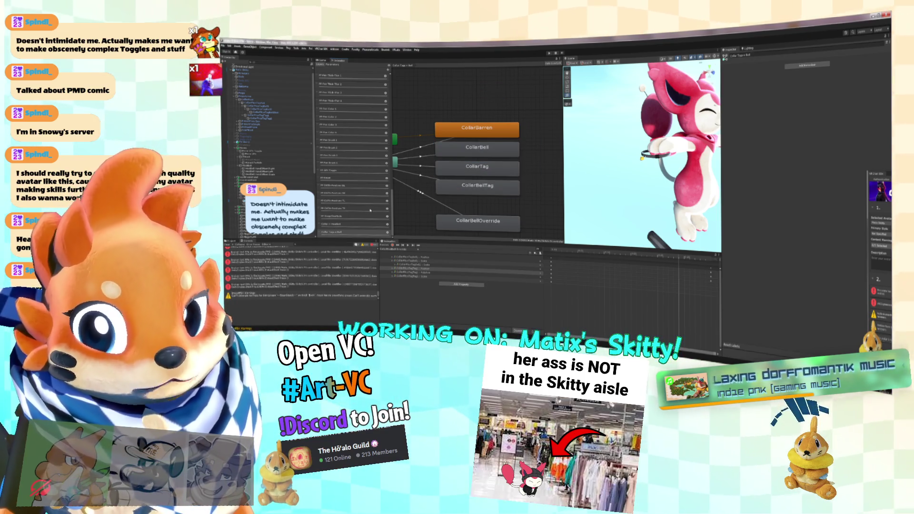
pyautogui.click(373, 223)
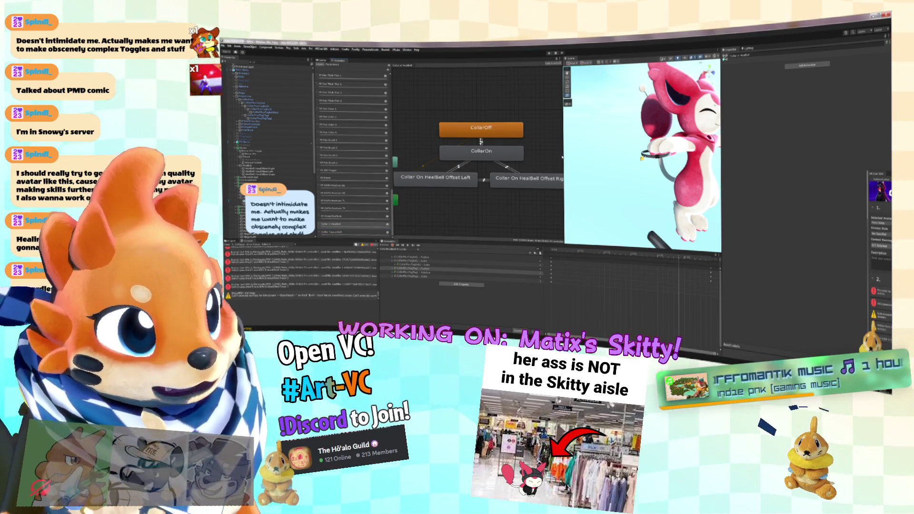
# Step: Resize the panes, turn the view to face Skitty, and scrub the animation to preview the bell
pyautogui.moveTo(563, 155); pyautogui.dragTo(481, 153)
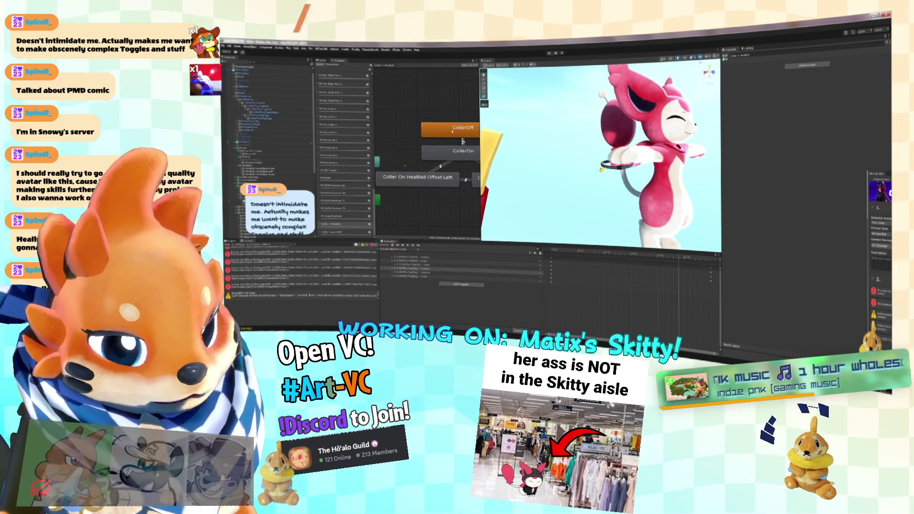
pyautogui.moveTo(479, 121)
pyautogui.mouseDown()
pyautogui.moveTo(600, 128)
pyautogui.moveTo(491, 123)
pyautogui.mouseUp()
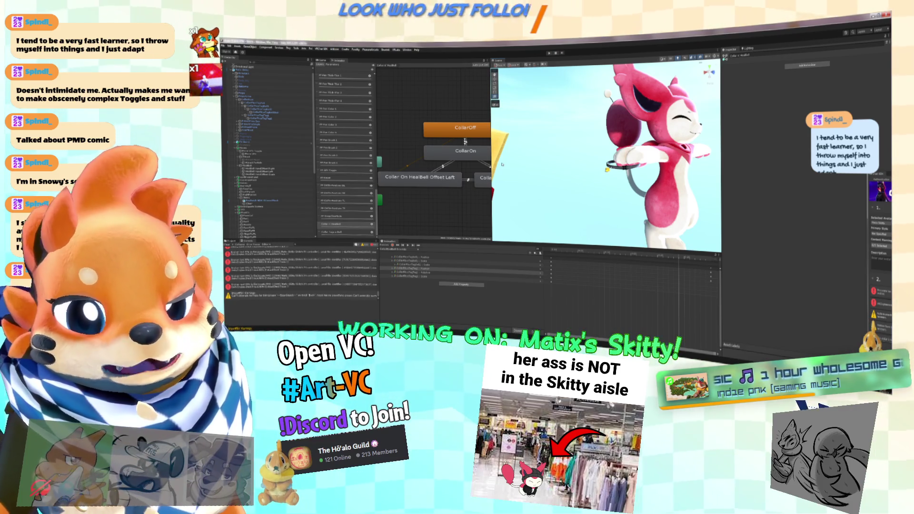
pyautogui.moveTo(586, 200); pyautogui.dragTo(601, 199)
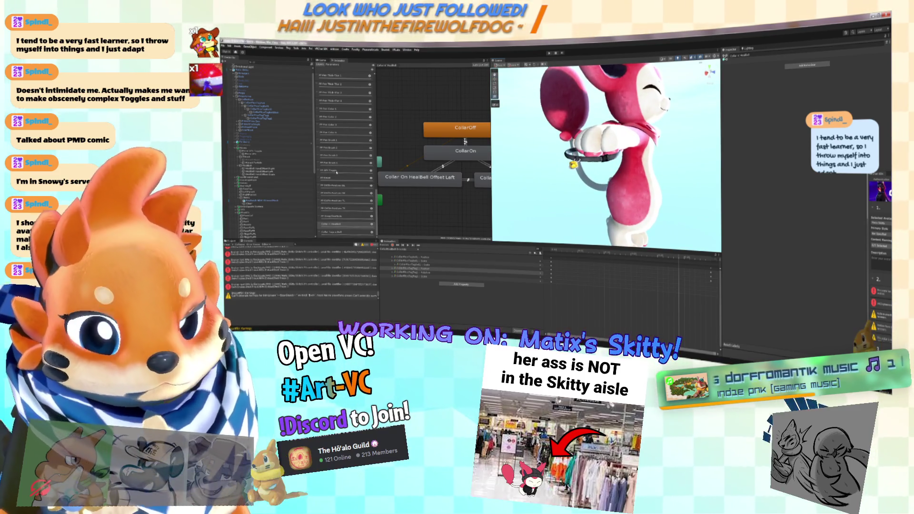
pyautogui.click(352, 233)
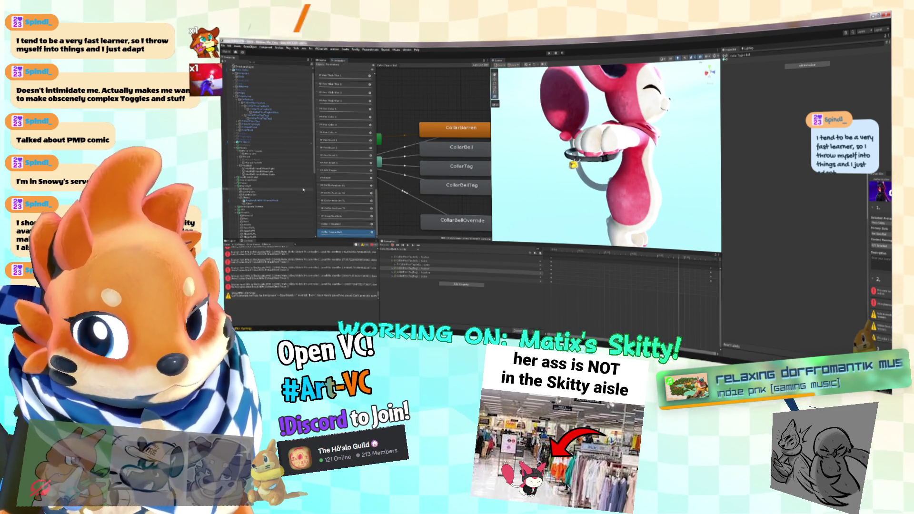
pyautogui.click(346, 225)
pyautogui.moveTo(632, 182); pyautogui.dragTo(596, 180)
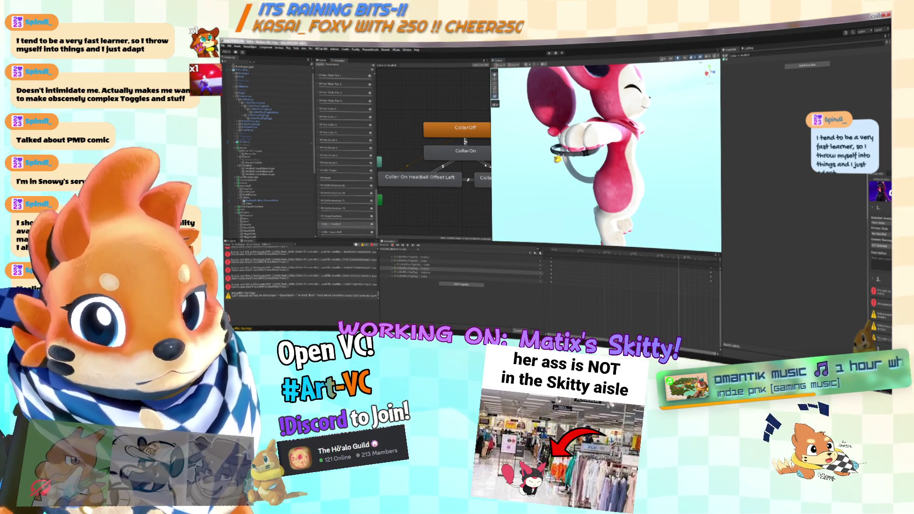
pyautogui.moveTo(565, 251)
pyautogui.mouseDown()
pyautogui.moveTo(552, 252)
pyautogui.moveTo(724, 254)
pyautogui.mouseUp()
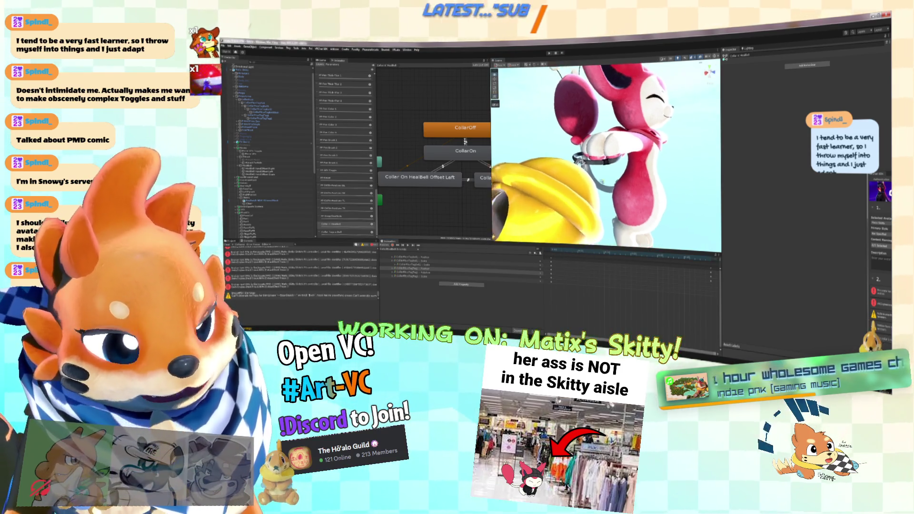
# Step: Load a different collar animation clip from the Animation window's clip list
pyautogui.click(398, 249)
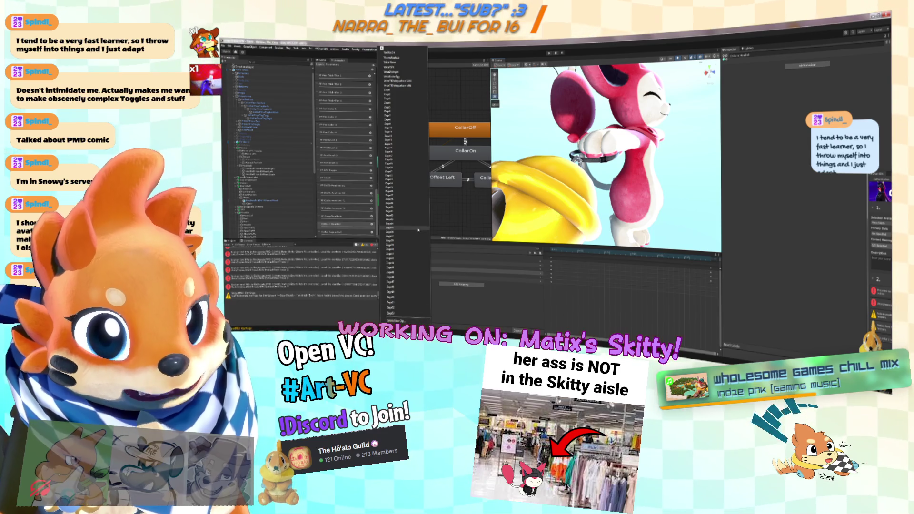
pyautogui.scroll(-5, 408, 249)
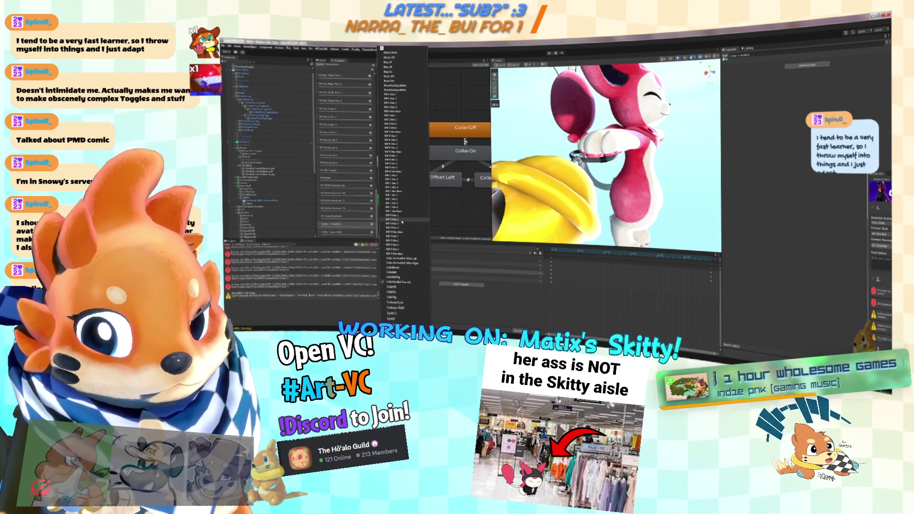
pyautogui.click(405, 280)
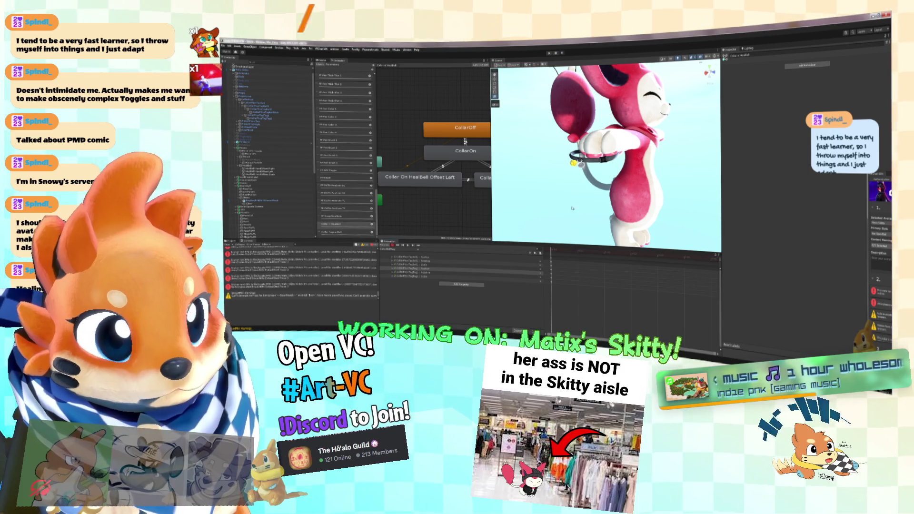
pyautogui.scroll(8, 576, 164)
pyautogui.scroll(10, 574, 206)
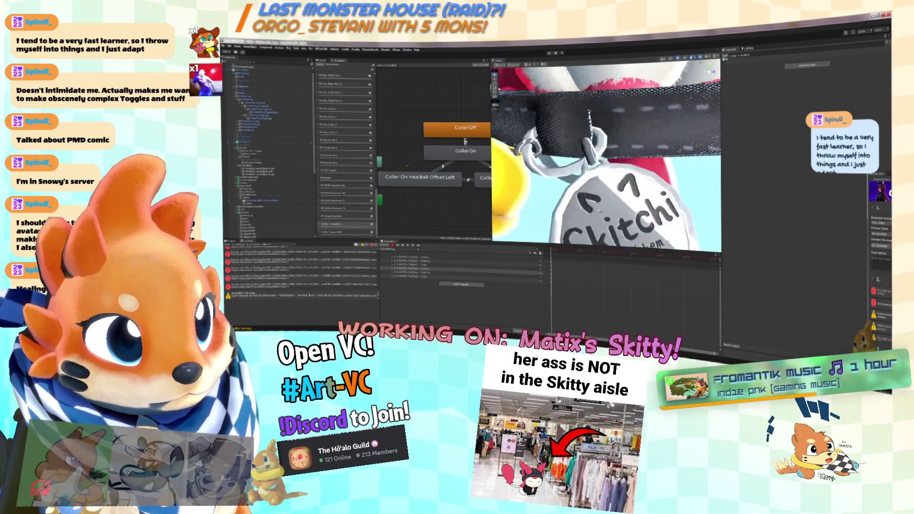
# Step: Select a collar part and switch the transform gizmo's handle orientation mode
pyautogui.scroll(-6, 603, 226)
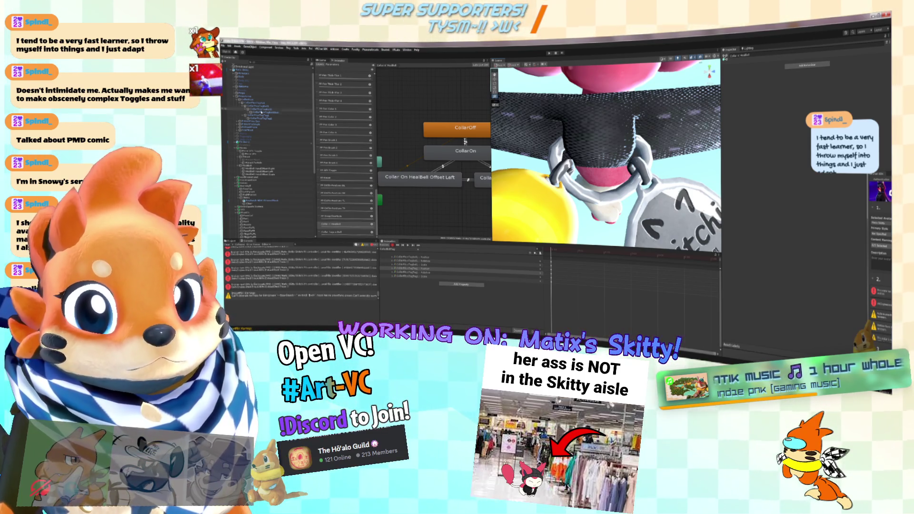
pyautogui.click(269, 116)
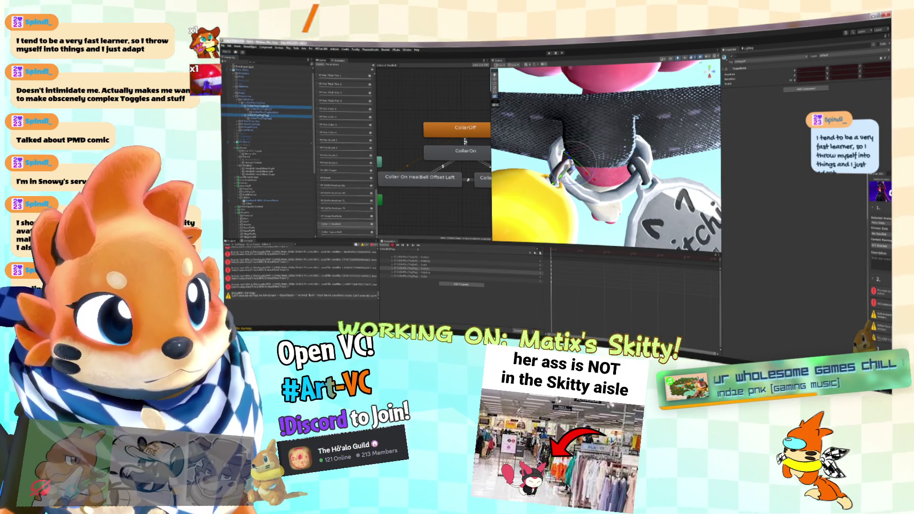
pyautogui.click(515, 65)
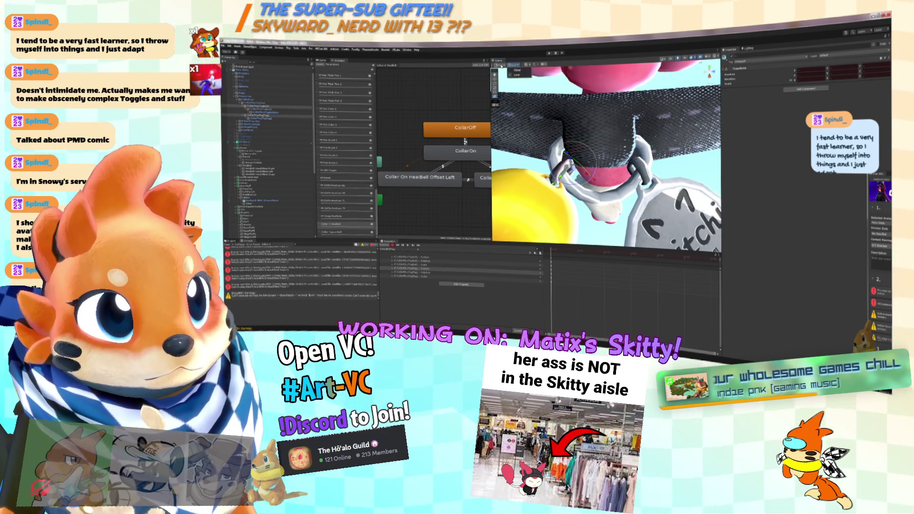
pyautogui.click(518, 72)
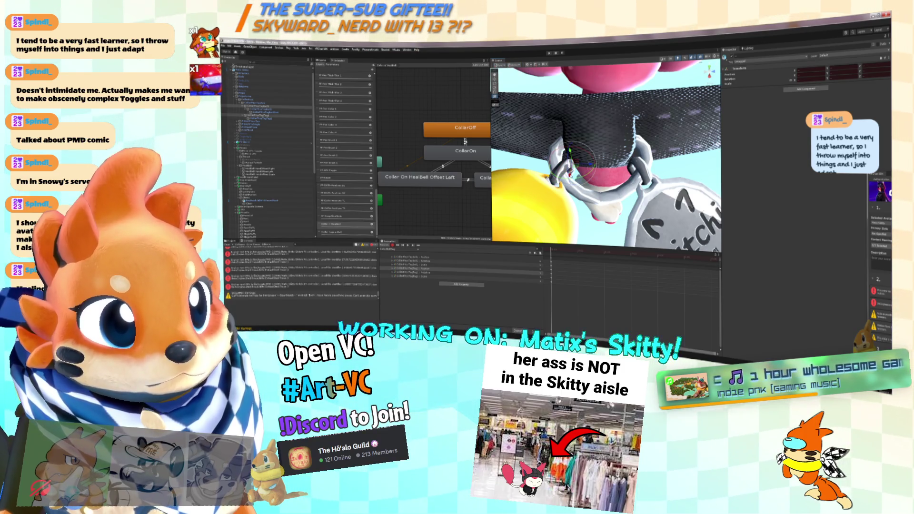
pyautogui.moveTo(562, 176)
pyautogui.mouseDown()
pyautogui.moveTo(533, 158)
pyautogui.moveTo(562, 252)
pyautogui.mouseUp()
# Step: Load a collar animation clip, enable recording, and frame the selected collar ring
pyautogui.click(417, 248)
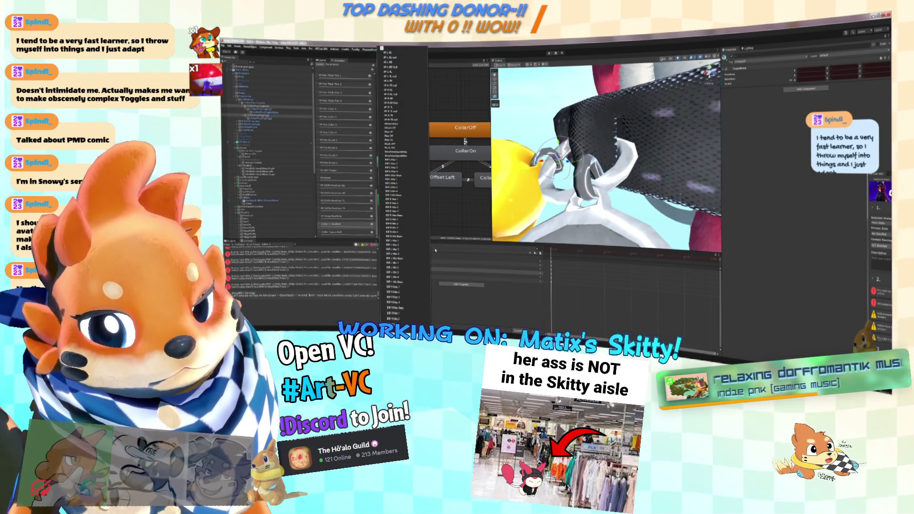
pyautogui.scroll(-5, 436, 249)
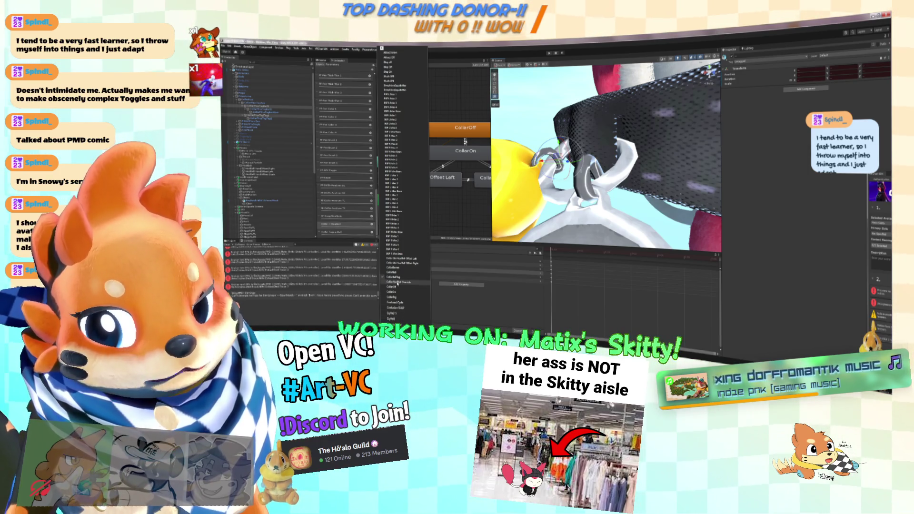
pyautogui.click(397, 273)
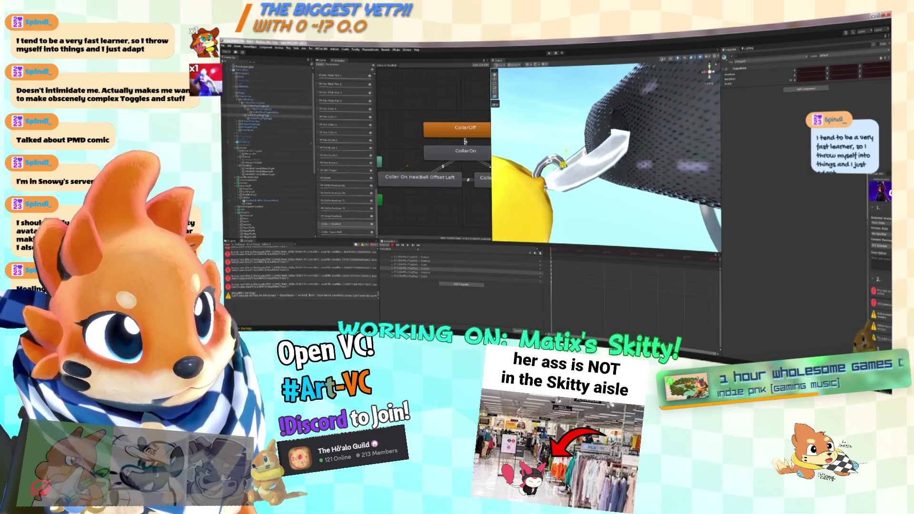
pyautogui.click(400, 250)
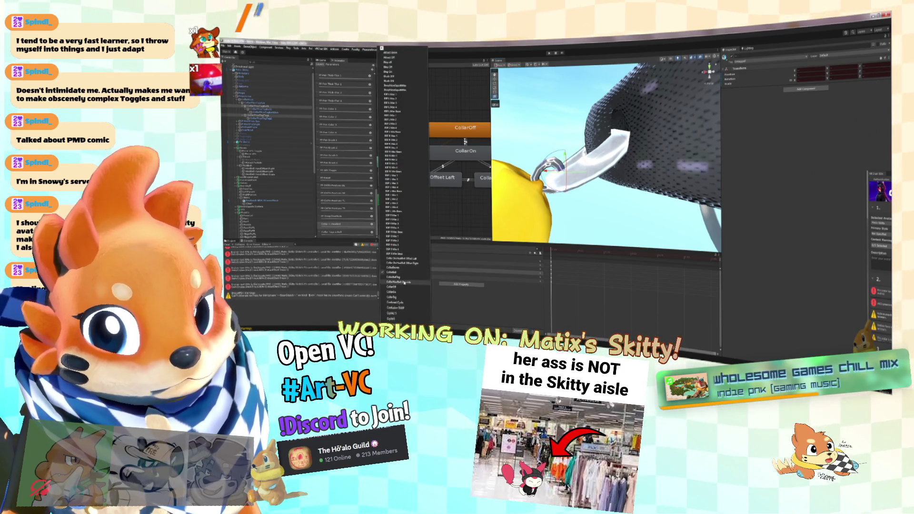
pyautogui.click(400, 296)
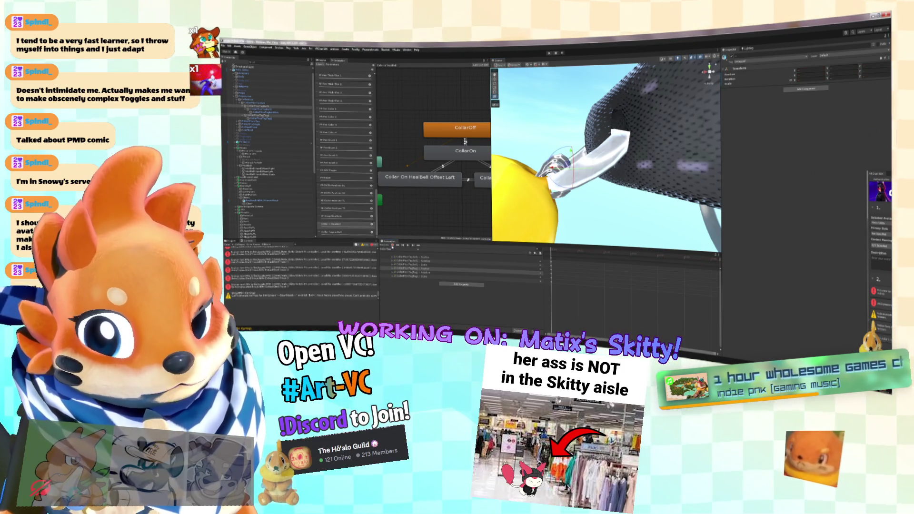
pyautogui.click(392, 246)
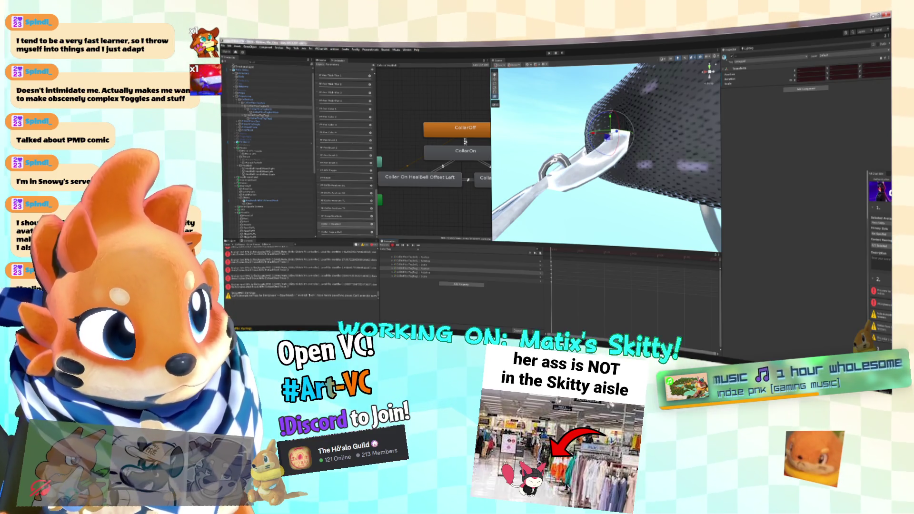
pyautogui.click(261, 115)
pyautogui.click(554, 172)
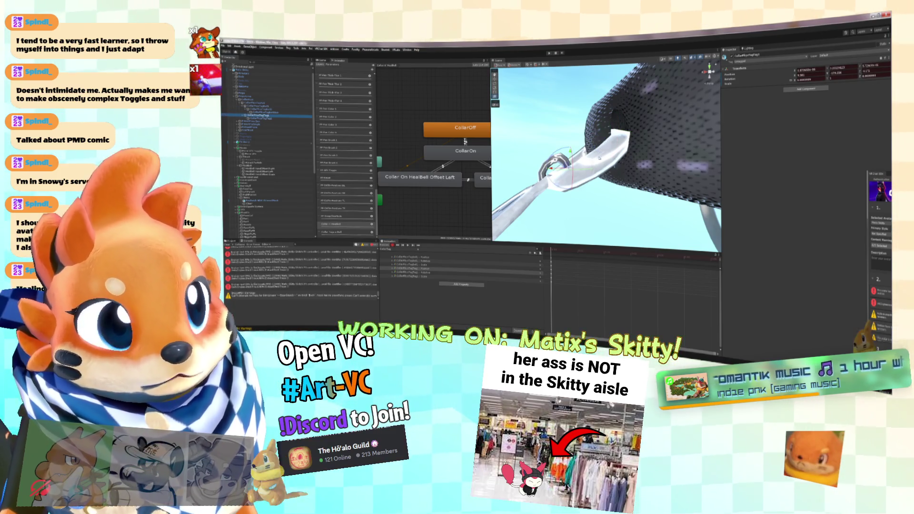
pyautogui.press('f')
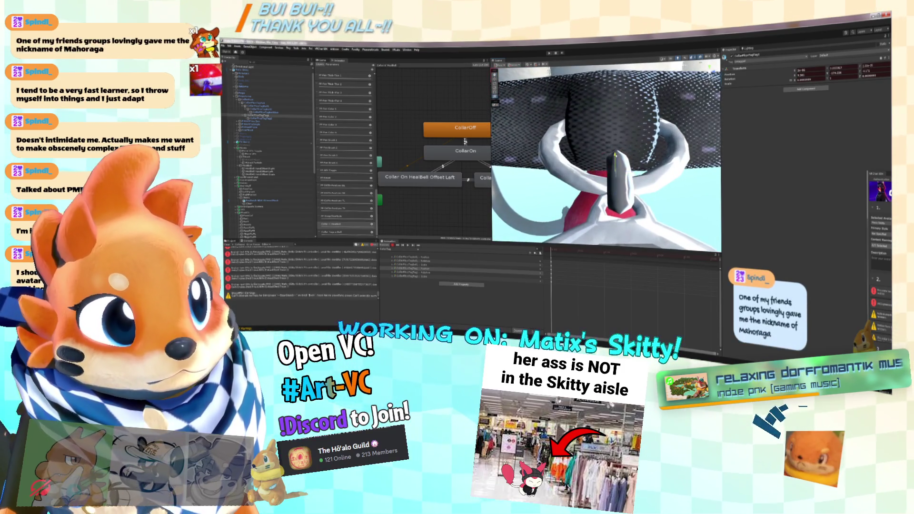
# Step: Switch to the Offset Left clip and view the ring tag and yellow bell up close
pyautogui.click(396, 250)
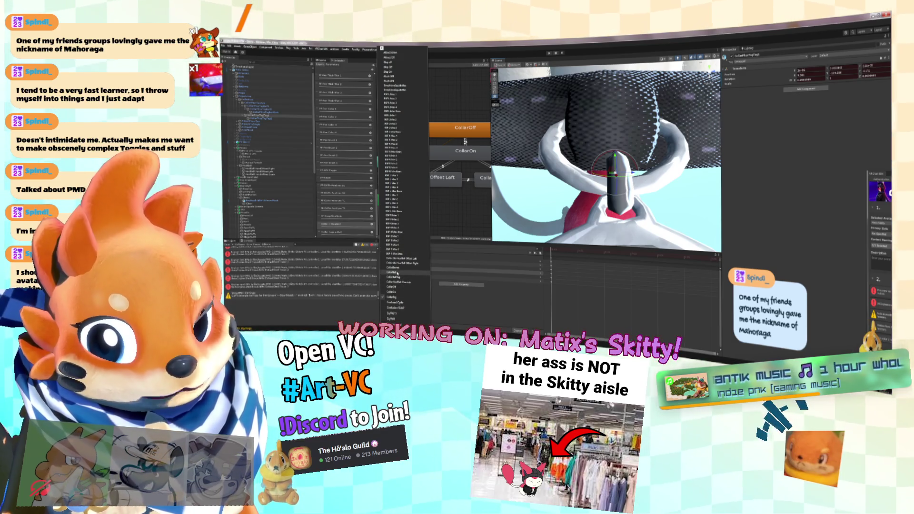
pyautogui.click(396, 273)
pyautogui.moveTo(596, 157)
pyautogui.mouseDown()
pyautogui.moveTo(497, 165)
pyautogui.moveTo(481, 177)
pyautogui.mouseUp()
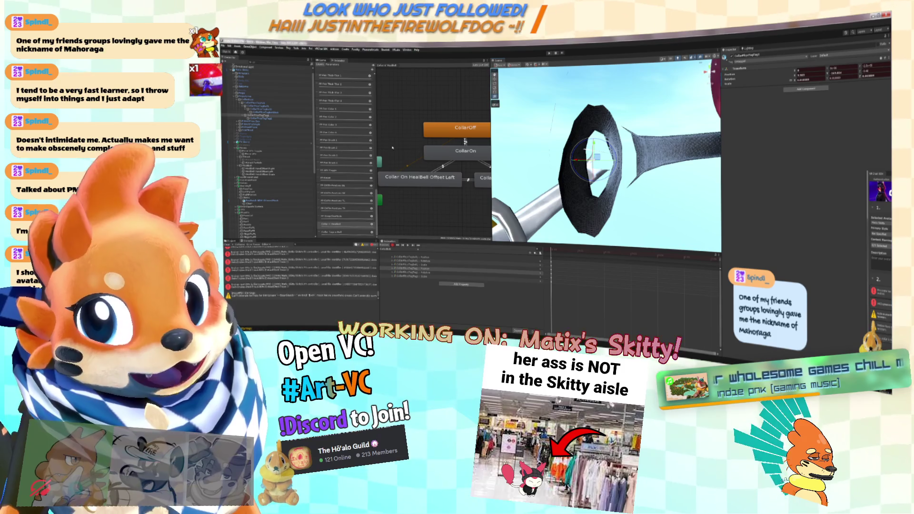
pyautogui.moveTo(516, 155)
pyautogui.mouseDown()
pyautogui.moveTo(578, 136)
pyautogui.moveTo(336, 109)
pyautogui.mouseUp()
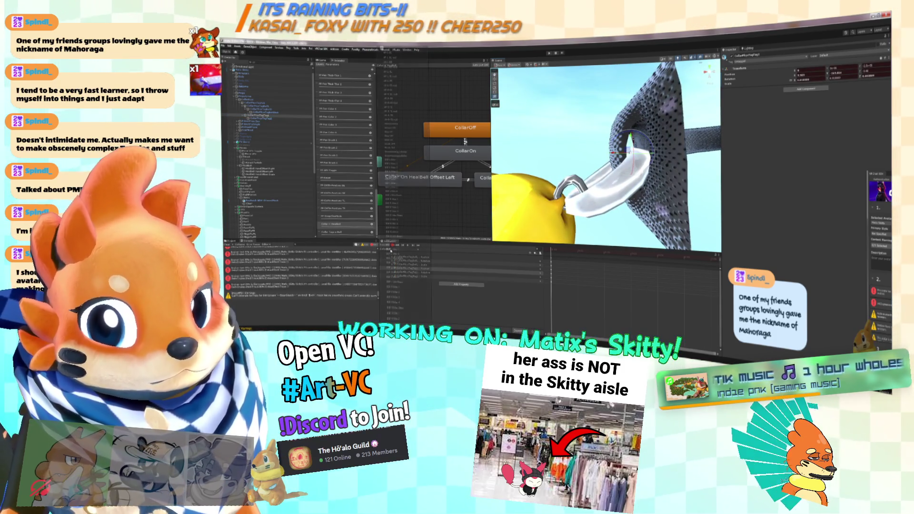
pyautogui.moveTo(595, 162)
pyautogui.mouseDown()
pyautogui.moveTo(609, 157)
pyautogui.moveTo(628, 187)
pyautogui.moveTo(609, 176)
pyautogui.mouseUp()
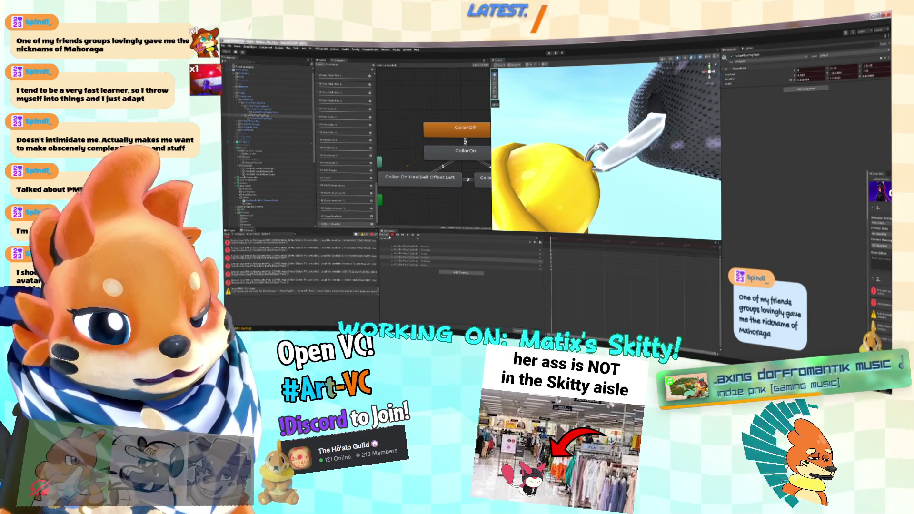
# Step: Load the bell Offset Left clip and rotate the bell ring with the Rotate tool
pyautogui.click(243, 70)
pyautogui.click(405, 179)
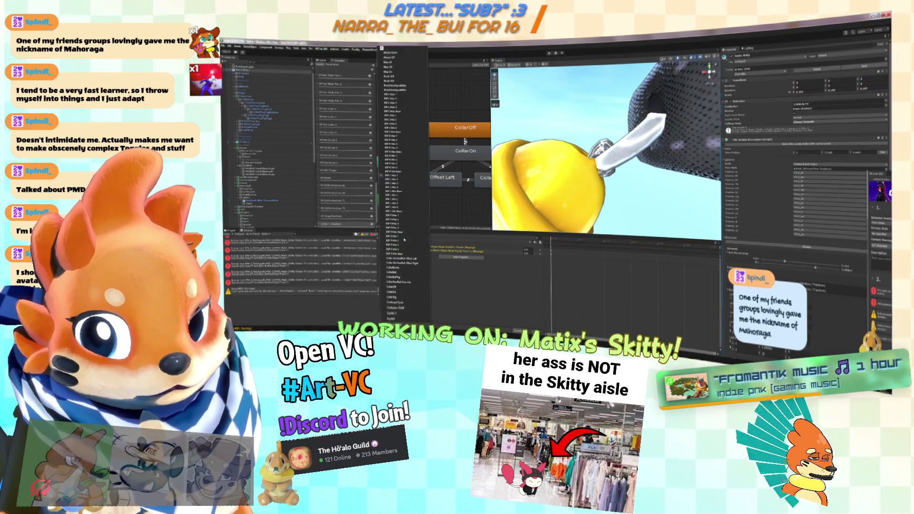
pyautogui.scroll(-2, 407, 275)
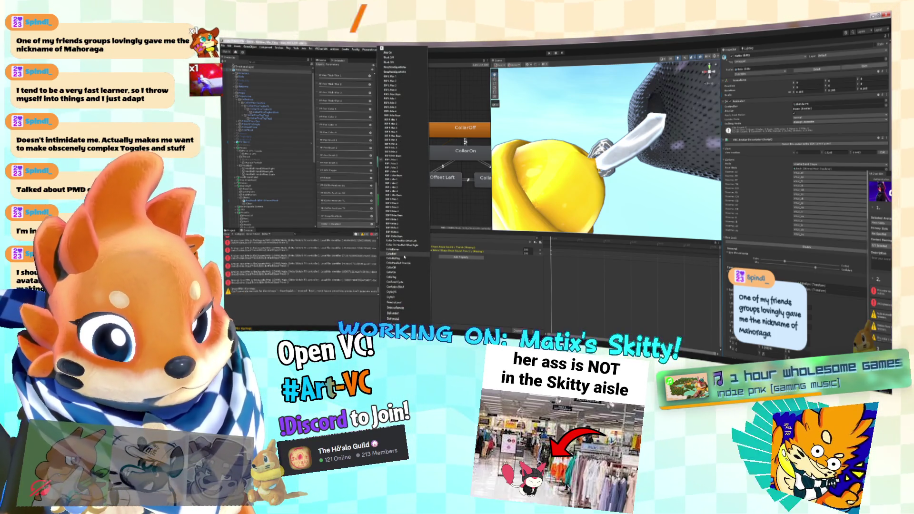
pyautogui.click(402, 257)
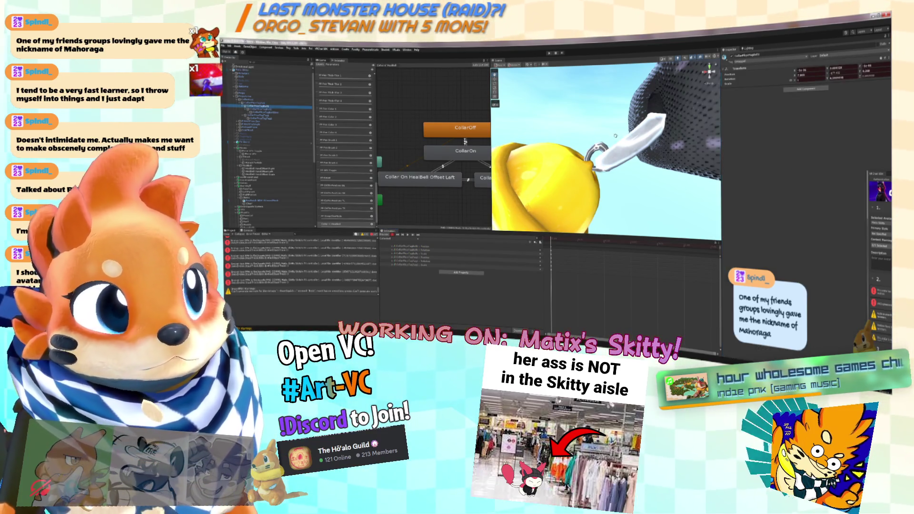
pyautogui.click(267, 107)
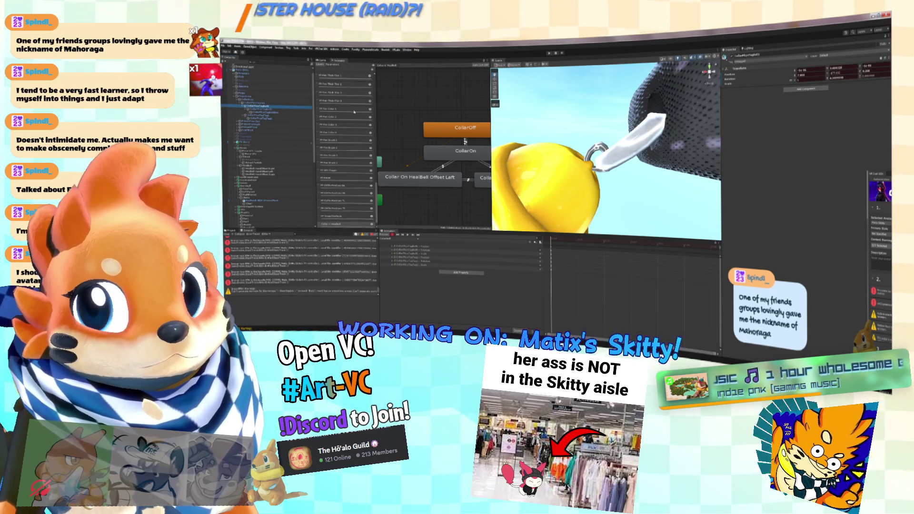
pyautogui.moveTo(604, 145); pyautogui.dragTo(612, 141)
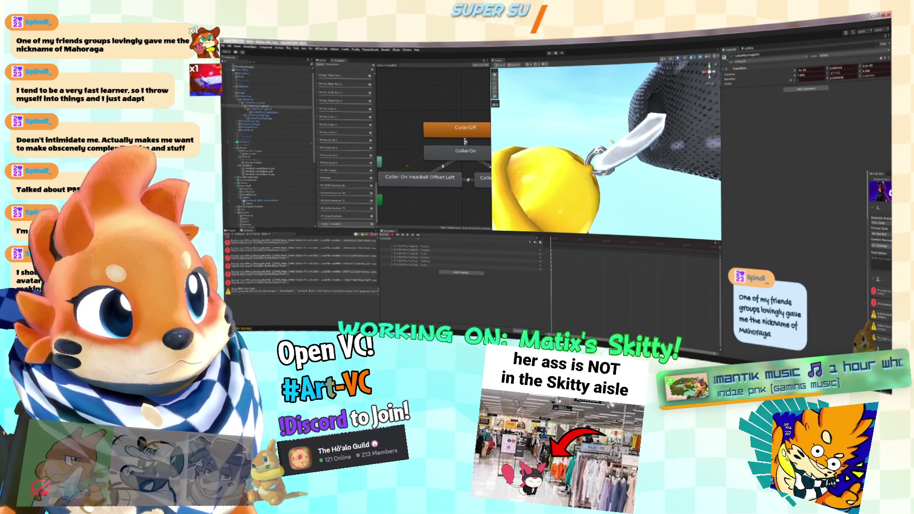
pyautogui.press('e')
# Step: Reload the bell Offset Left clip, switch to CollarBallTag, and frame collar, bell and tag
pyautogui.click(400, 238)
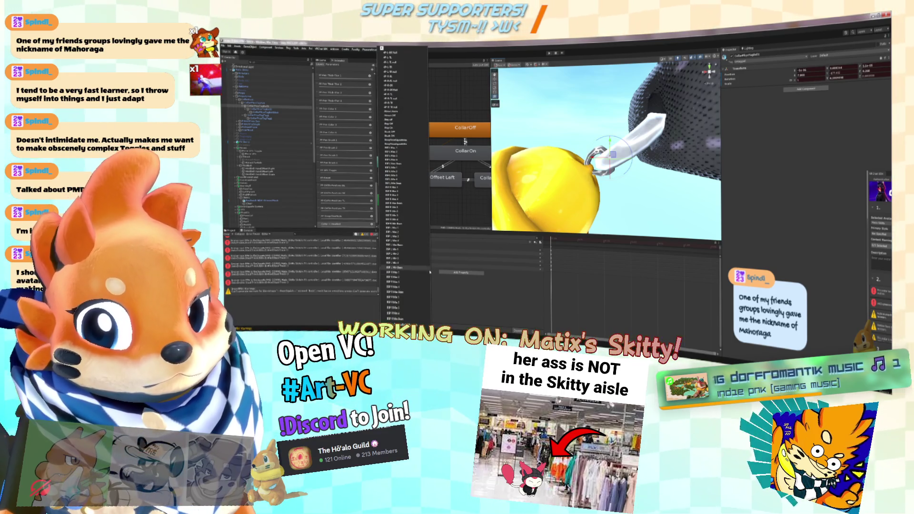
pyautogui.scroll(-2, 404, 191)
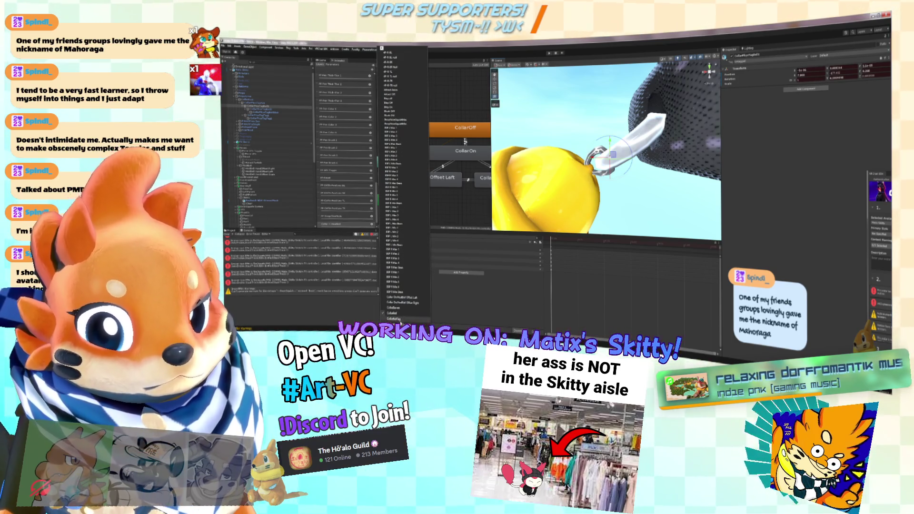
pyautogui.click(403, 298)
pyautogui.click(391, 235)
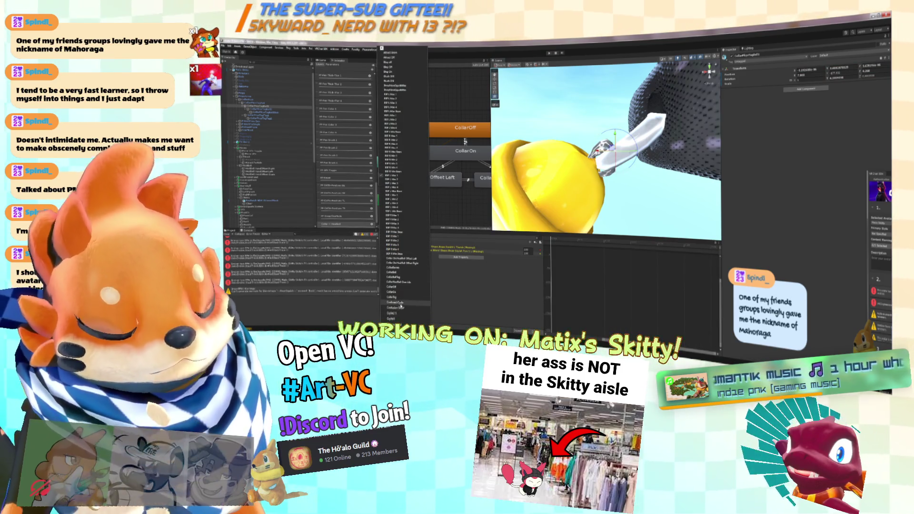
pyautogui.click(405, 279)
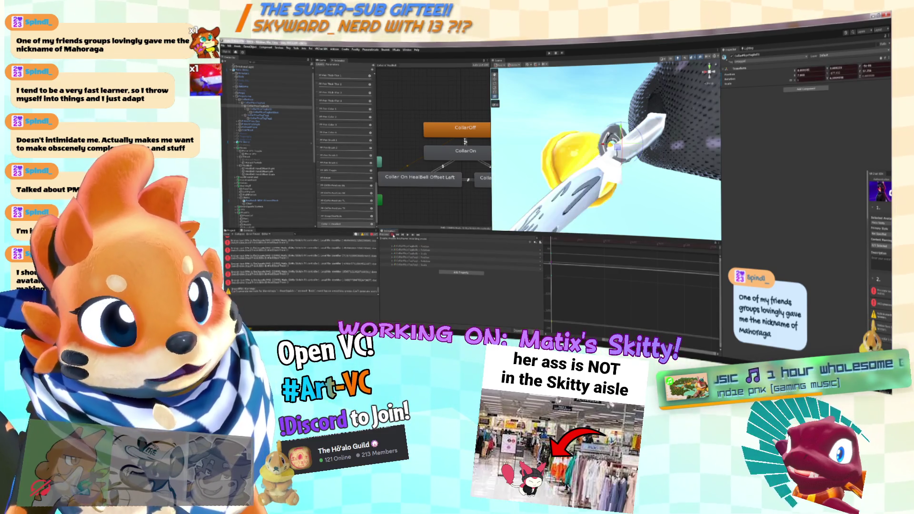
pyautogui.scroll(3, 683, 211)
pyautogui.moveTo(683, 212); pyautogui.dragTo(688, 188)
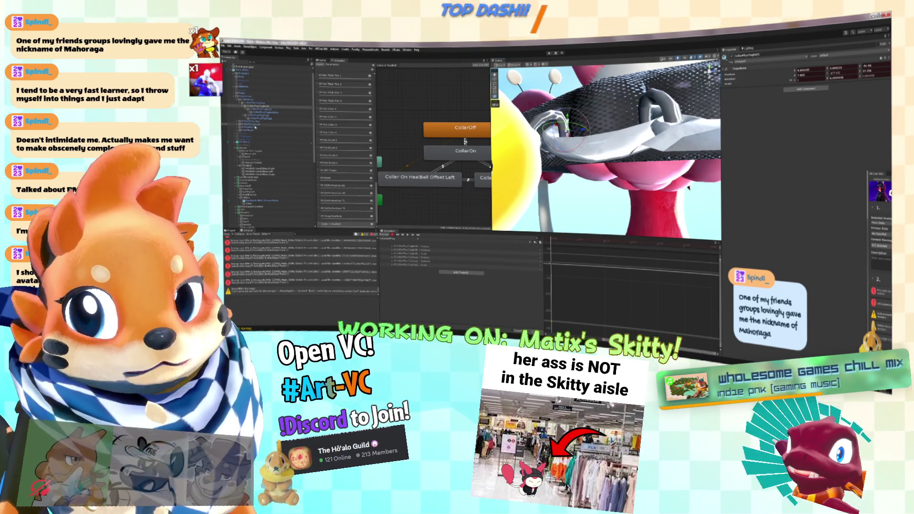
pyautogui.keyDown('ctrl'); pyautogui.click(259, 115); pyautogui.keyUp('ctrl')
pyautogui.scroll(3, 690, 188)
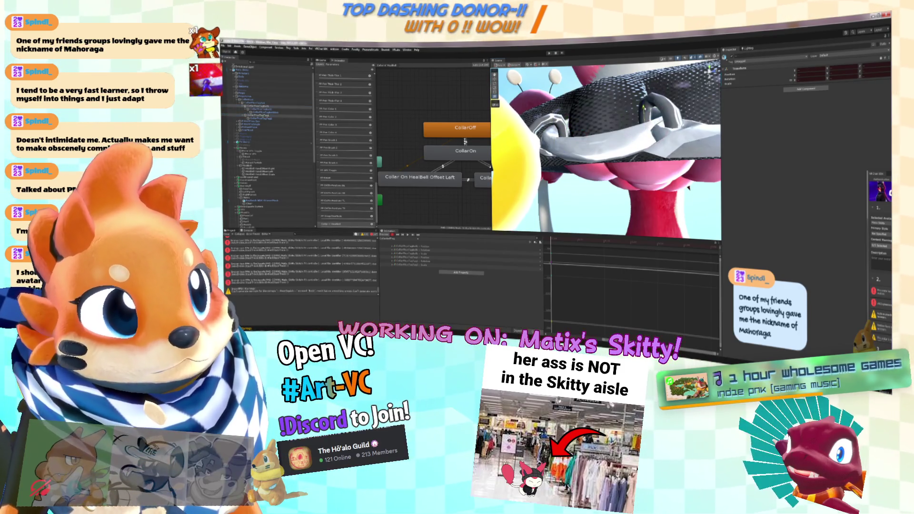
pyautogui.press('f')
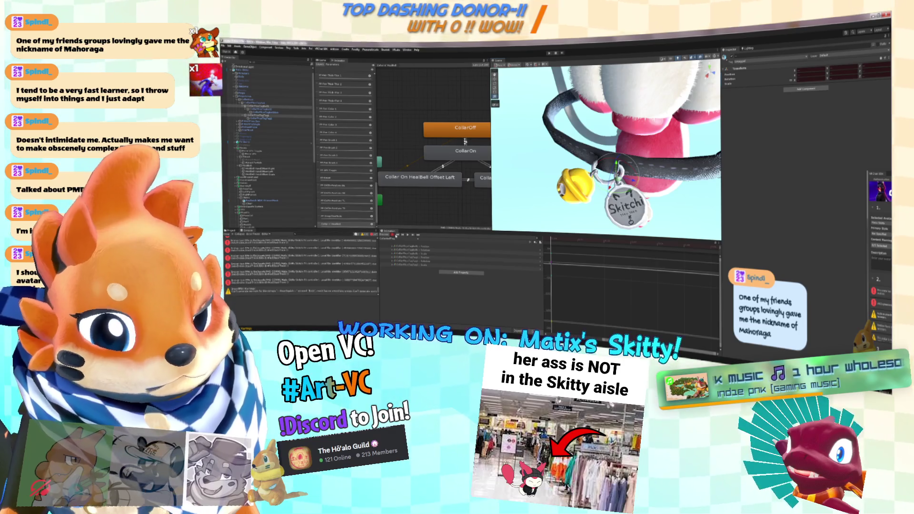
pyautogui.click(392, 235)
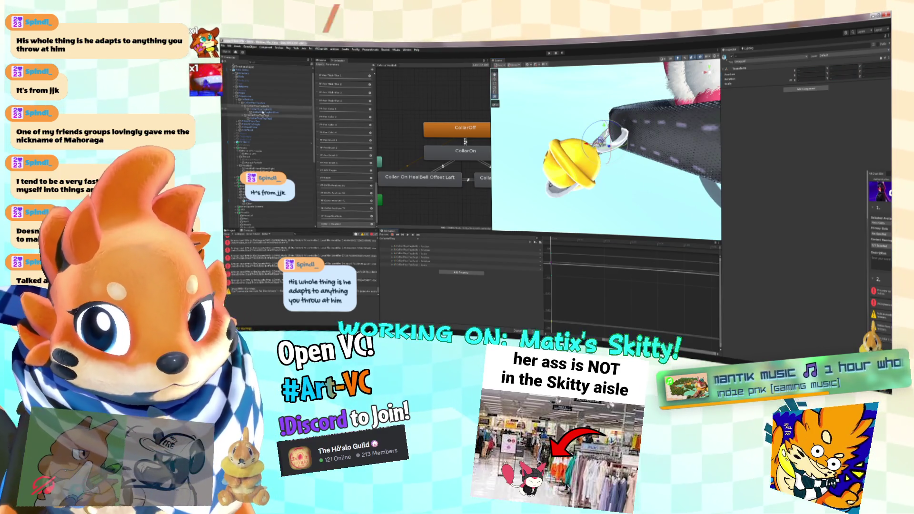
# Step: Frame the collar and bell from the side and move CollarPlusTag to centre the bell
pyautogui.click(690, 133)
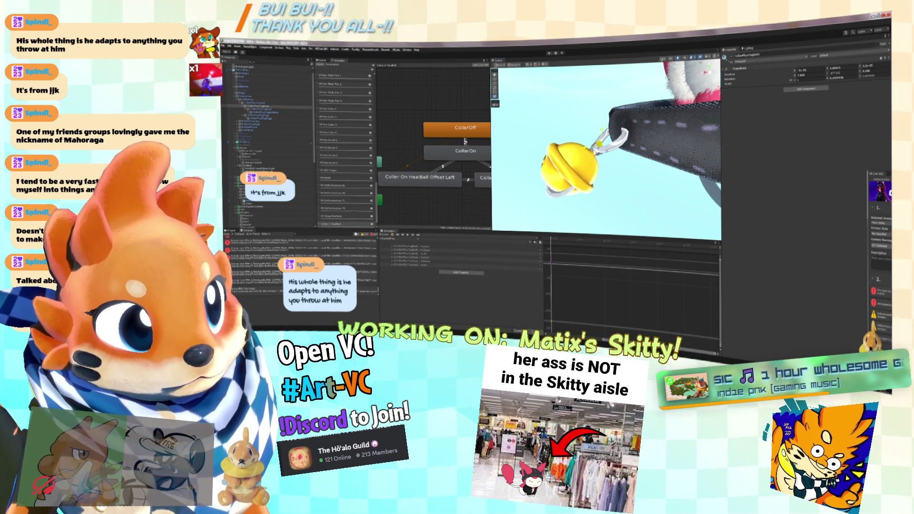
pyautogui.press('f')
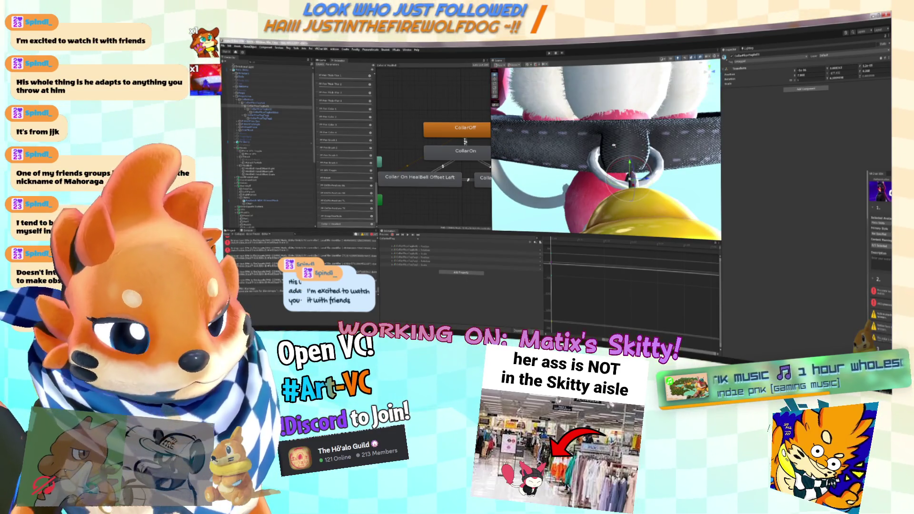
pyautogui.moveTo(613, 146); pyautogui.dragTo(518, 135)
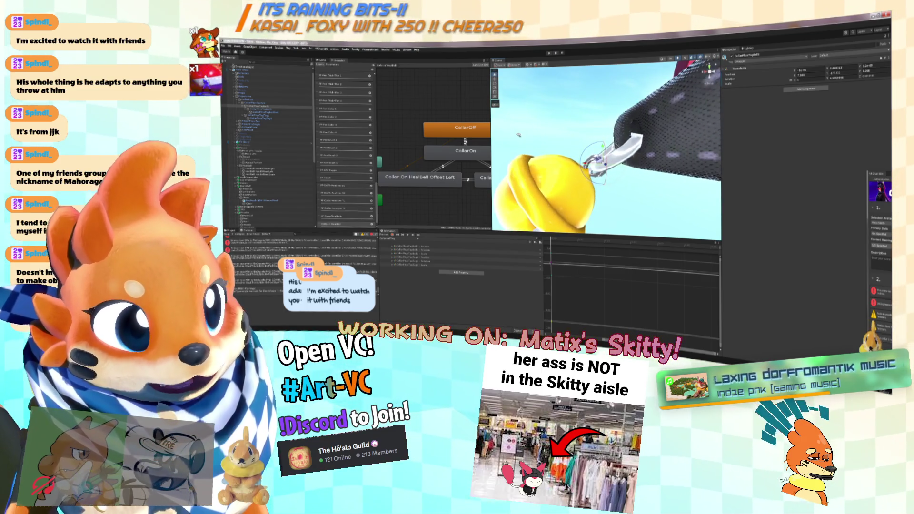
pyautogui.click(286, 116)
pyautogui.moveTo(598, 160); pyautogui.dragTo(557, 158)
# Step: Load the Collar On HealBell Offset Left clip
pyautogui.click(421, 244)
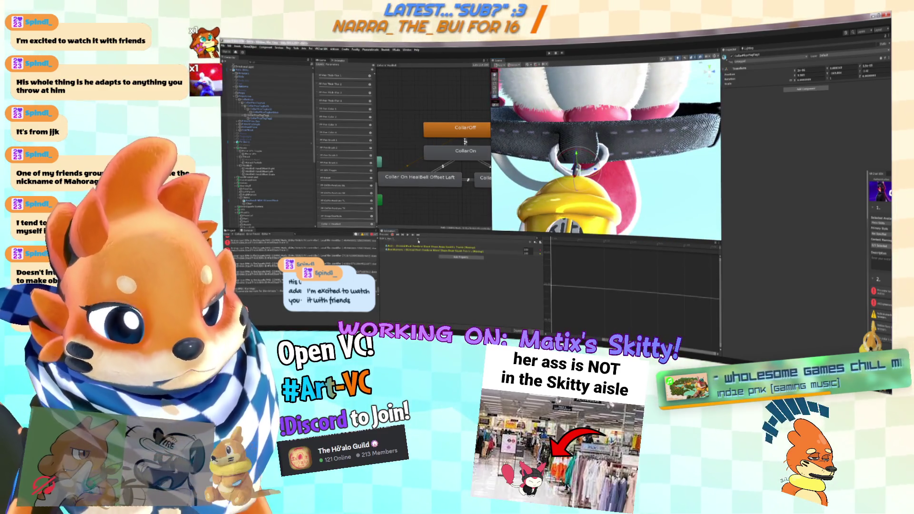
pyautogui.click(405, 239)
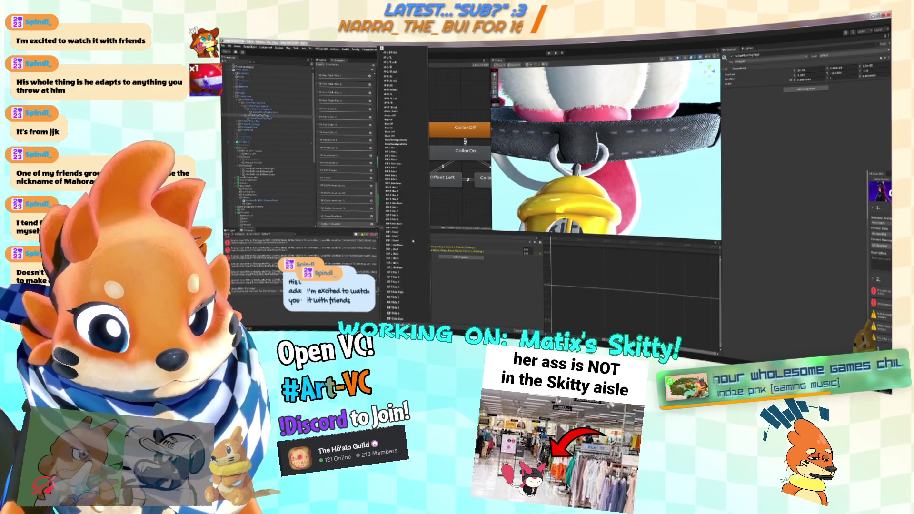
pyautogui.click(410, 284)
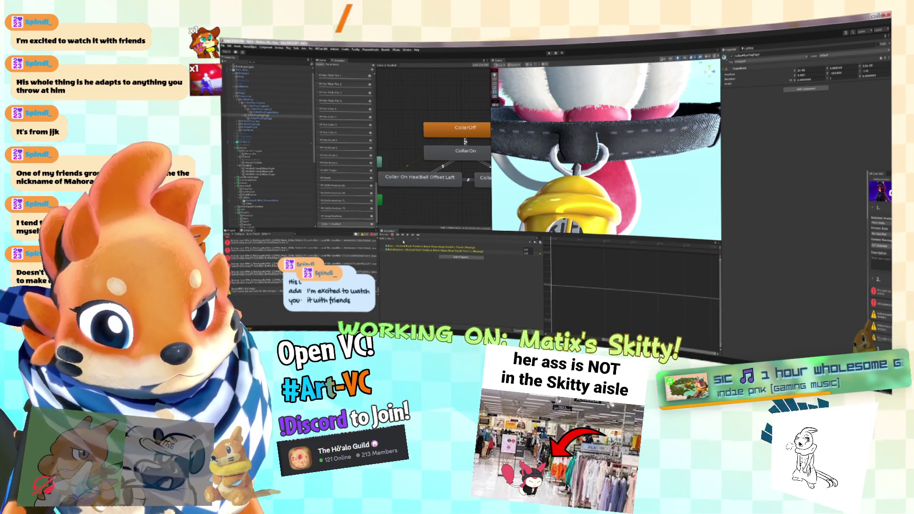
pyautogui.click(404, 241)
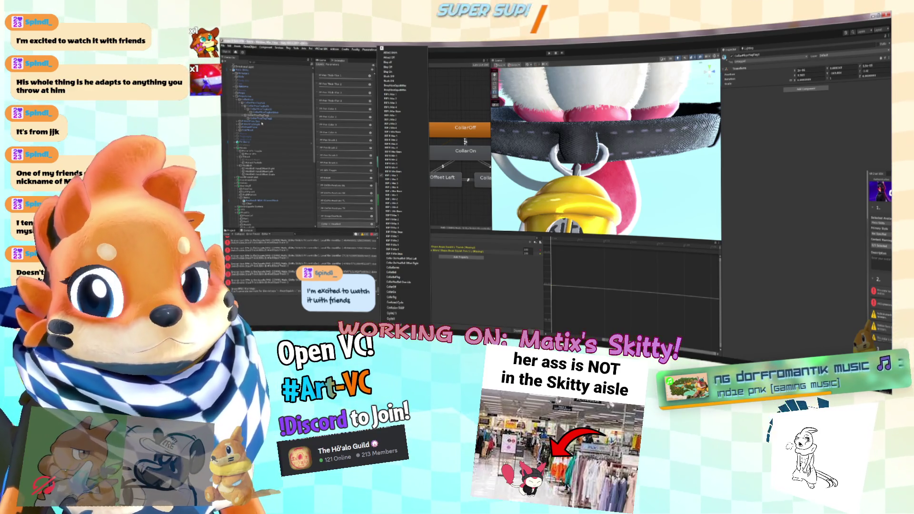
# Step: Switch the Animation window to a different collar clip
pyautogui.click(496, 266)
pyautogui.click(396, 238)
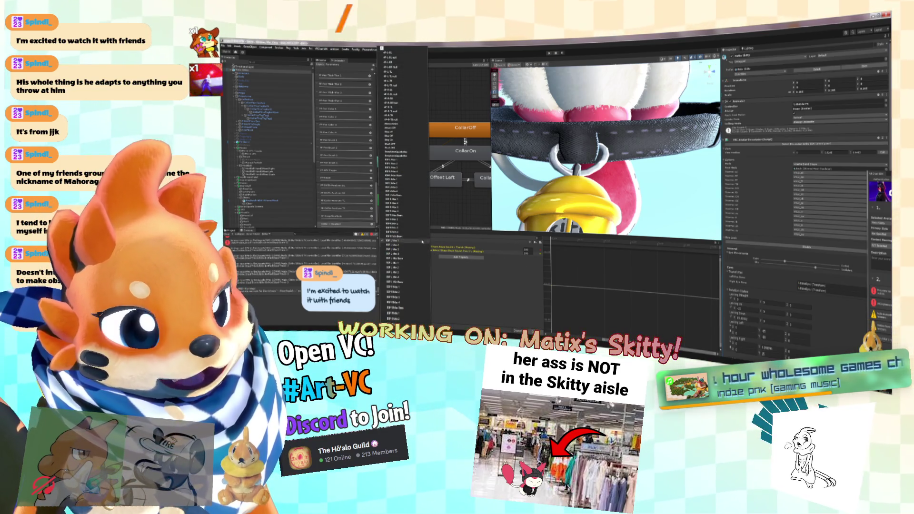
pyautogui.click(402, 260)
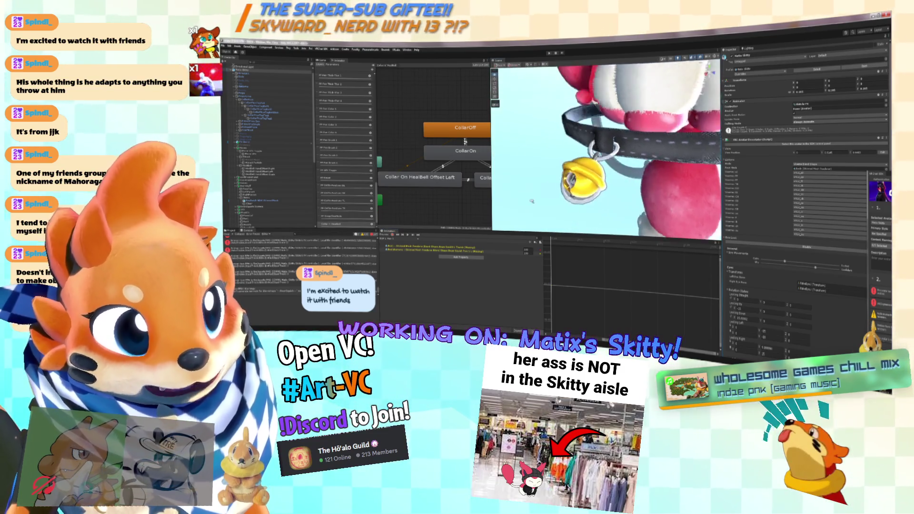
pyautogui.scroll(-2, 532, 201)
pyautogui.scroll(-3, 257, 211)
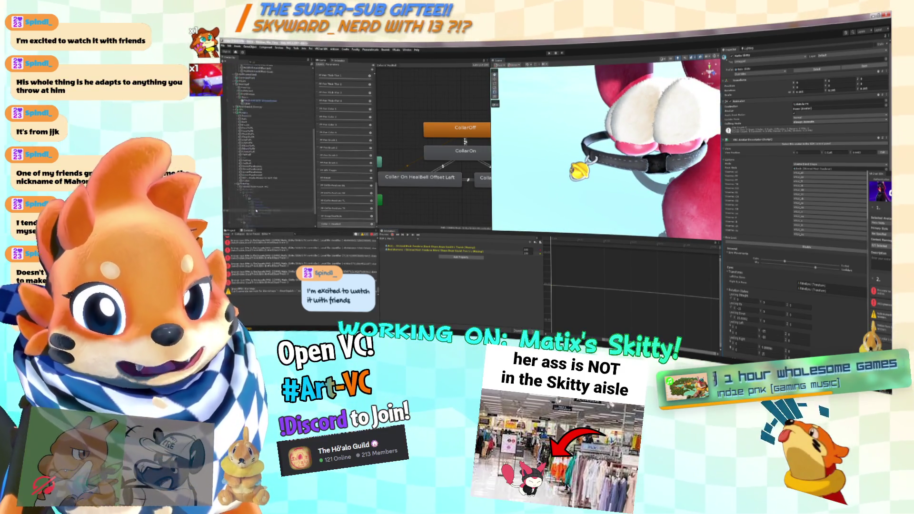
# Step: Choose a Limit Type on the Collar's PhysBone and move the Create an Avatar panel aside
pyautogui.click(246, 162)
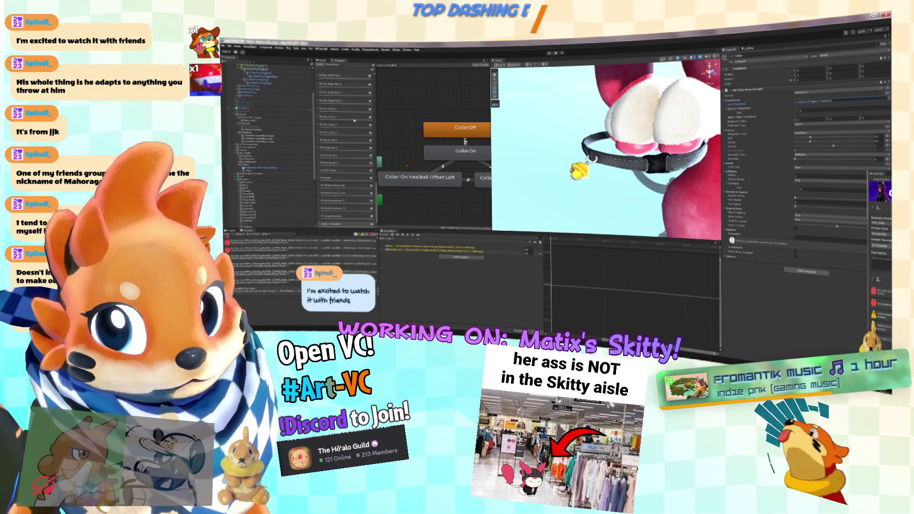
pyautogui.doubleClick(260, 168)
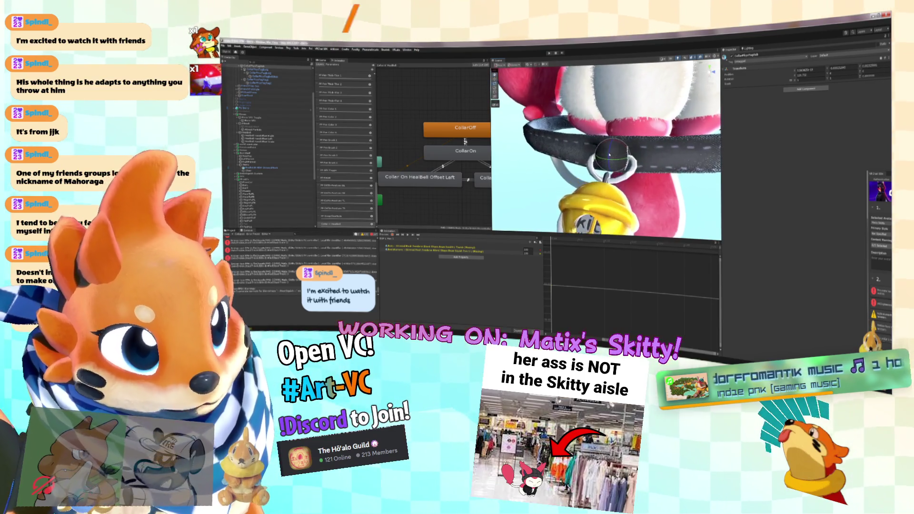
pyautogui.scroll(-5, 298, 146)
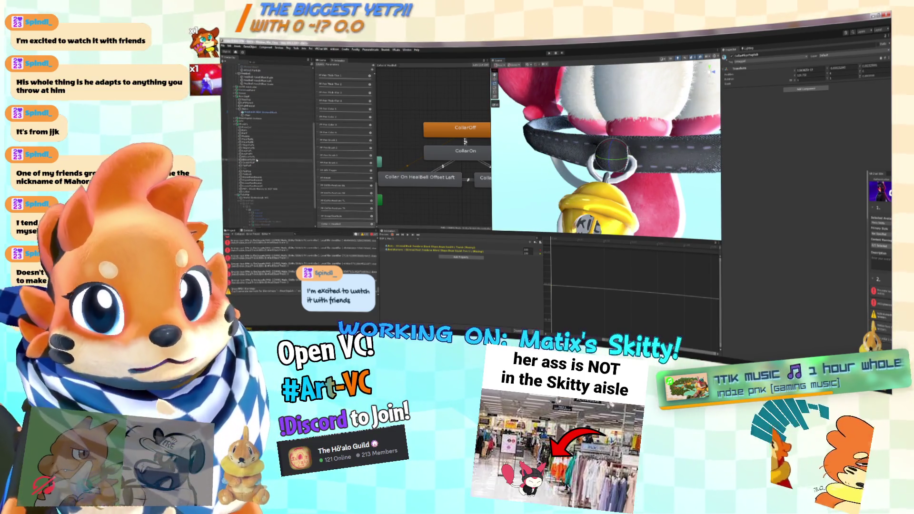
pyautogui.click(258, 192)
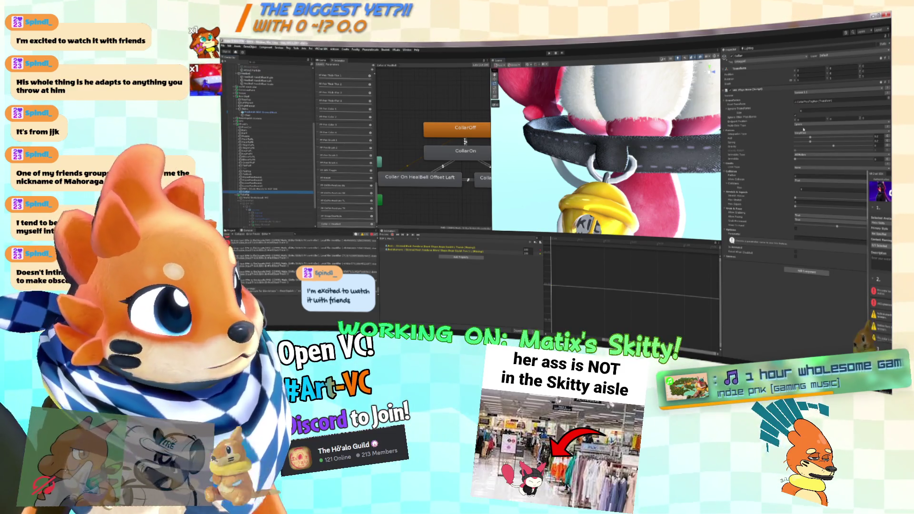
pyautogui.click(803, 168)
pyautogui.click(805, 177)
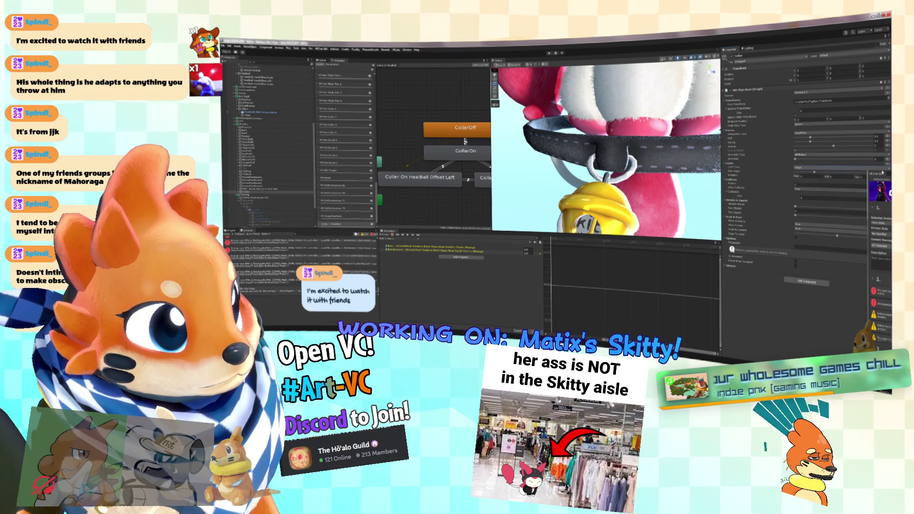
pyautogui.moveTo(890, 176)
pyautogui.mouseDown()
pyautogui.moveTo(696, 224)
pyautogui.moveTo(399, 176)
pyautogui.mouseUp()
pyautogui.moveTo(662, 165)
pyautogui.mouseDown()
pyautogui.moveTo(643, 176)
pyautogui.moveTo(659, 170)
pyautogui.mouseUp()
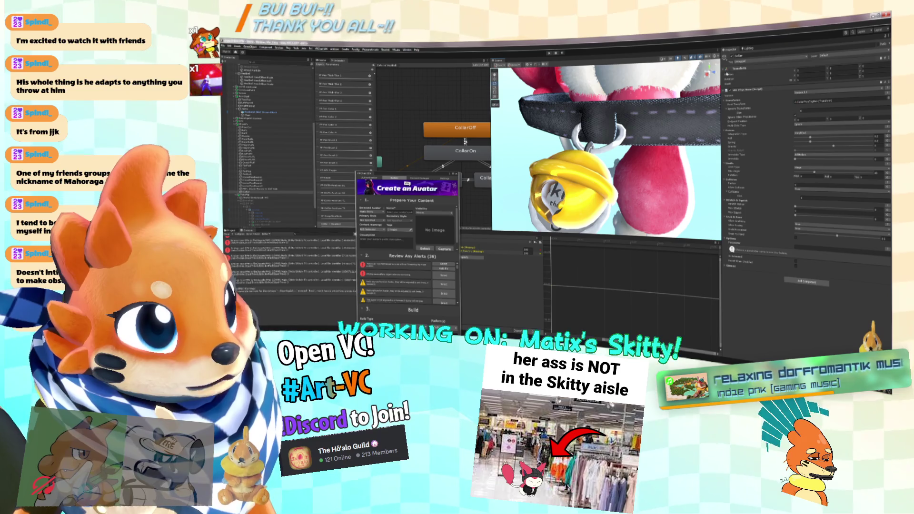
pyautogui.moveTo(658, 170)
pyautogui.mouseDown()
pyautogui.moveTo(597, 125)
pyautogui.moveTo(584, 136)
pyautogui.mouseUp()
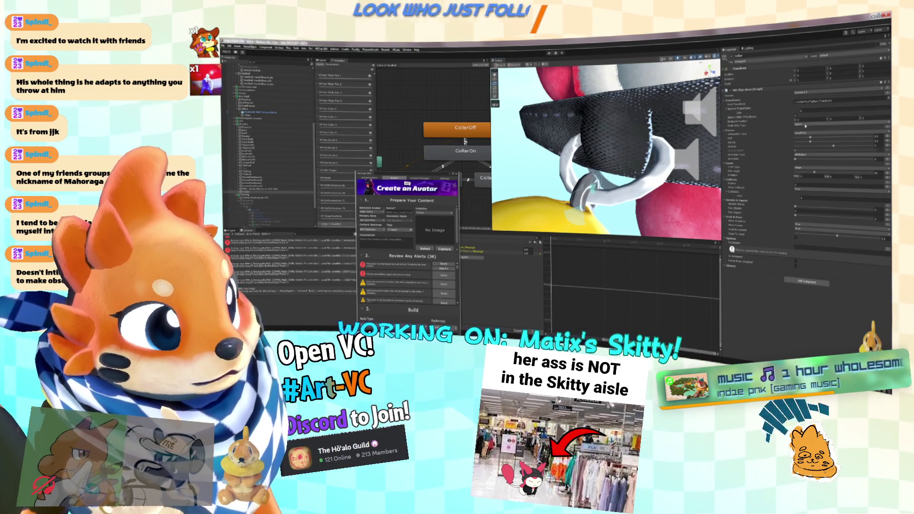
pyautogui.moveTo(615, 134)
pyautogui.mouseDown()
pyautogui.moveTo(636, 121)
pyautogui.moveTo(576, 118)
pyautogui.moveTo(679, 159)
pyautogui.moveTo(679, 115)
pyautogui.mouseUp()
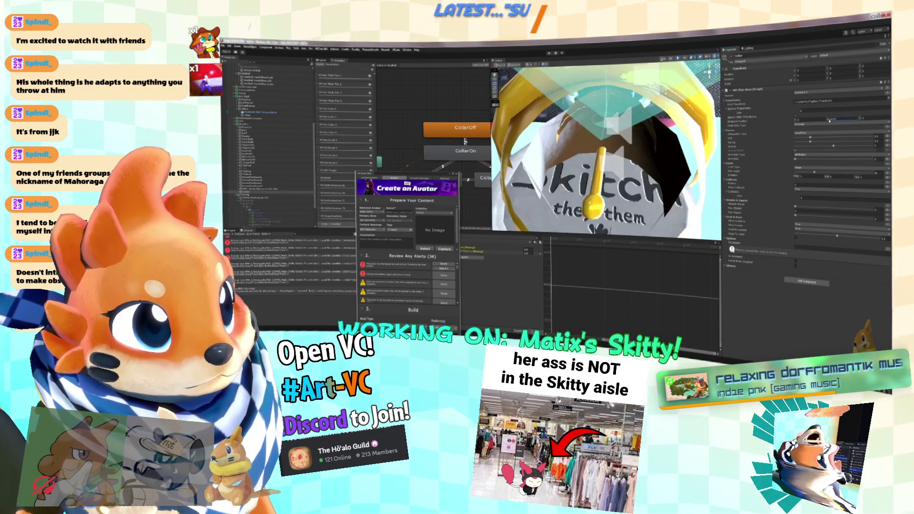
pyautogui.moveTo(633, 119)
pyautogui.mouseDown()
pyautogui.moveTo(610, 134)
pyautogui.moveTo(725, 130)
pyautogui.mouseUp()
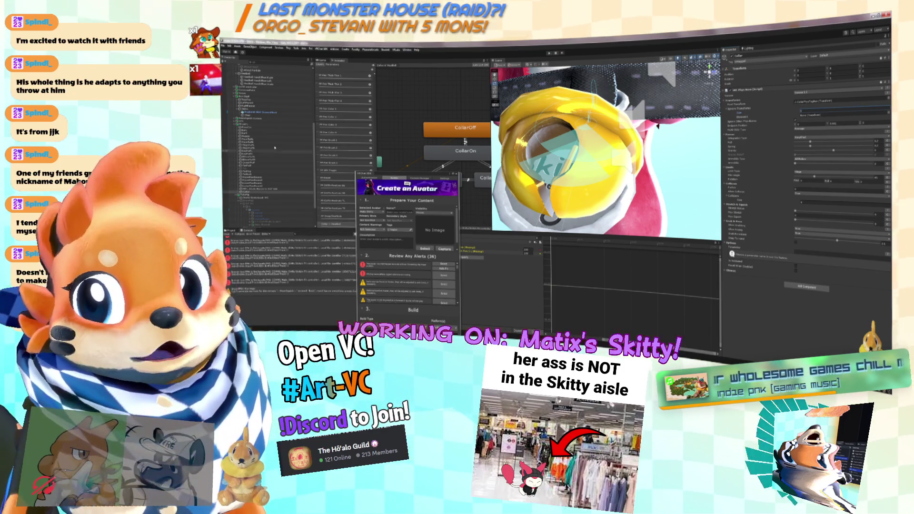
pyautogui.scroll(5, 285, 150)
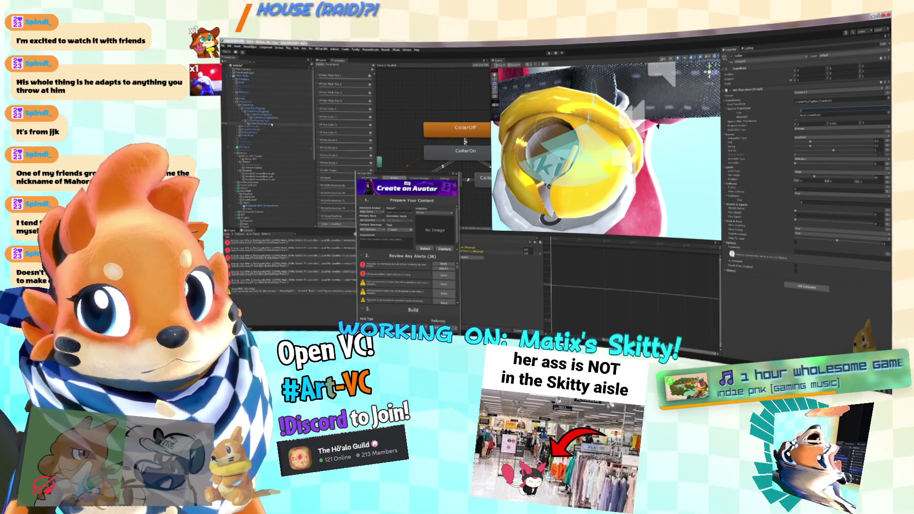
pyautogui.moveTo(667, 143); pyautogui.dragTo(614, 152)
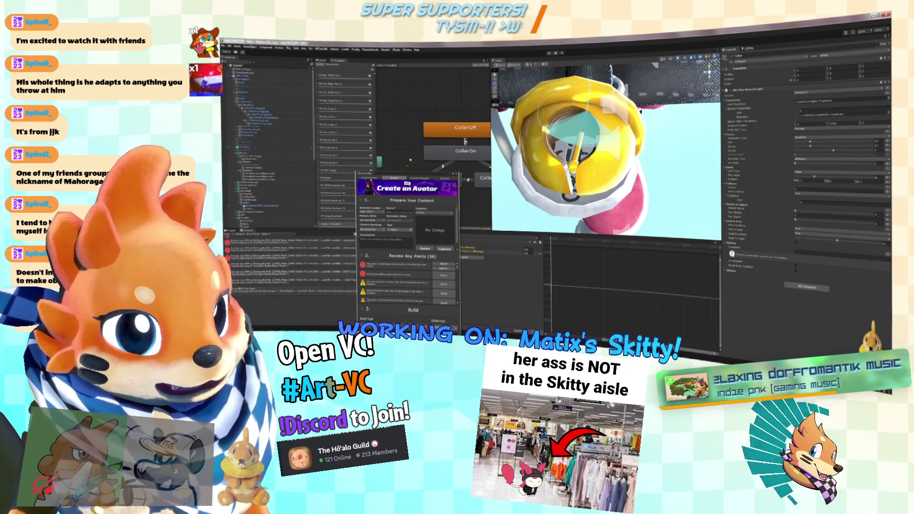
pyautogui.scroll(-5, 267, 166)
pyautogui.click(248, 165)
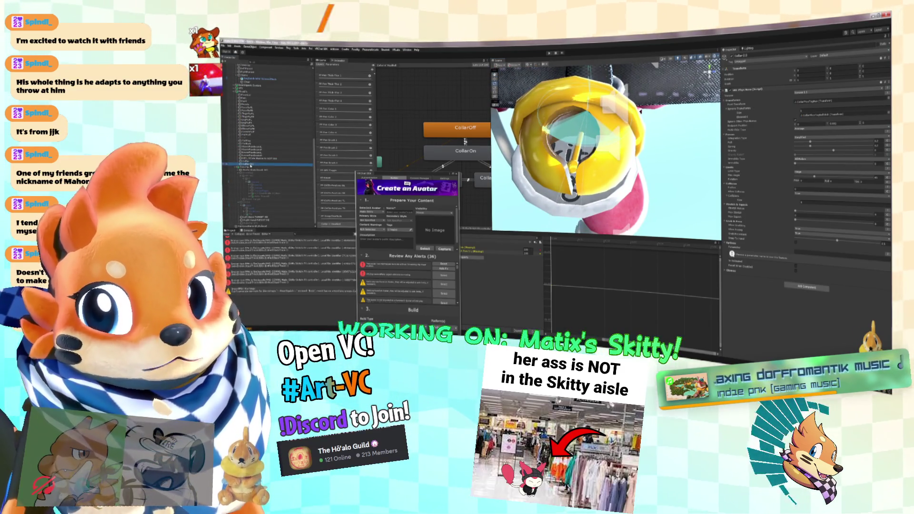
# Step: Set the other collar object's PhysBone Limit Type to Angle
pyautogui.click(260, 164)
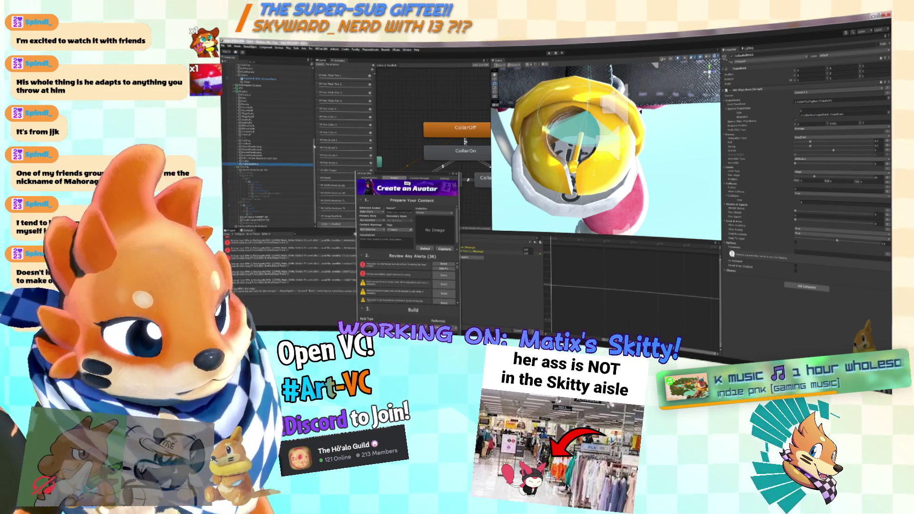
pyautogui.scroll(-3, 267, 142)
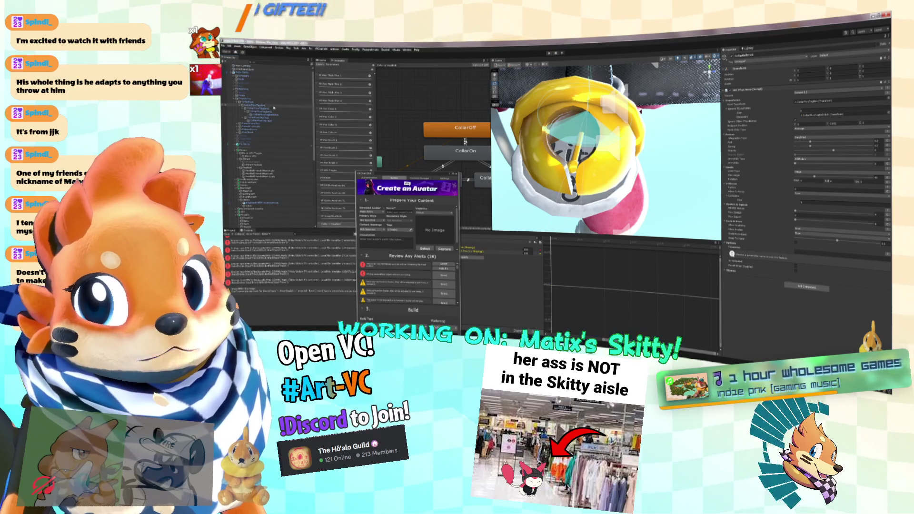
pyautogui.click(270, 115)
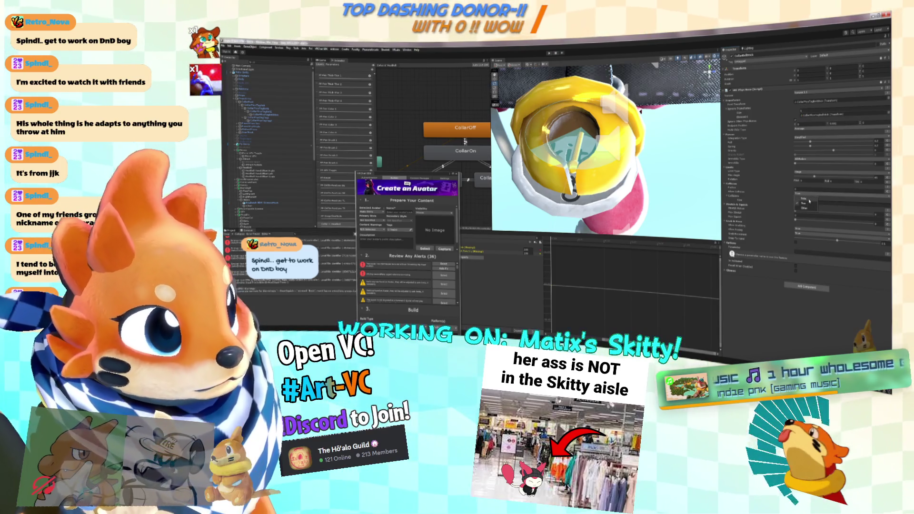
pyautogui.click(818, 174)
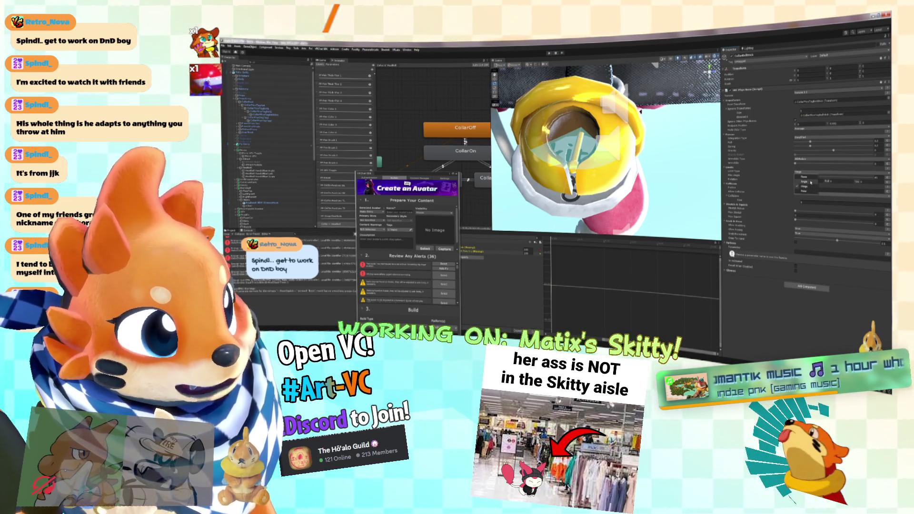
pyautogui.click(811, 182)
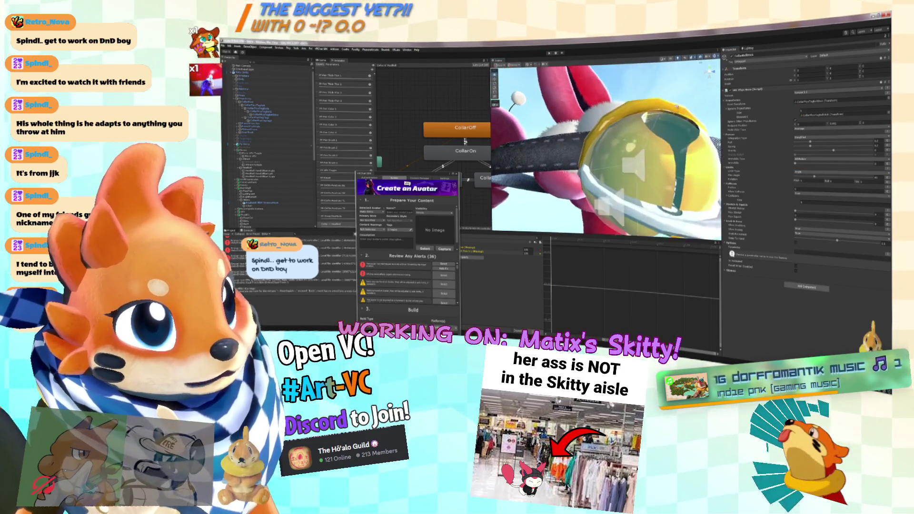
pyautogui.scroll(10, 627, 163)
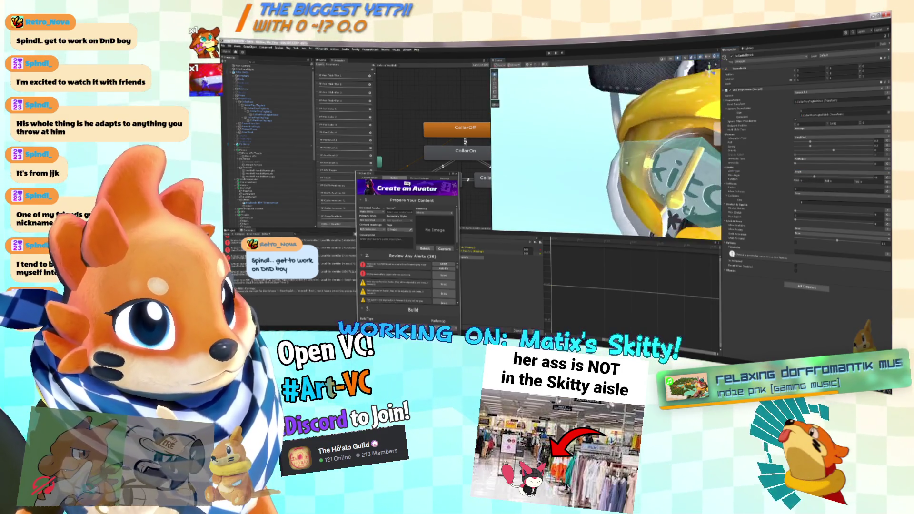
pyautogui.moveTo(628, 163)
pyautogui.mouseDown()
pyautogui.moveTo(656, 175)
pyautogui.moveTo(875, 189)
pyautogui.mouseUp()
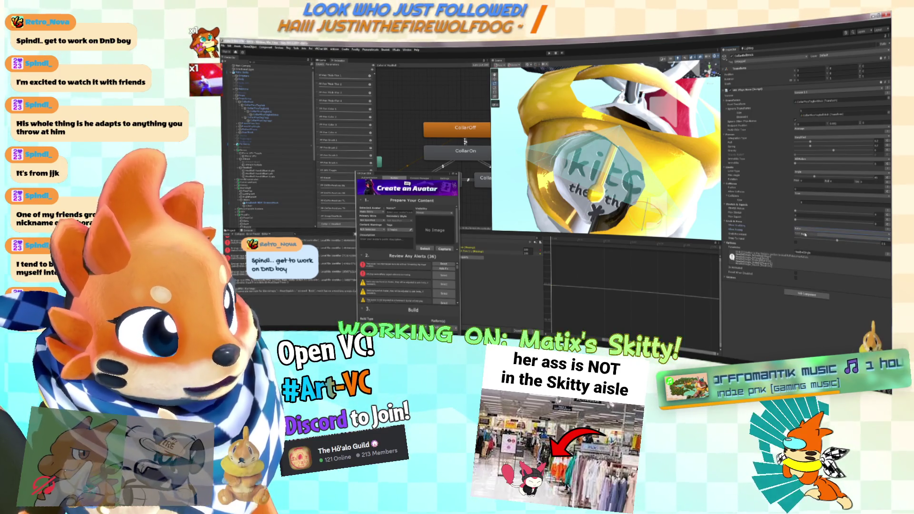
# Step: Turn on the same extra PhysBone option on both collar objects
pyautogui.scroll(-5, 267, 143)
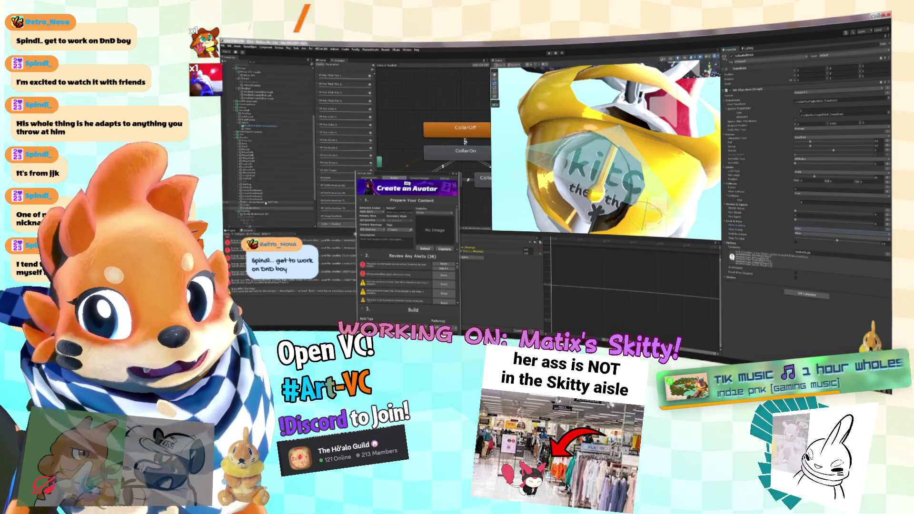
pyautogui.click(261, 206)
pyautogui.click(814, 229)
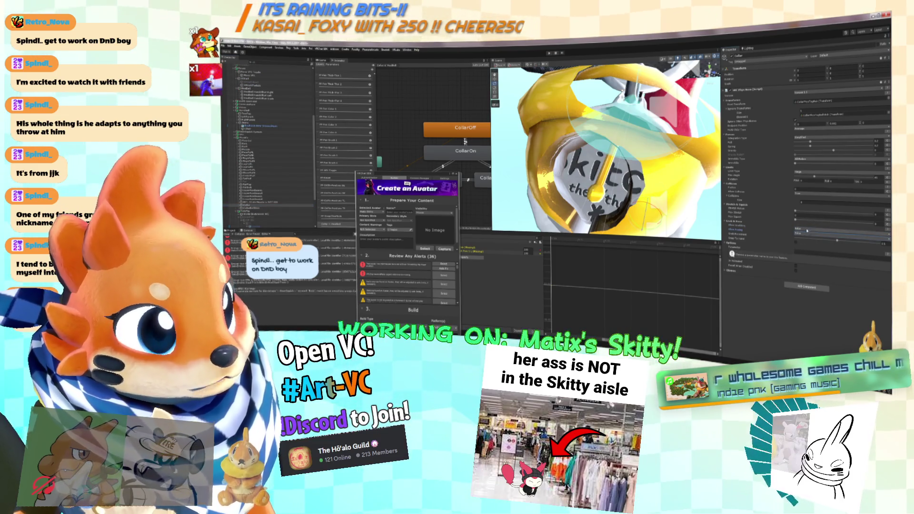
pyautogui.click(795, 265)
pyautogui.click(295, 208)
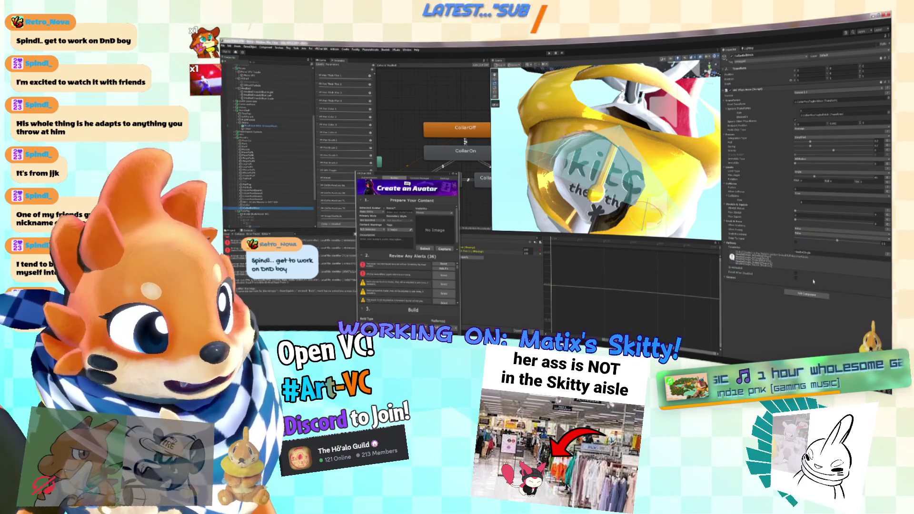
pyautogui.click(798, 274)
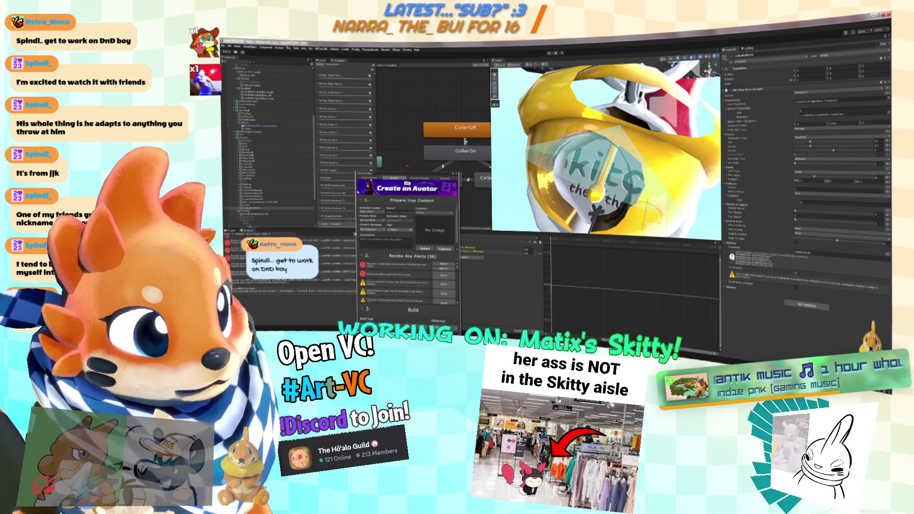